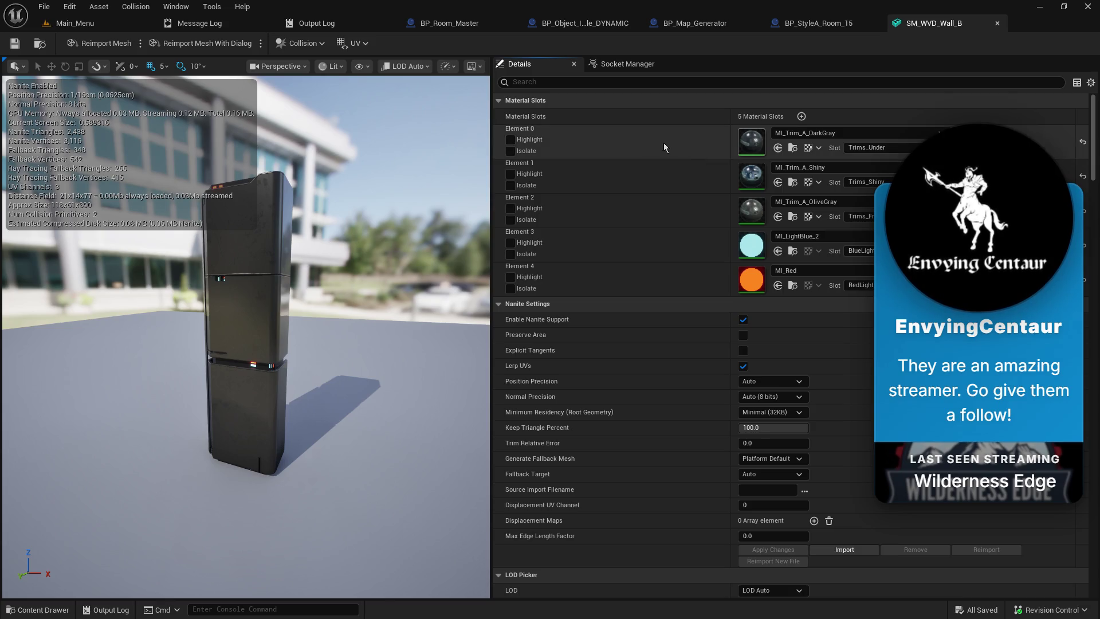
# Switch from the SM_WVD_Wall_B mesh editor back to the Main_Menu level
pyautogui.click(65, 26)
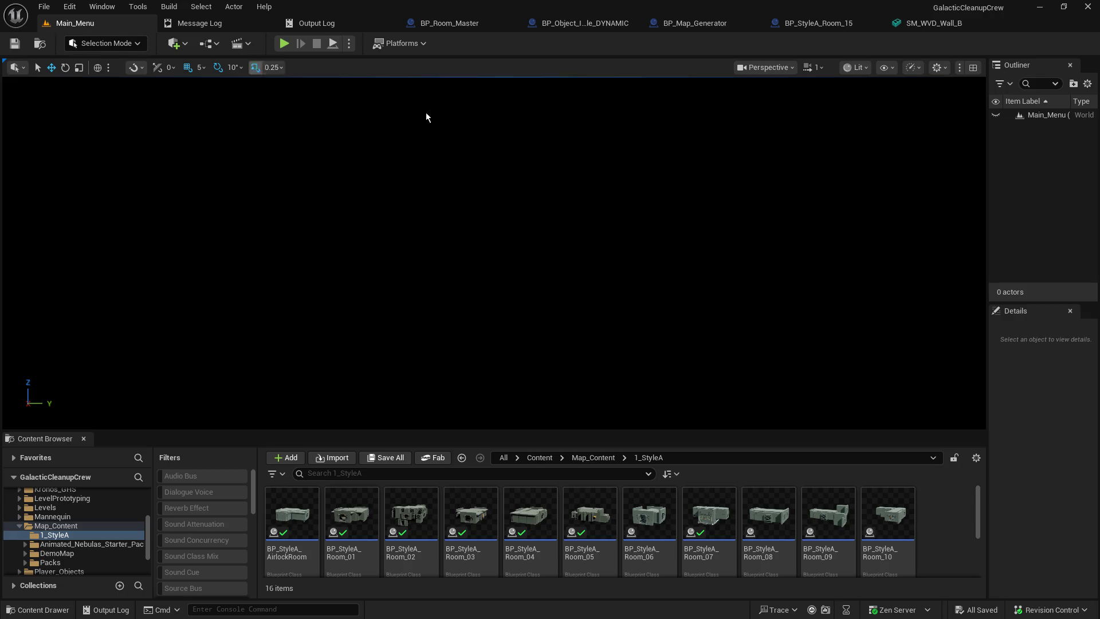
# Start a Play In Editor session of Main_Menu and let it load a new map
pyautogui.click(282, 44)
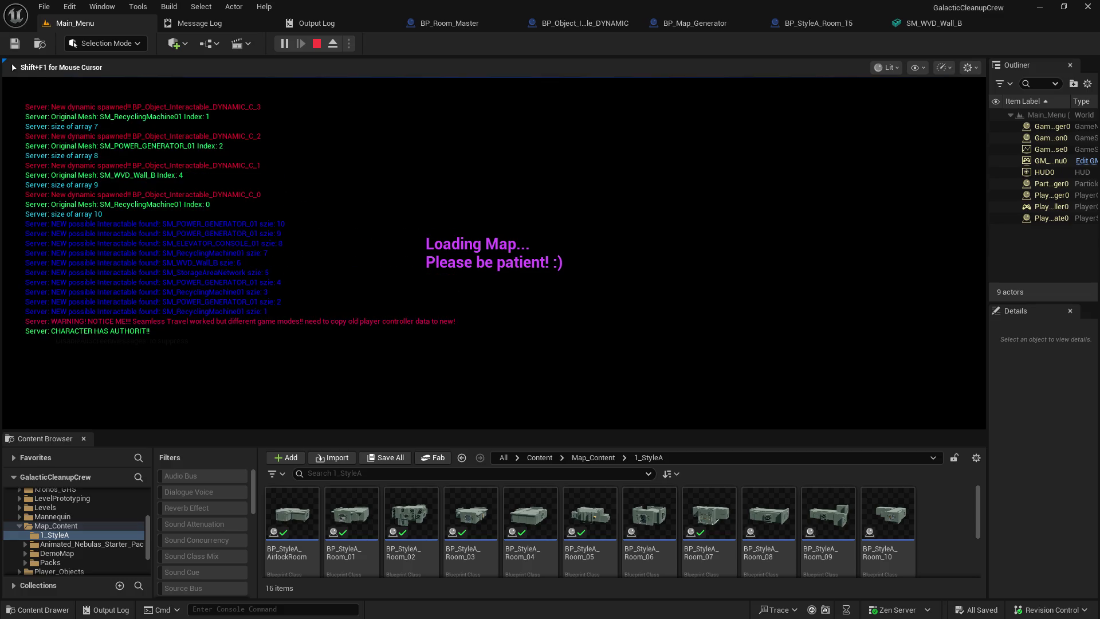
# Free the mouse cursor with Shift+F1 once the station corridor has loaded
pyautogui.hotkey('shift', 'F1')
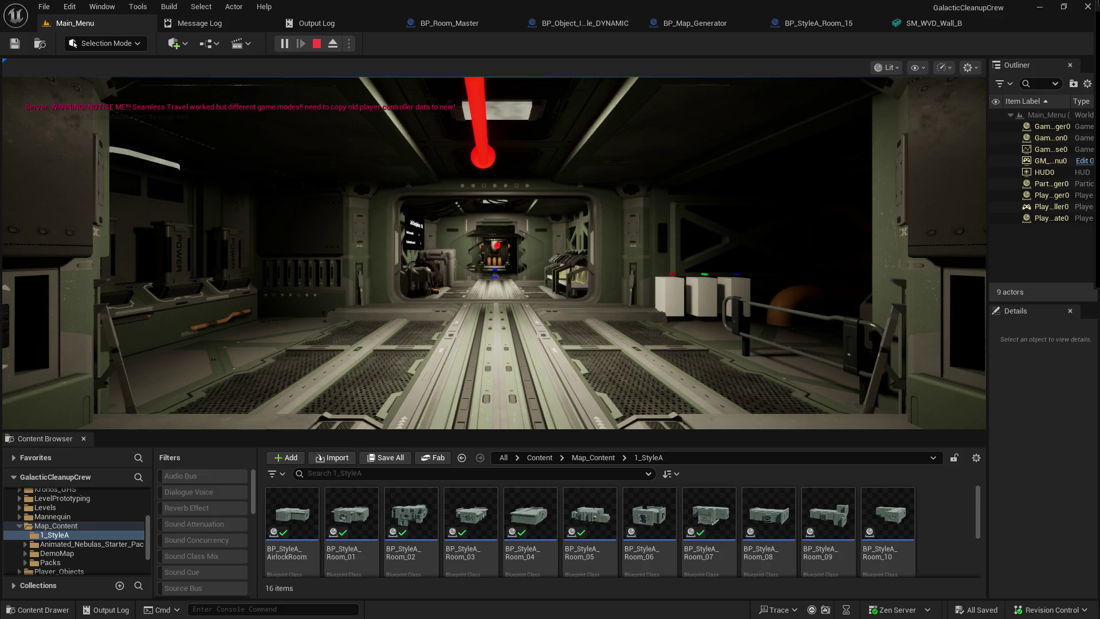
# Walk to the vending machines and interact with one to earn points
pyautogui.click(494, 252)
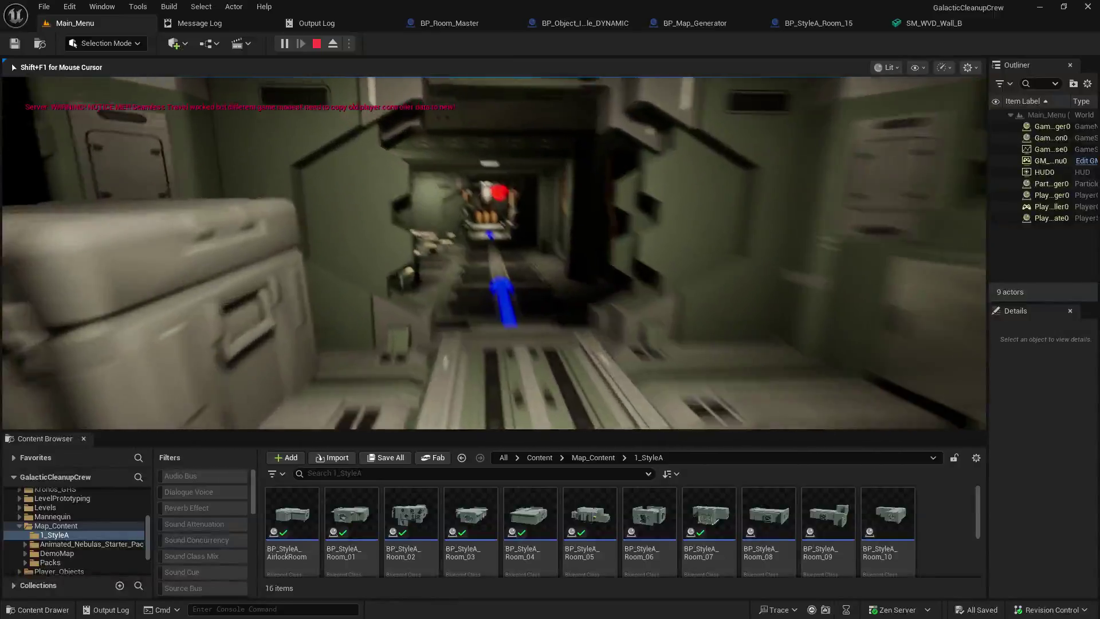
pyautogui.press('w')
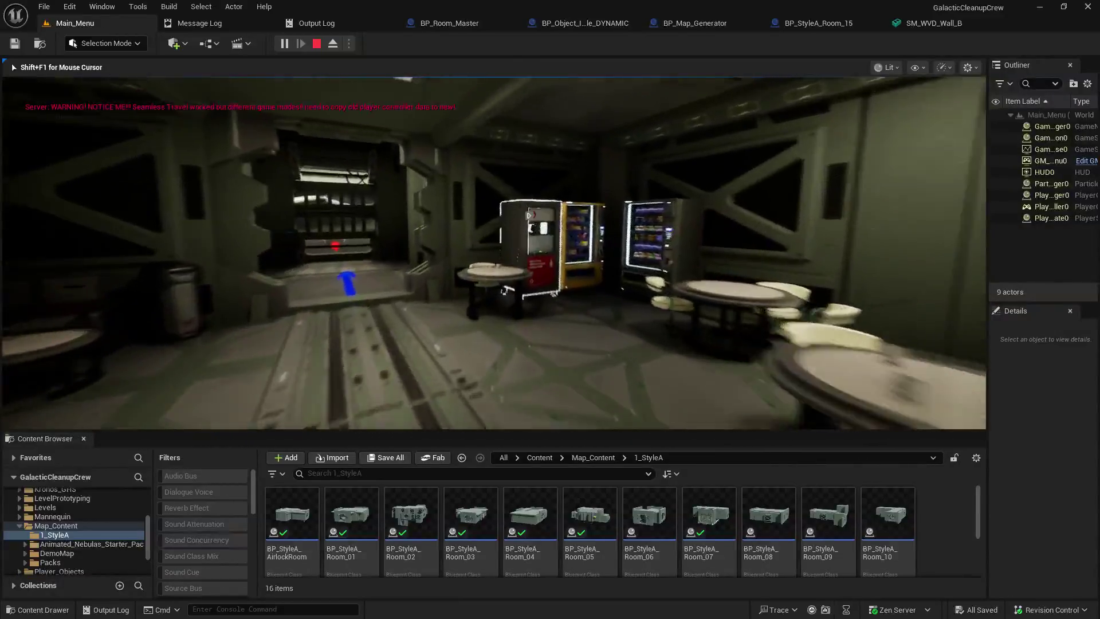
pyautogui.press('e')
pyautogui.press('e')
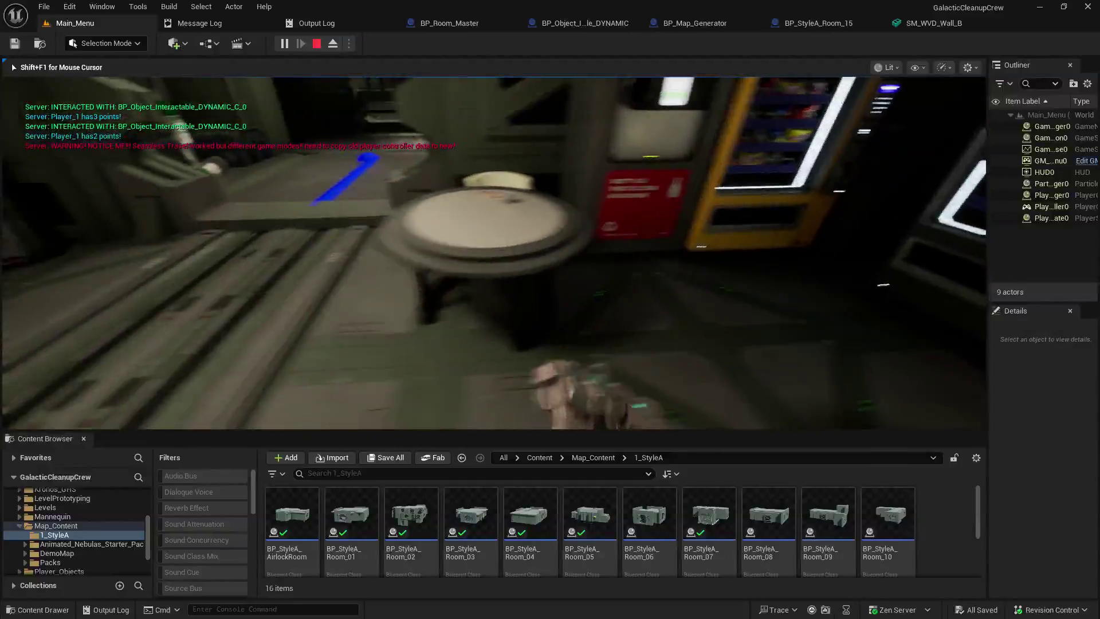
# Walk out past the table room and down the corridor toward the red marker
pyautogui.press('w')
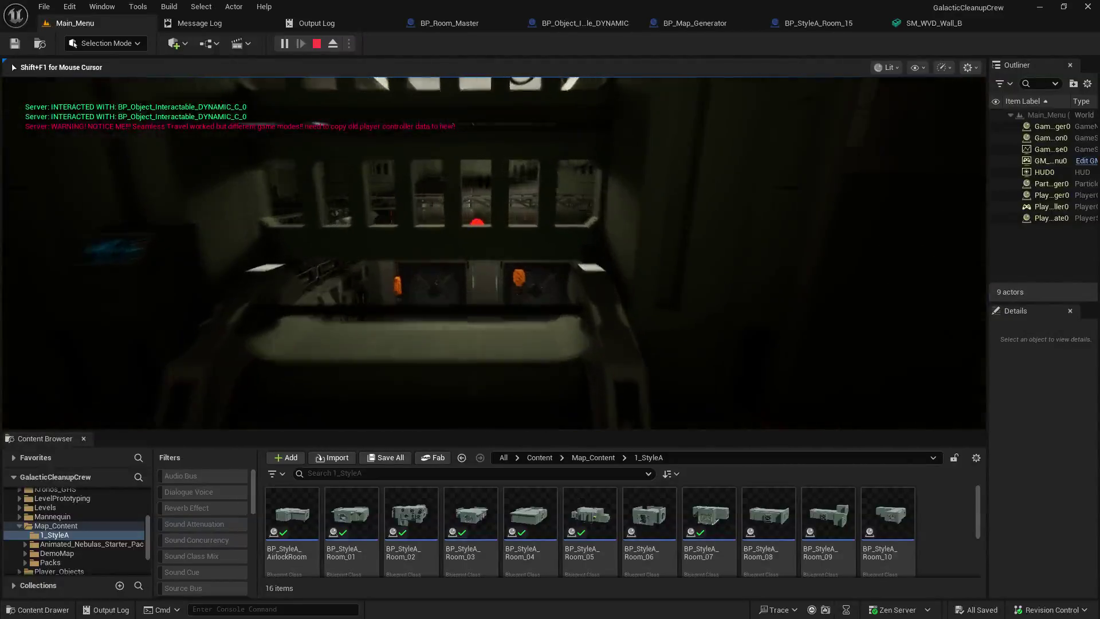
pyautogui.press('w')
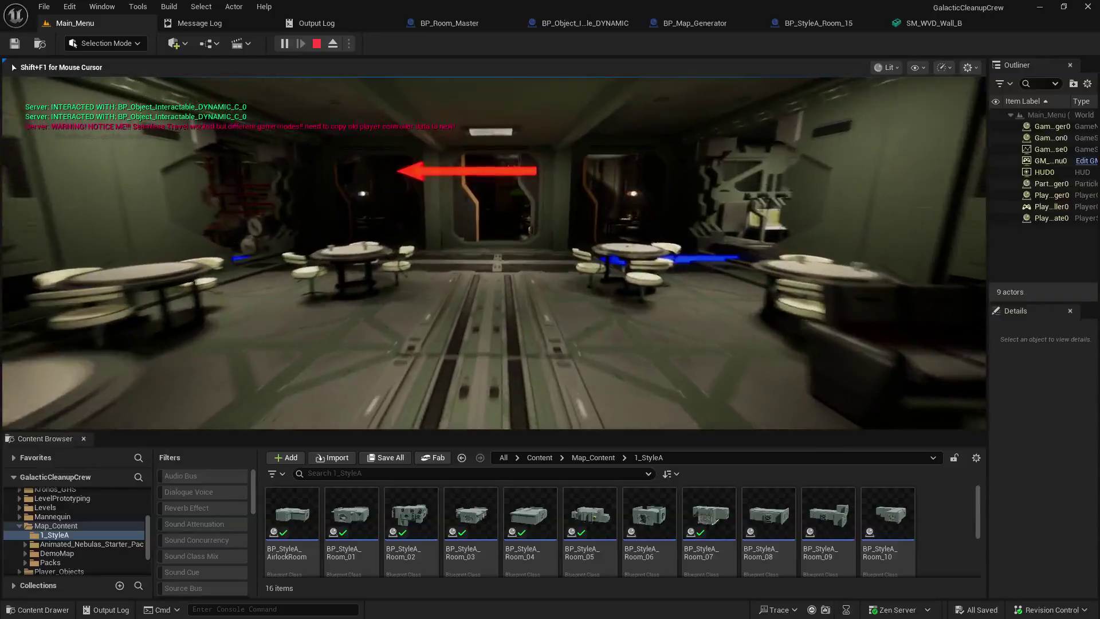
pyautogui.press('w')
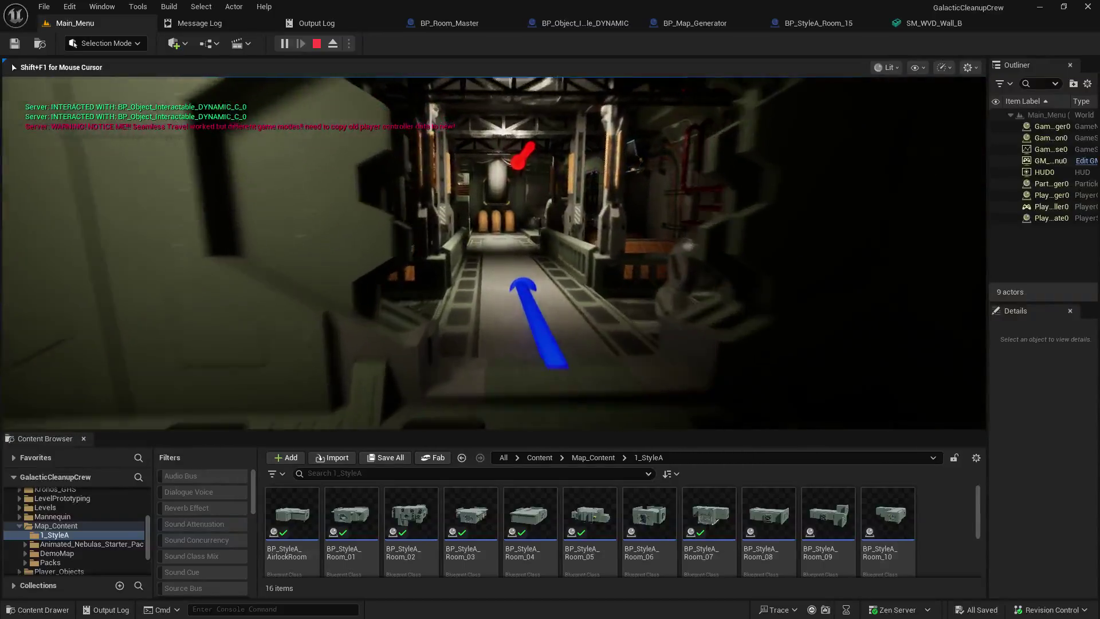
pyautogui.press('w')
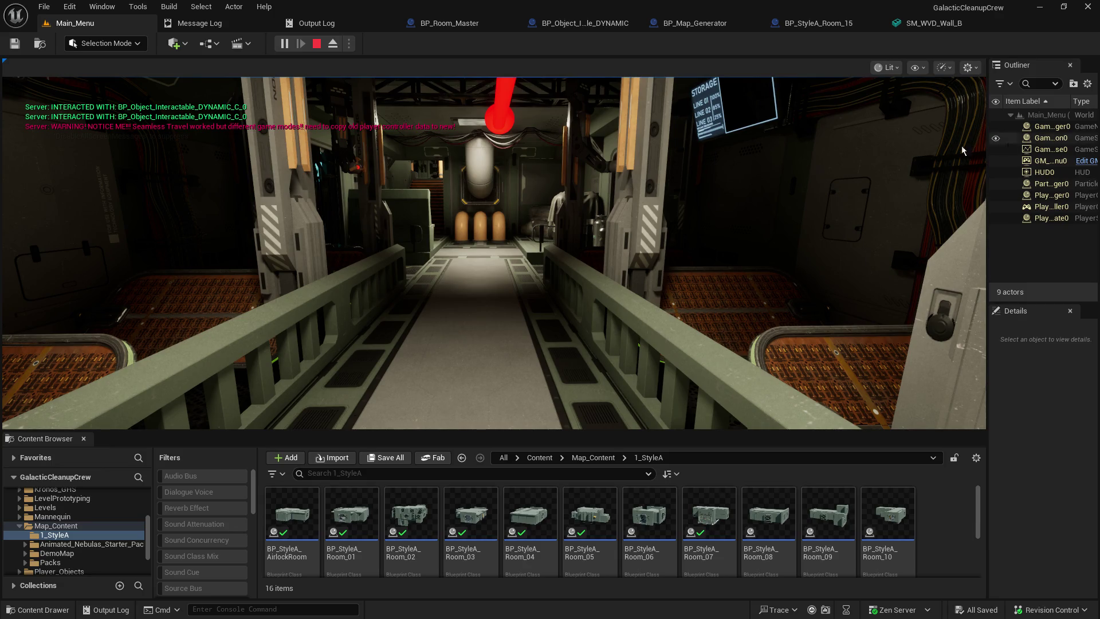
pyautogui.click(492, 252)
pyautogui.press('w')
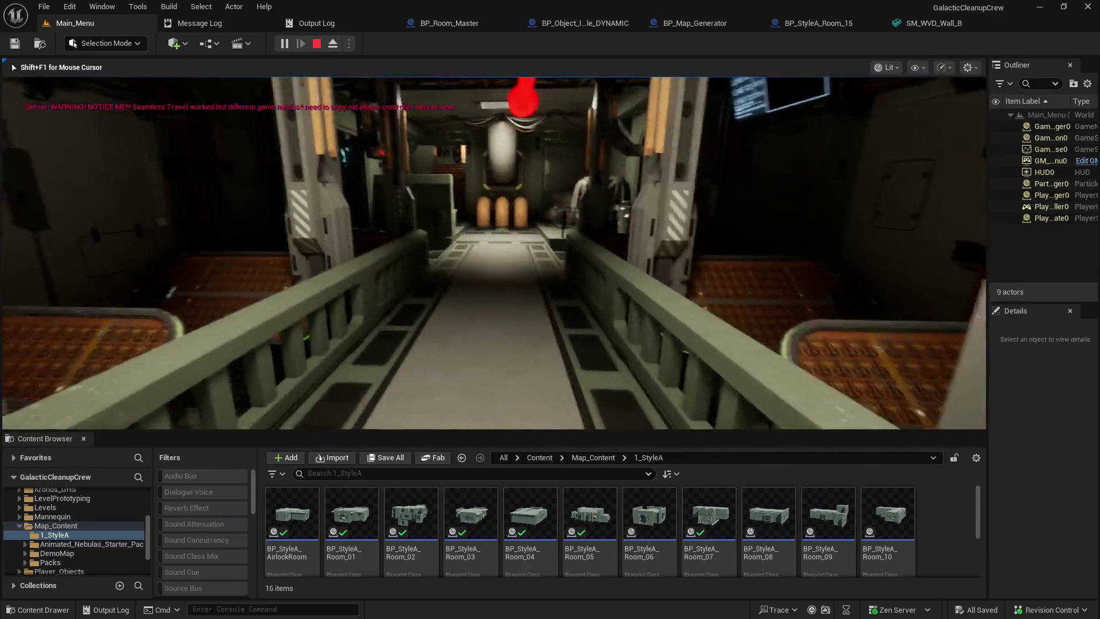
pyautogui.press('w')
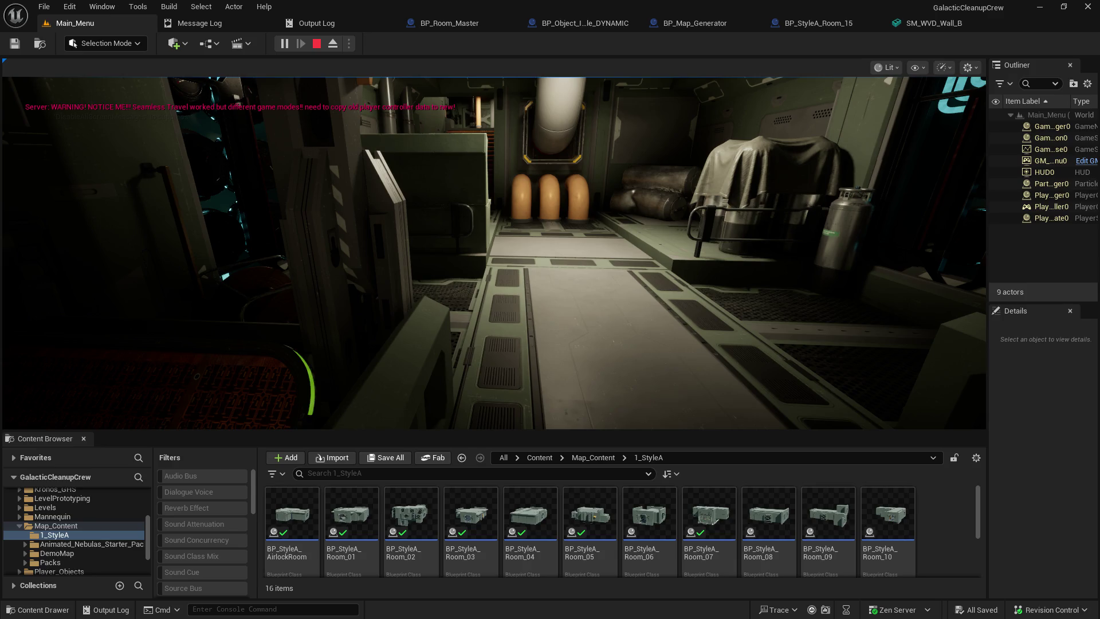
pyautogui.click(493, 252)
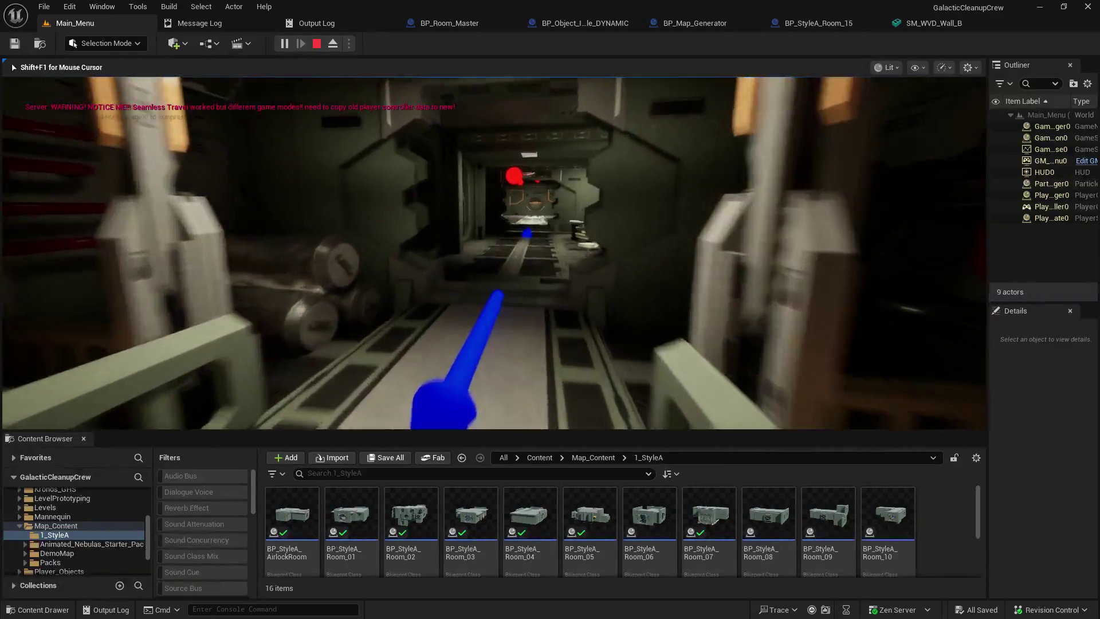
# Walk to the bottle recycling machine and interact with it twice for points
pyautogui.press('w')
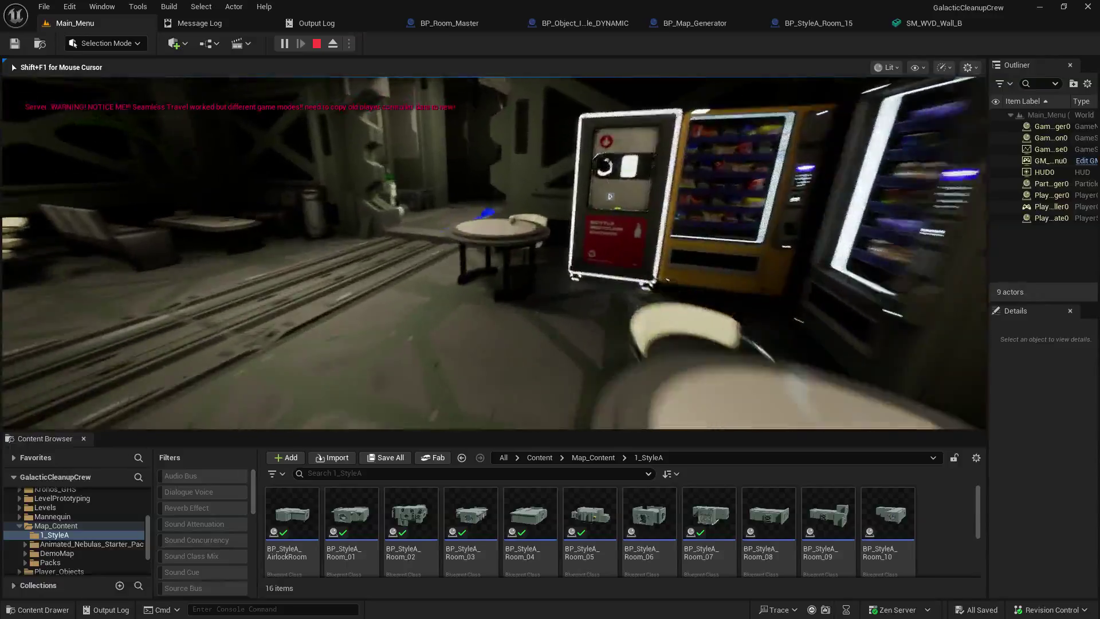
pyautogui.press('w')
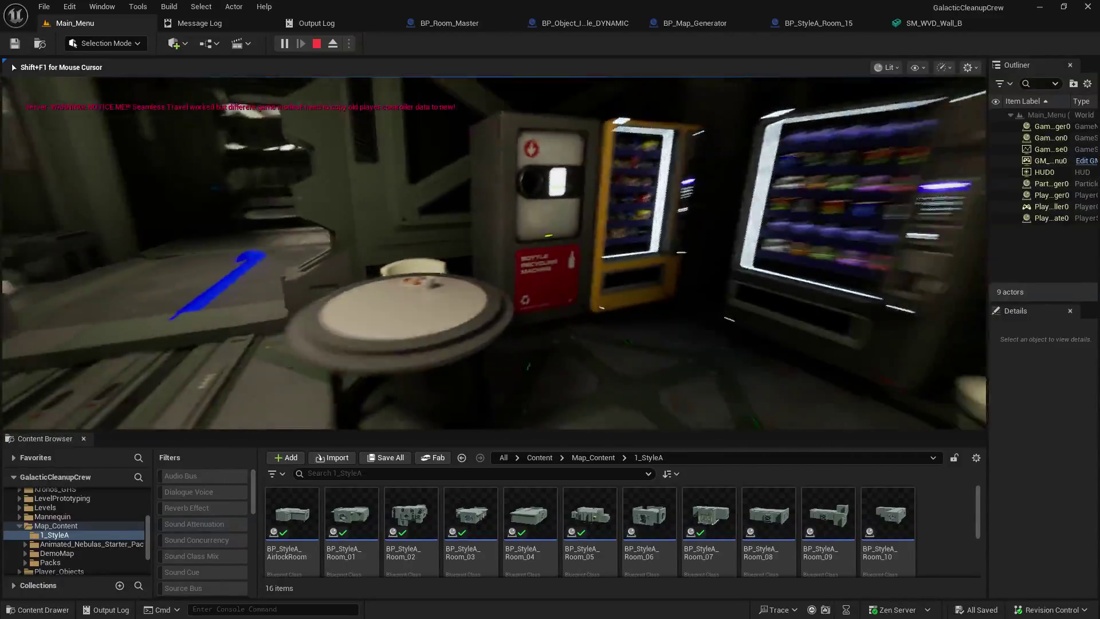
pyautogui.press('w')
pyautogui.press('e')
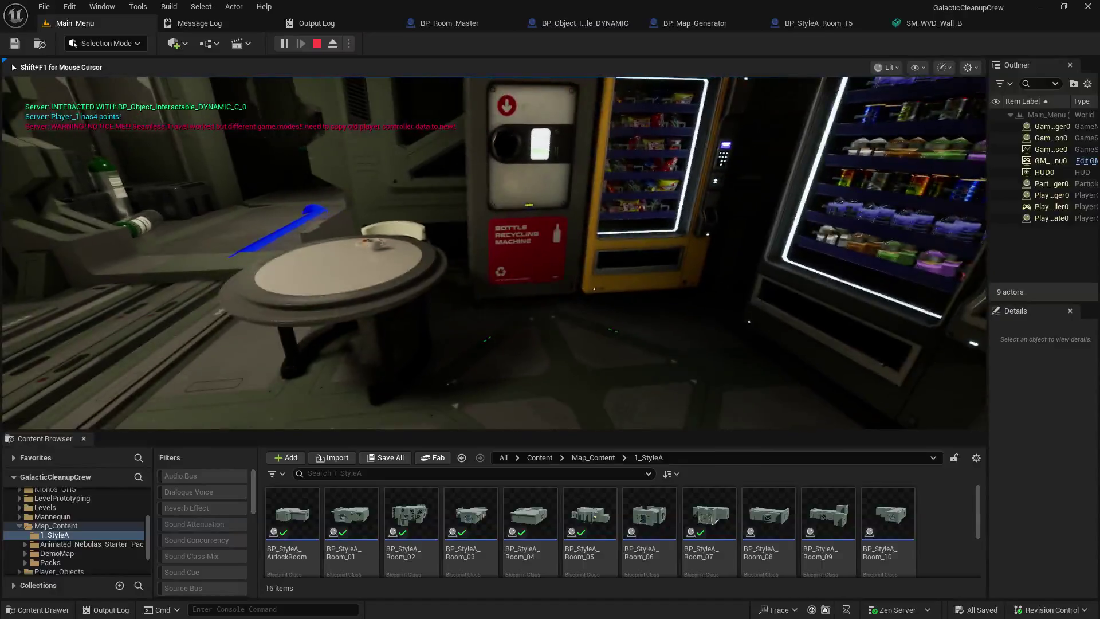
pyautogui.press('w')
pyautogui.press('e')
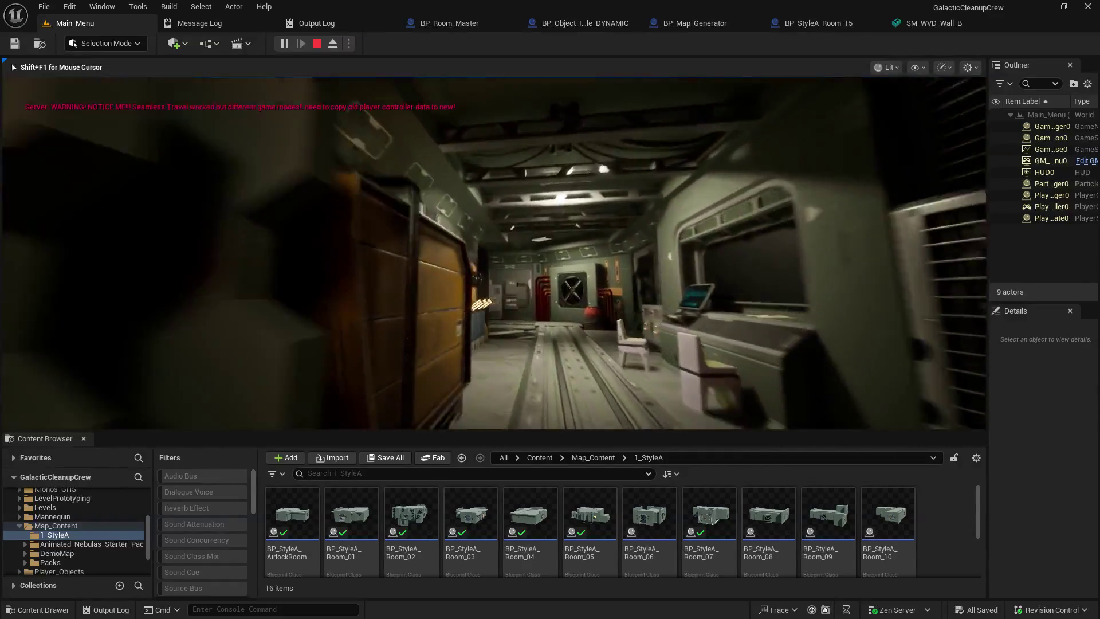
# Walk past the lockers and through the mess room with tables
pyautogui.press('w')
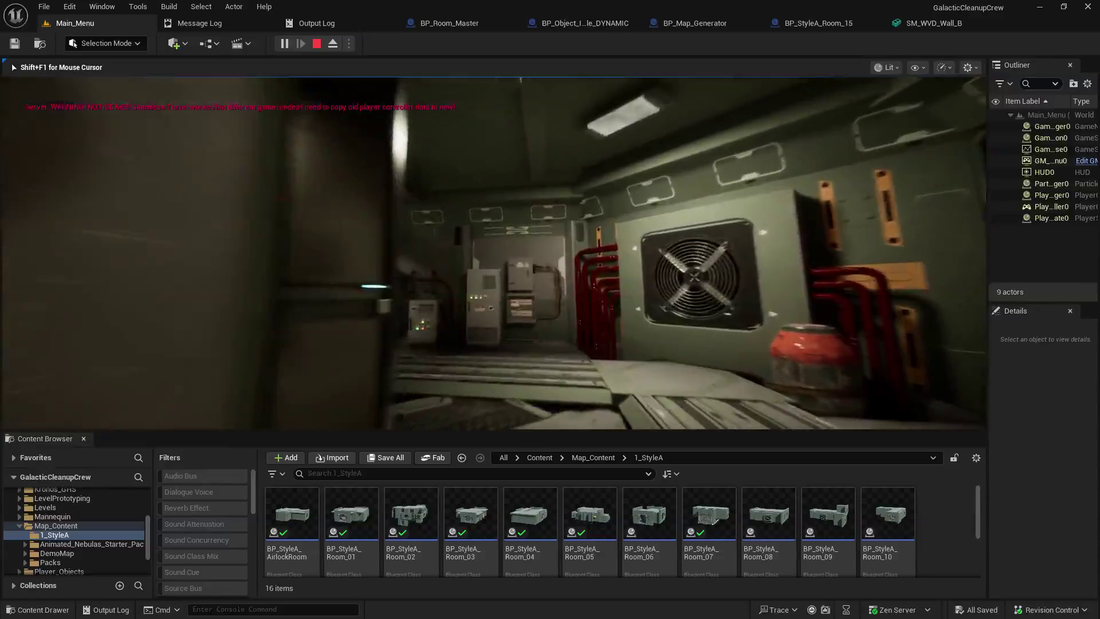
pyautogui.press('w')
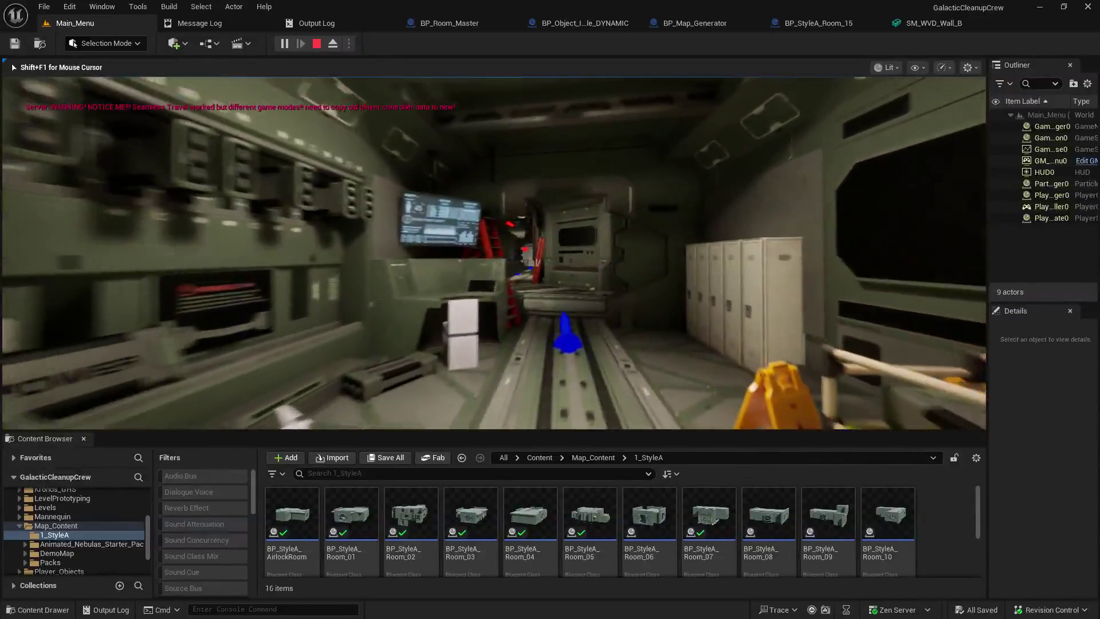
pyautogui.press('w')
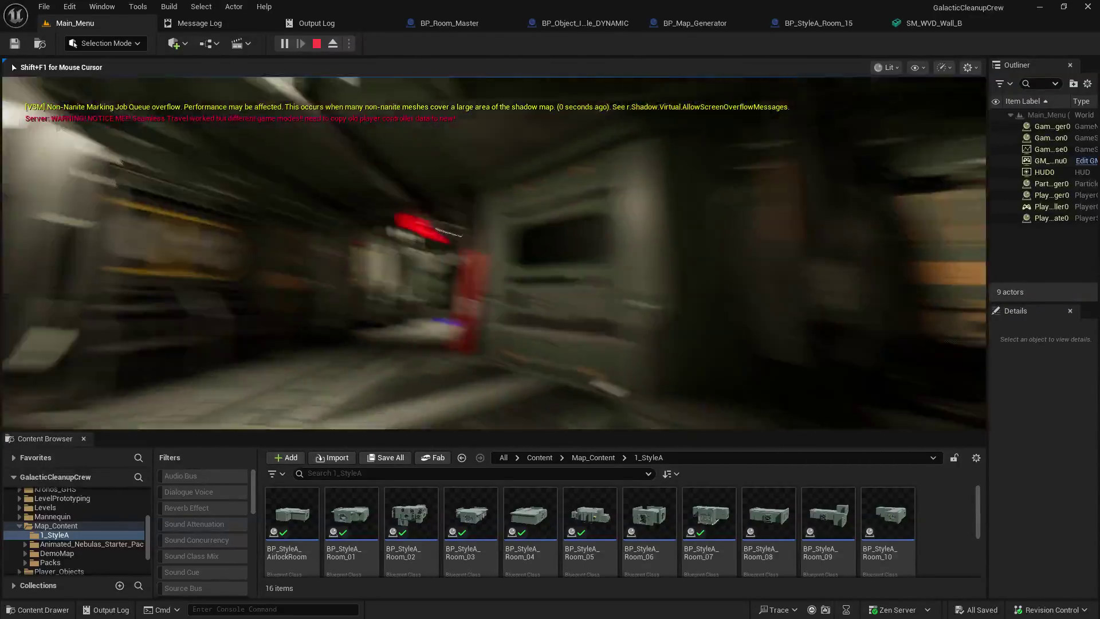
pyautogui.press('w')
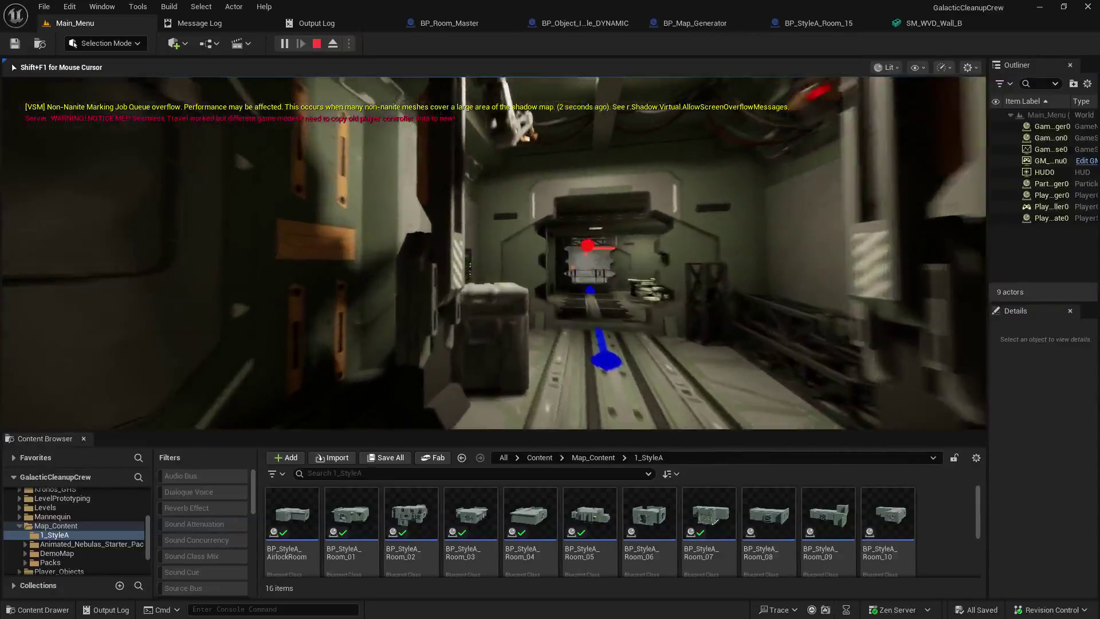
pyautogui.press('w')
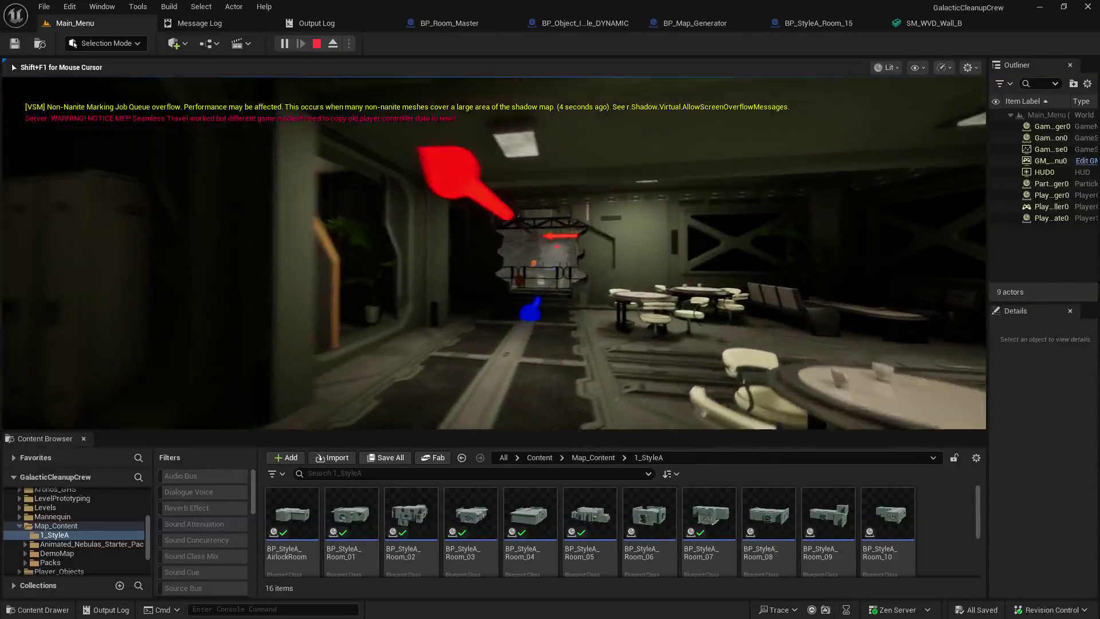
# Continue to the red-lit stairwell, free the mouse and make the game view taller
pyautogui.press('w')
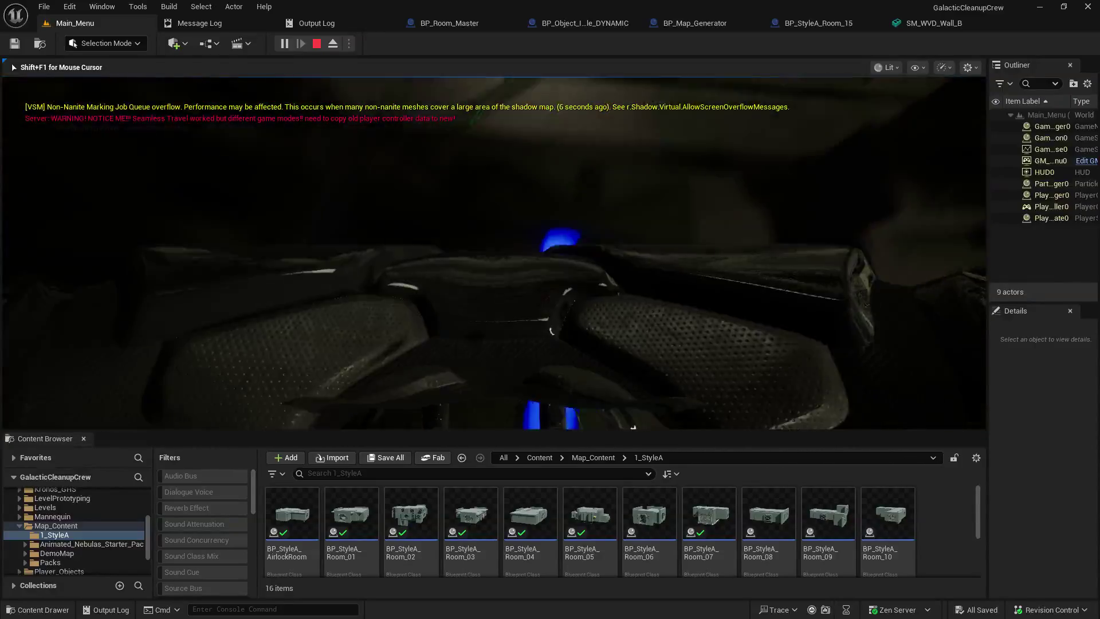
pyautogui.press('w')
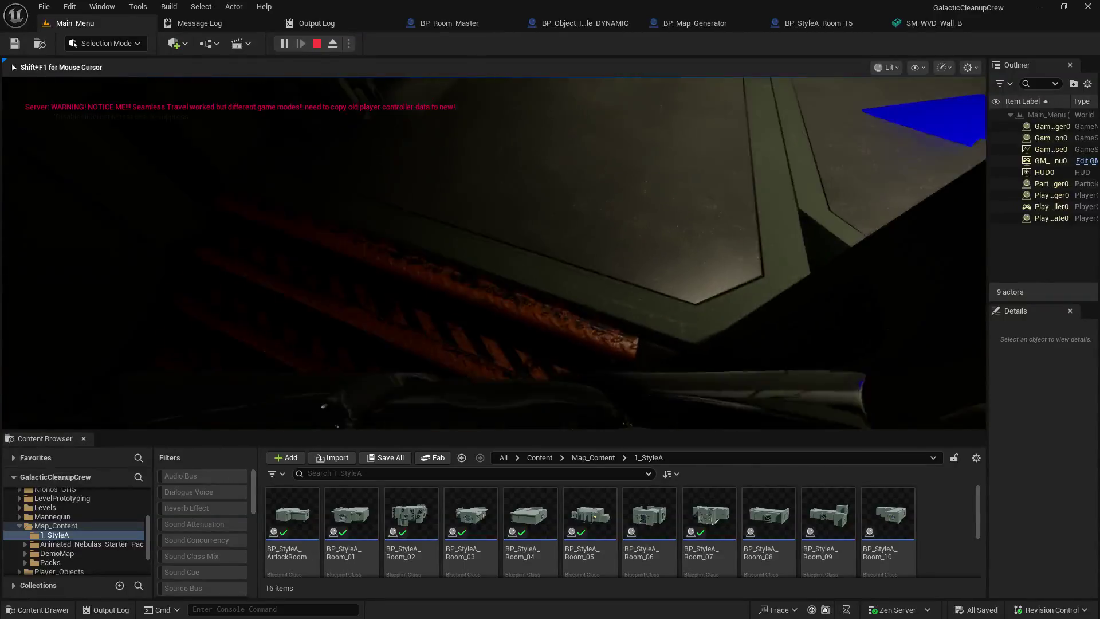
pyautogui.hotkey('shift', 'F1')
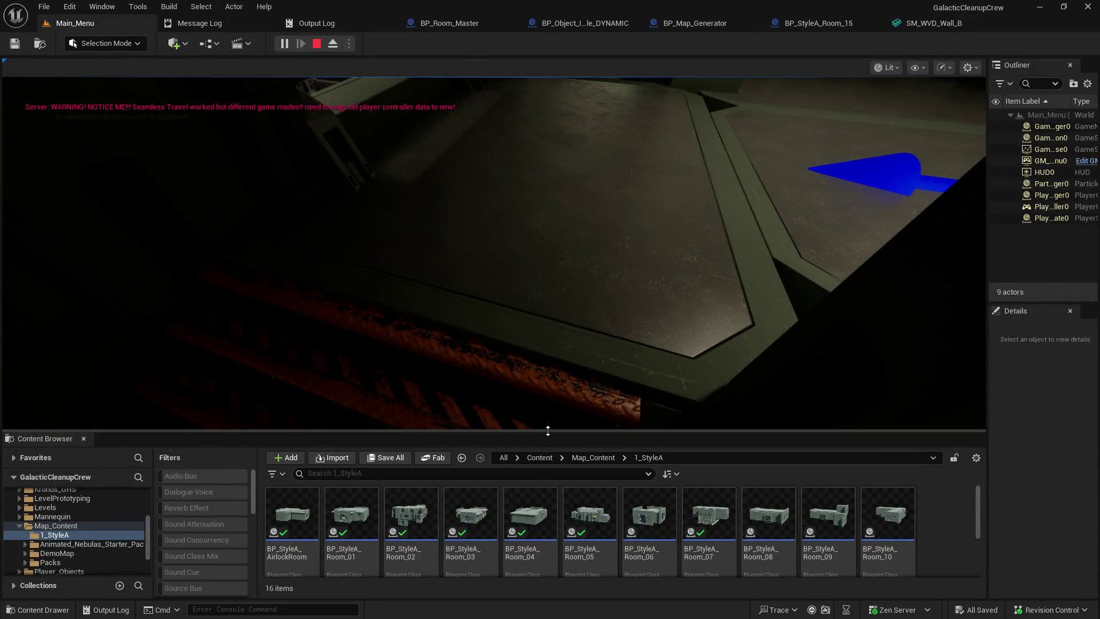
pyautogui.moveTo(548, 430)
pyautogui.mouseDown()
pyautogui.moveTo(564, 590)
pyautogui.moveTo(576, 484)
pyautogui.mouseUp()
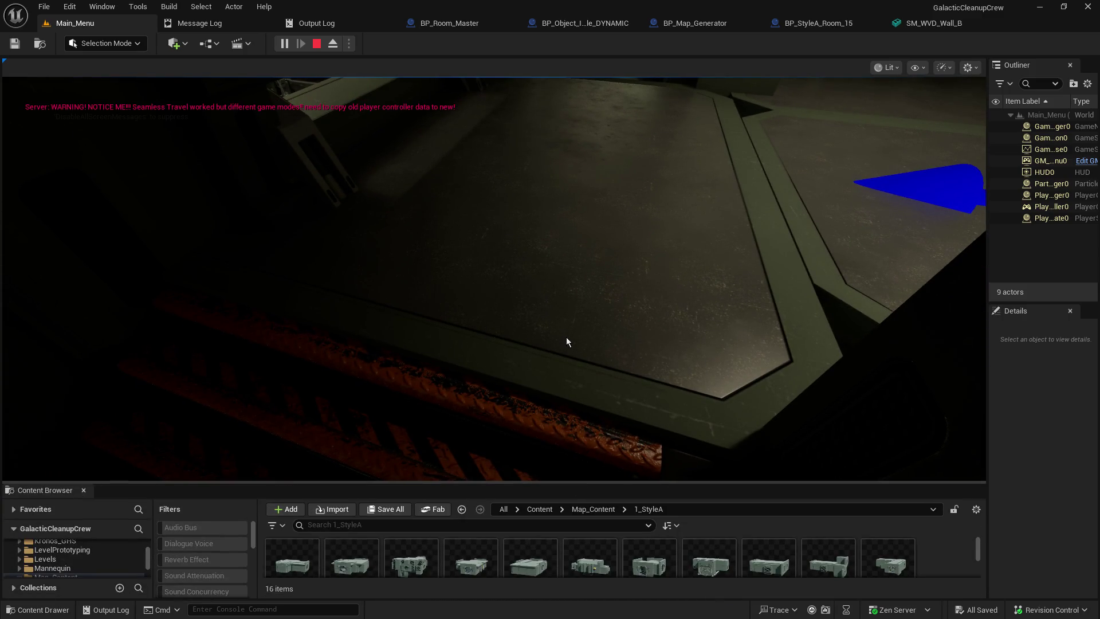
# Walk the player through the cafeteria and down the lit corridor to the two doorways
pyautogui.click(468, 201)
pyautogui.press('w')
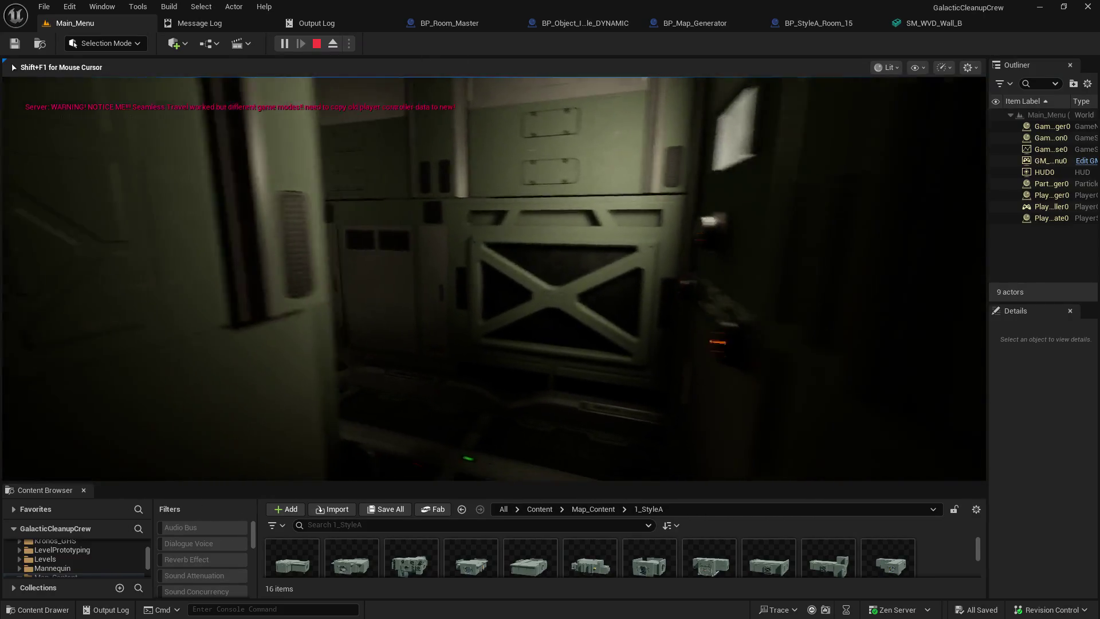
pyautogui.press('w')
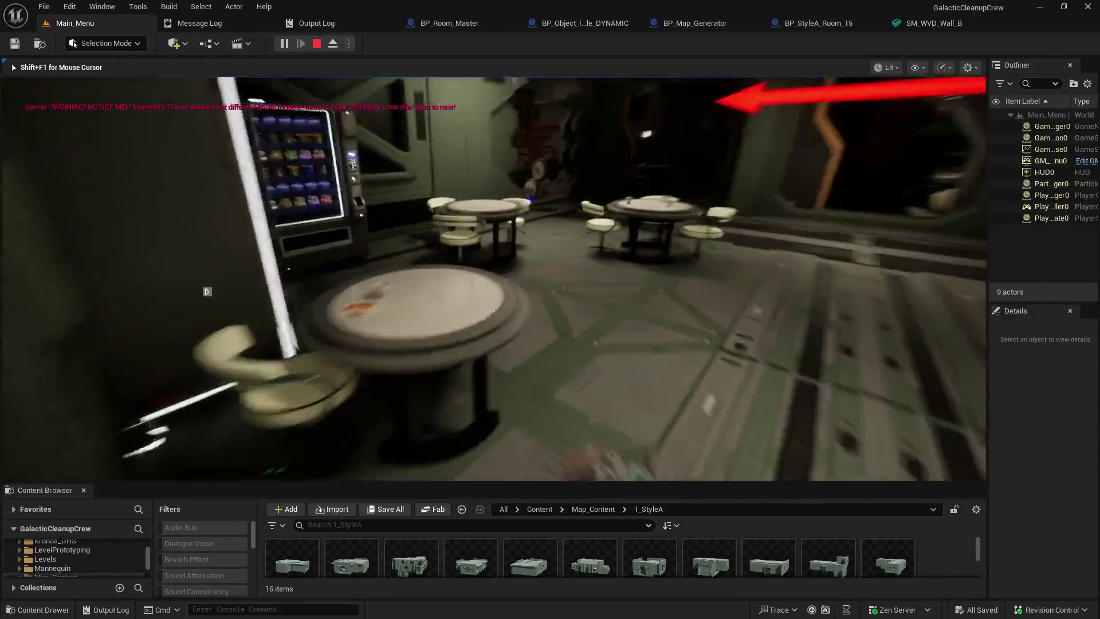
pyautogui.press('w')
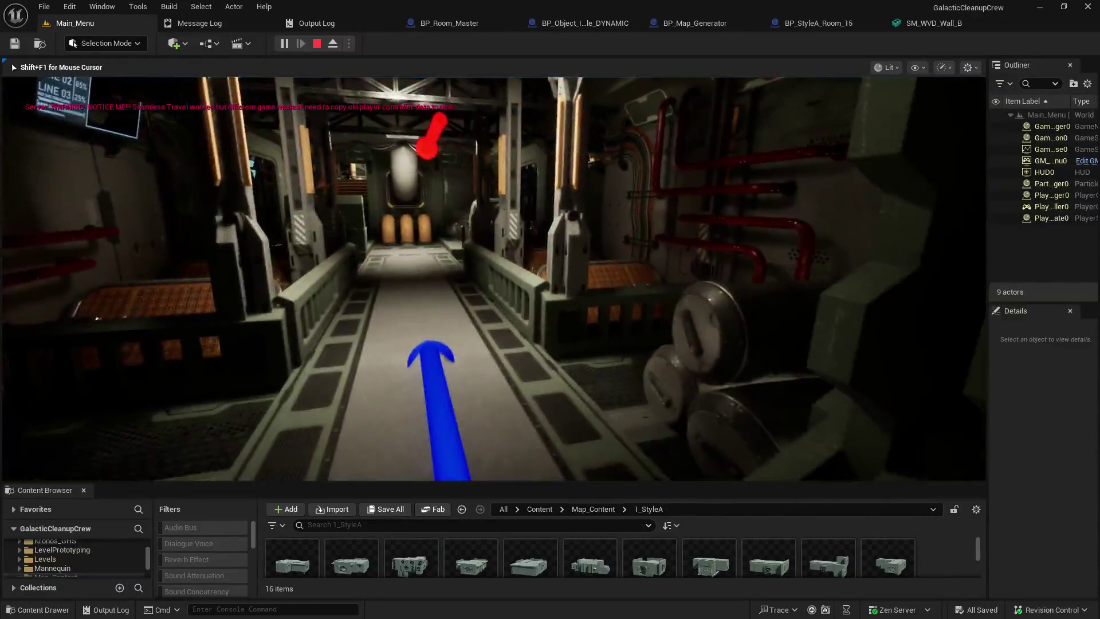
pyautogui.press('w')
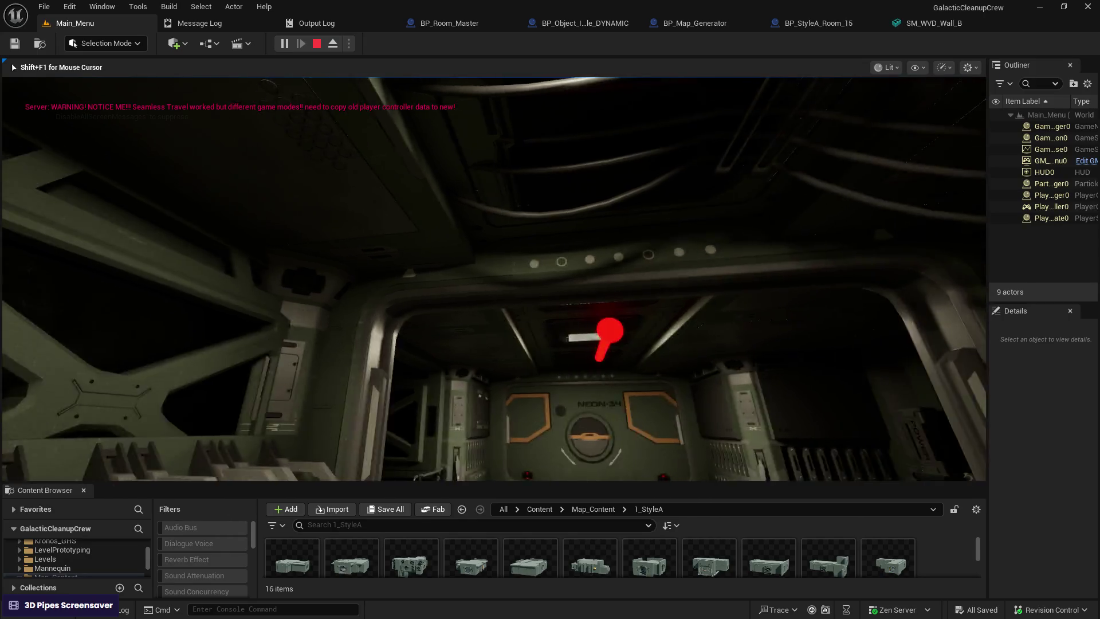
pyautogui.hotkey('shift', 'F1')
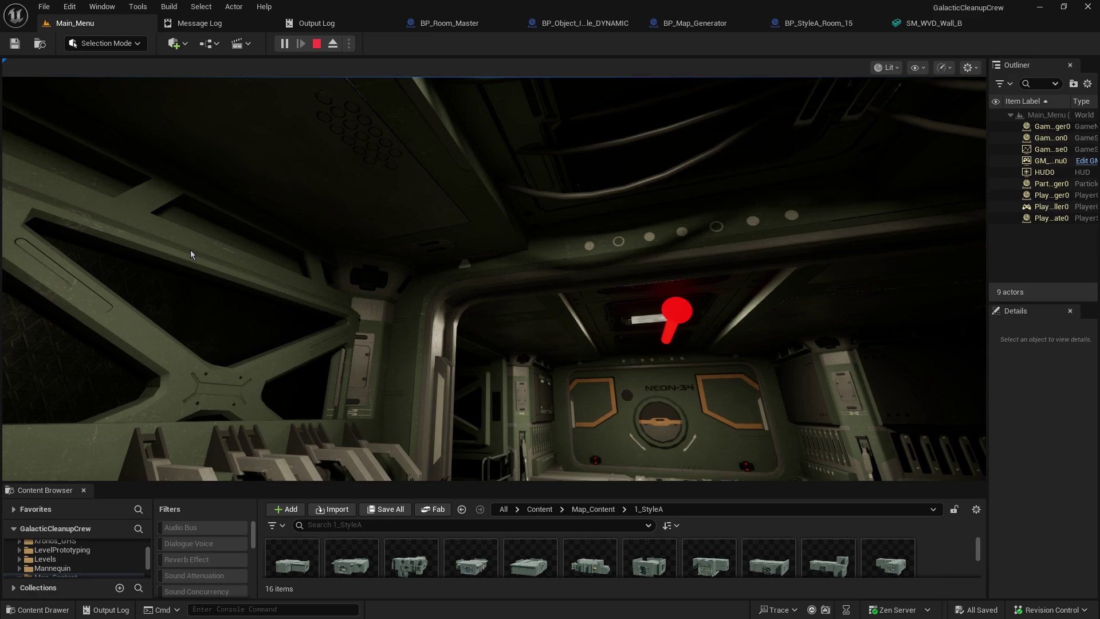
pyautogui.click(491, 277)
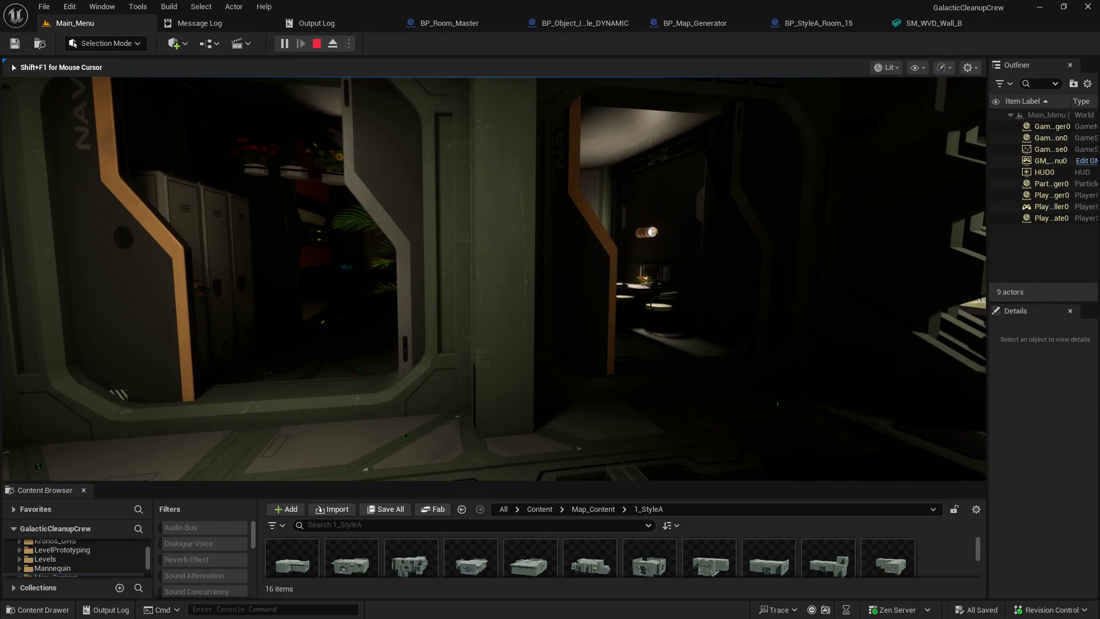
# End the play test and close the BP_Object_Interactable_DYNAMIC blueprint
pyautogui.press('Escape')
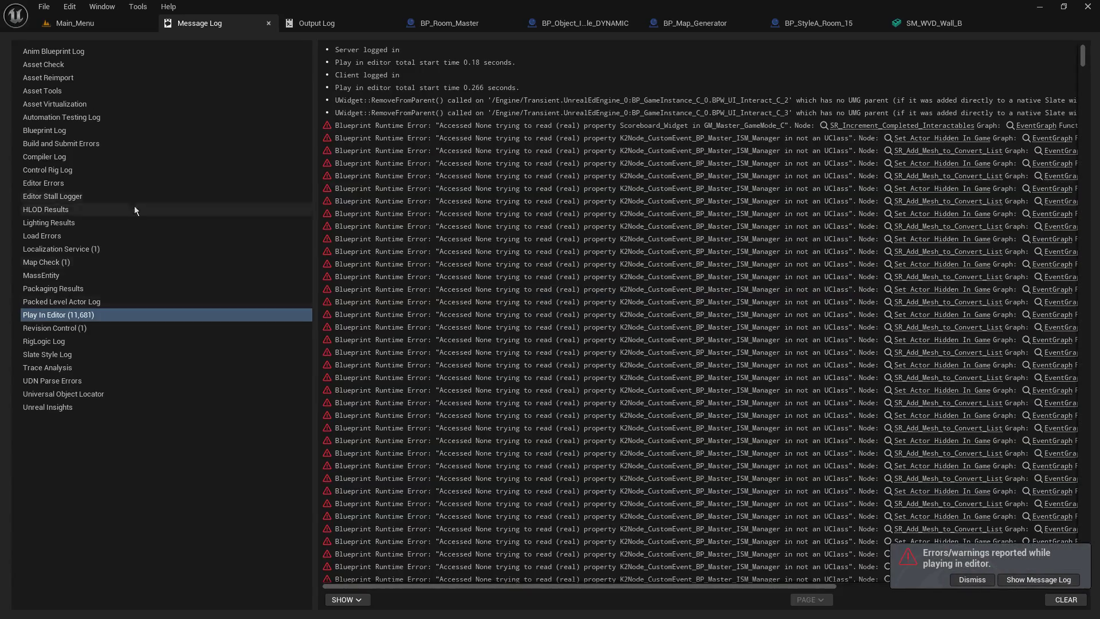
pyautogui.click(572, 24)
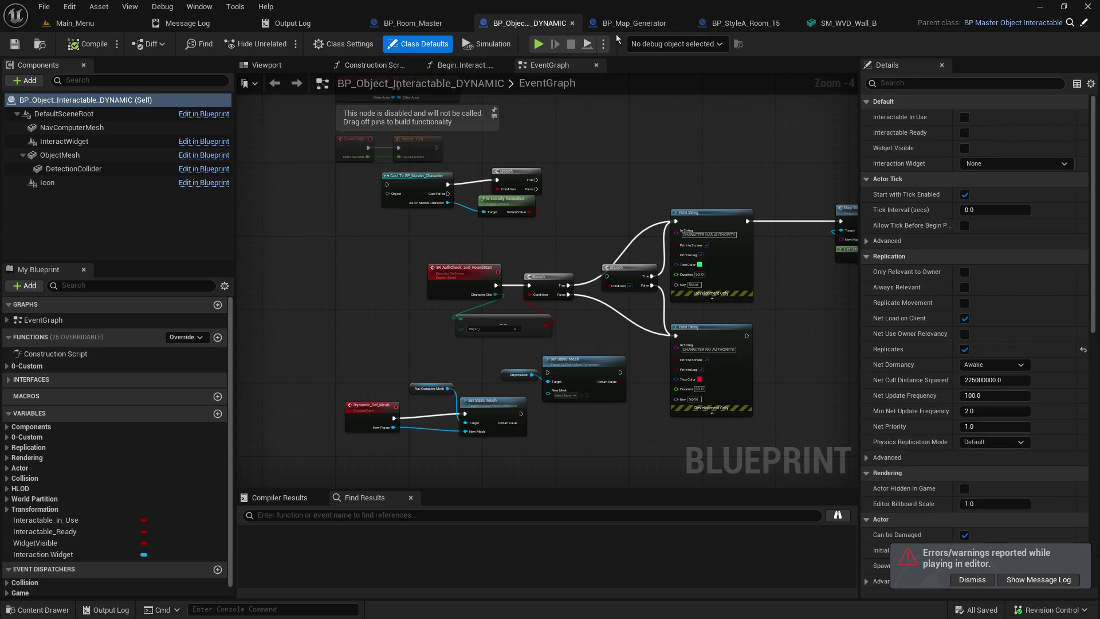
pyautogui.click(571, 23)
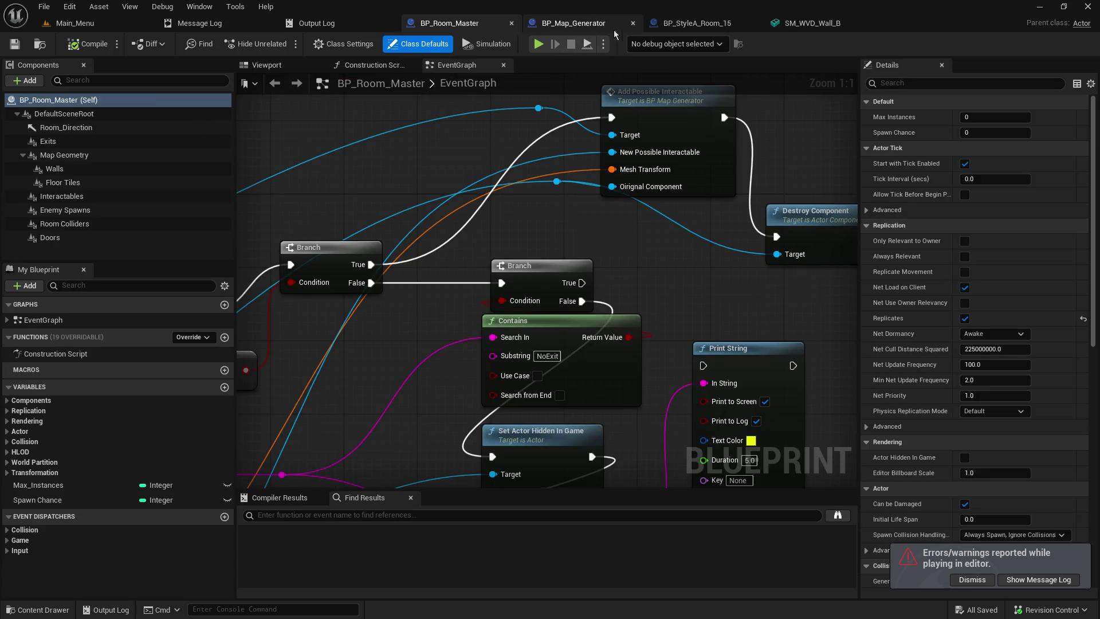
# Close the BP_StyleA_Room_15 and SM_WVD_Wall_B tabs, then return to the Main_Menu level
pyautogui.click(738, 24)
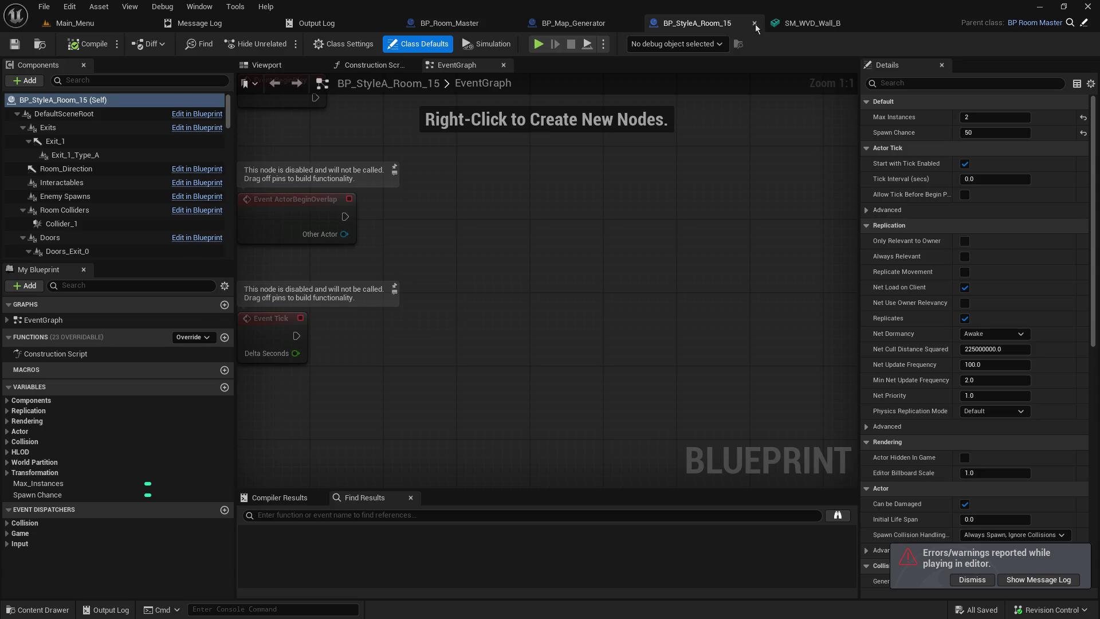
pyautogui.click(755, 24)
pyautogui.click(736, 27)
pyautogui.click(754, 26)
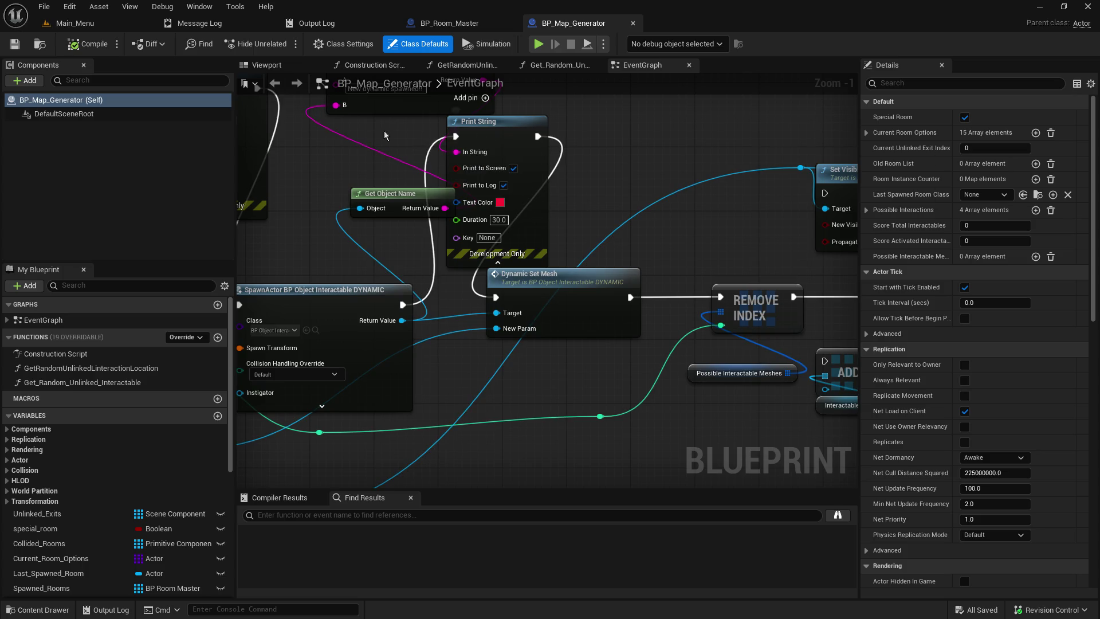
pyautogui.click(88, 26)
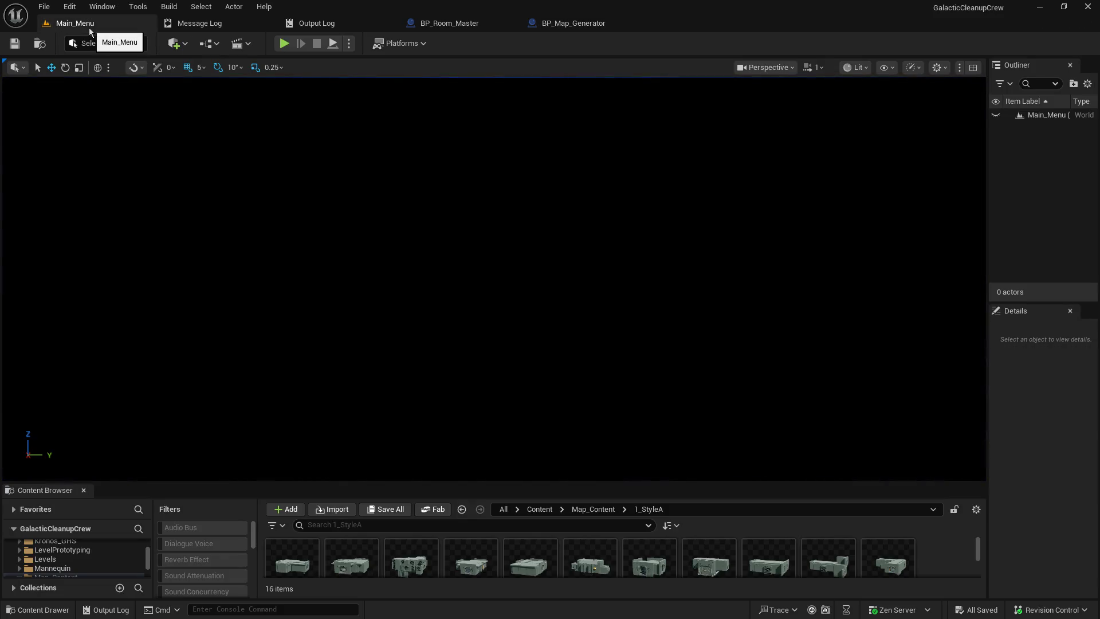
pyautogui.click(562, 32)
pyautogui.scroll(-3, 547, 281)
pyautogui.moveTo(708, 164); pyautogui.dragTo(618, 363)
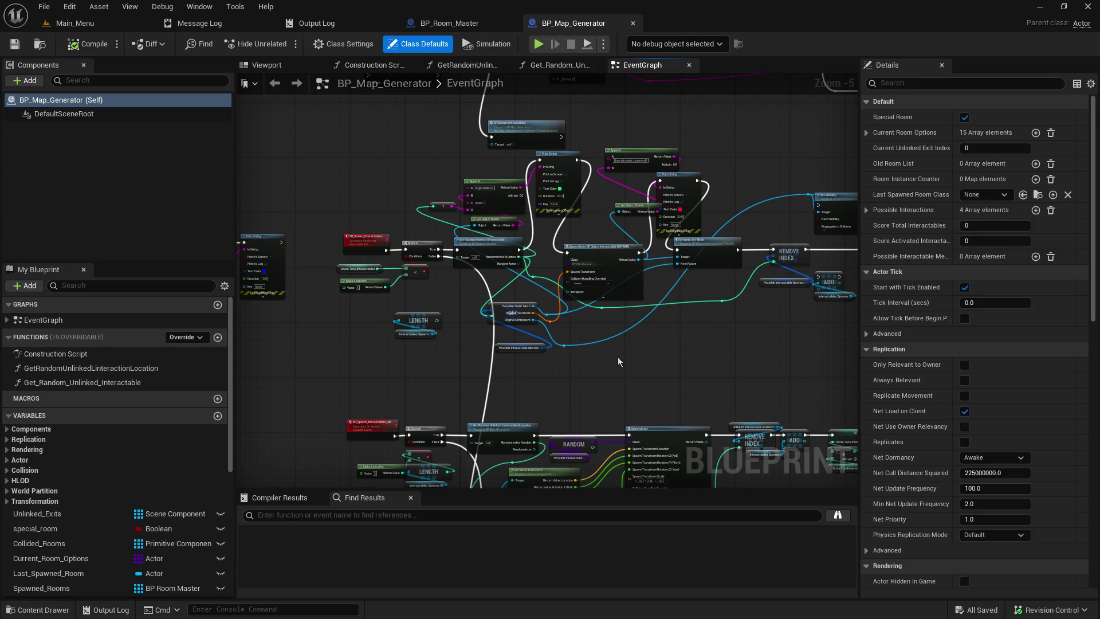
# Widen the event graph and pan to the SR_Spawn_Interactables event and Append node
pyautogui.moveTo(615, 358)
pyautogui.mouseDown()
pyautogui.moveTo(543, 354)
pyautogui.moveTo(707, 30)
pyautogui.mouseUp()
pyautogui.moveTo(630, 200)
pyautogui.mouseDown()
pyautogui.moveTo(344, 479)
pyautogui.moveTo(530, 316)
pyautogui.moveTo(493, 86)
pyautogui.moveTo(475, 166)
pyautogui.moveTo(390, 93)
pyautogui.mouseUp()
pyautogui.moveTo(401, 229)
pyautogui.mouseDown()
pyautogui.moveTo(486, 343)
pyautogui.moveTo(550, 573)
pyautogui.moveTo(582, 459)
pyautogui.moveTo(559, 452)
pyautogui.mouseUp()
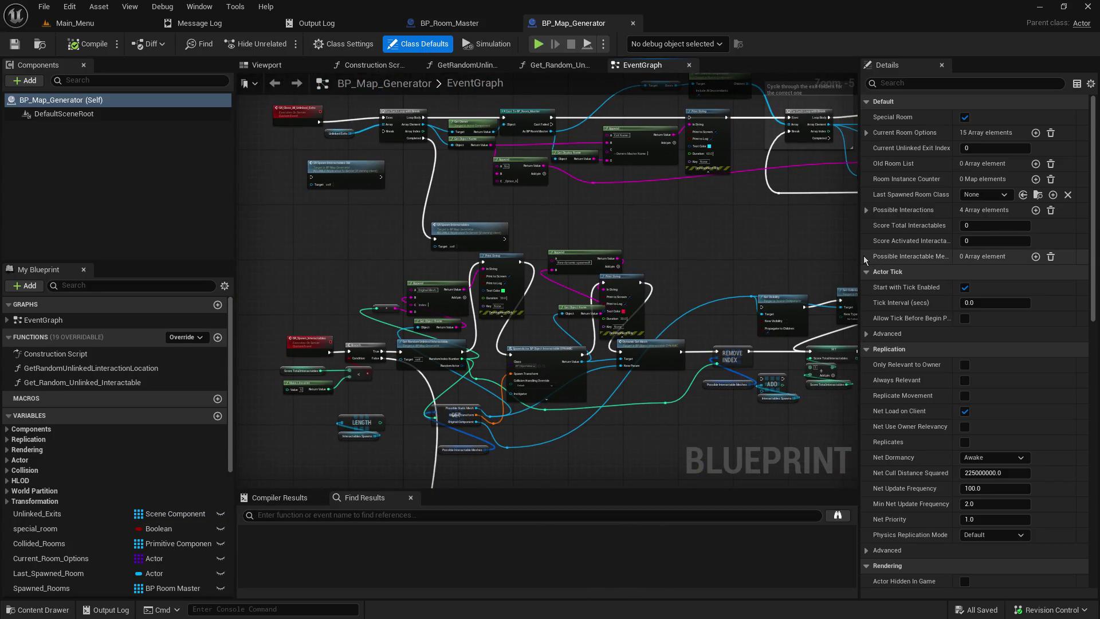
pyautogui.moveTo(864, 260); pyautogui.dragTo(916, 258)
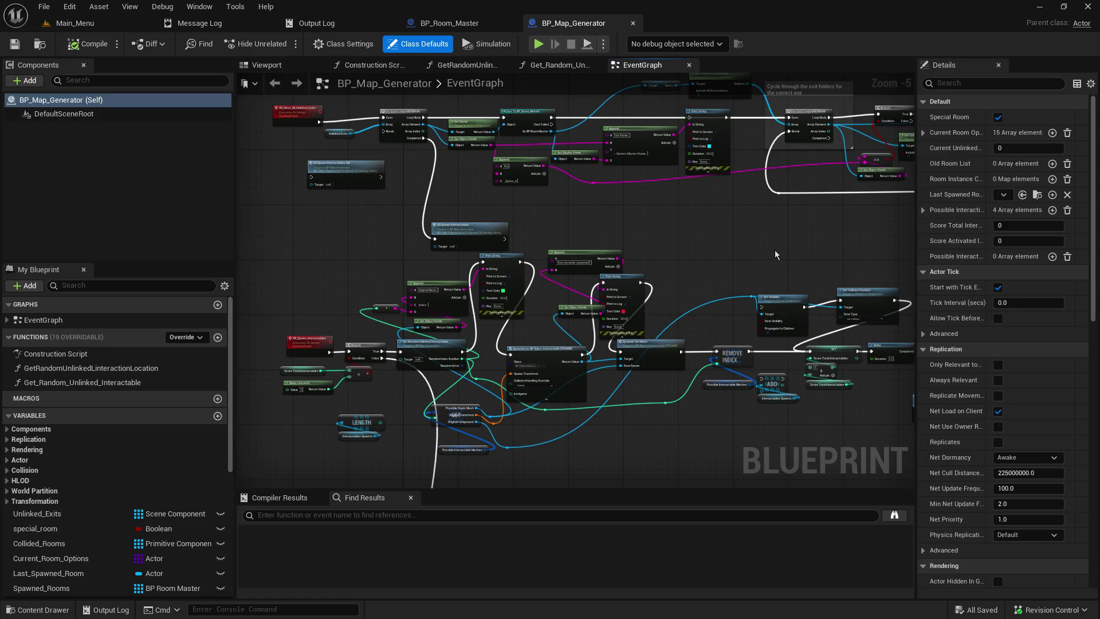
pyautogui.moveTo(577, 291); pyautogui.dragTo(557, 233)
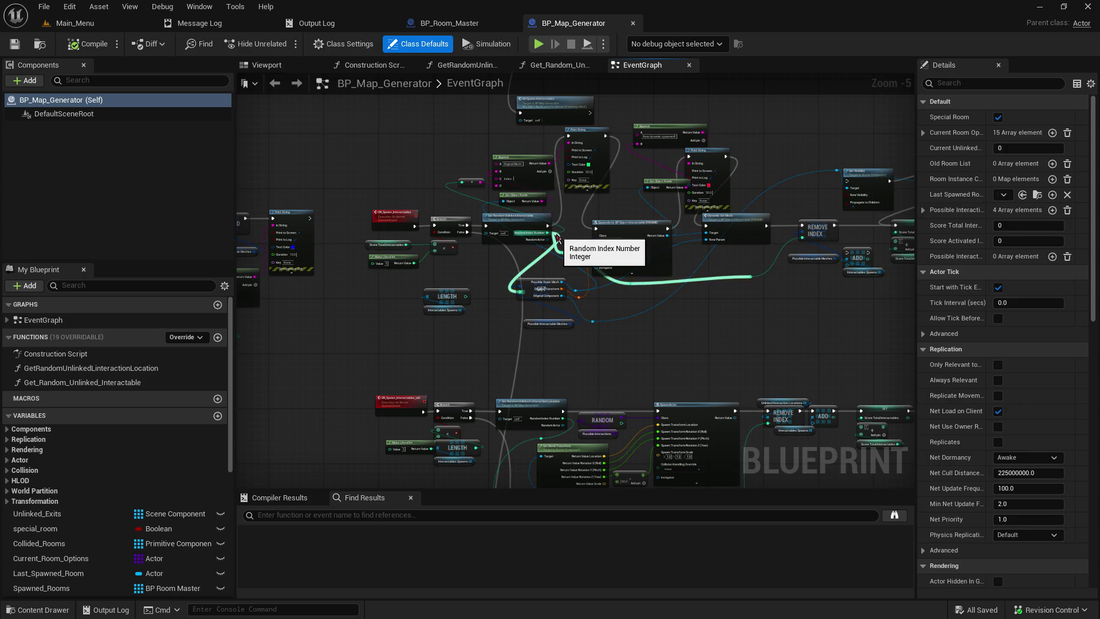
pyautogui.scroll(5, 556, 237)
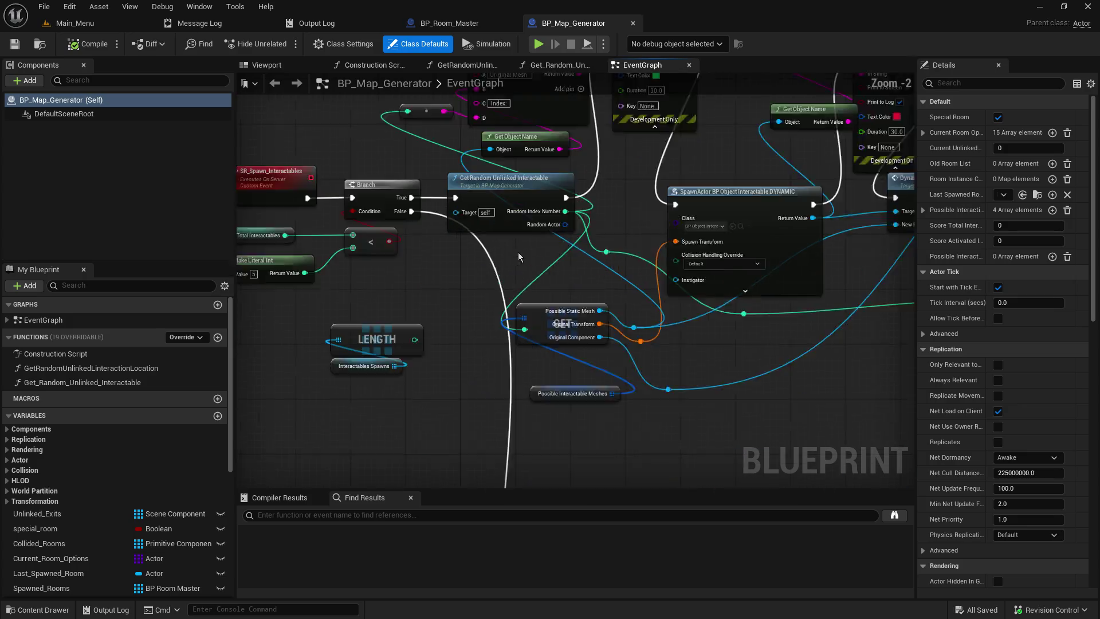
pyautogui.moveTo(598, 293)
pyautogui.mouseDown()
pyautogui.moveTo(847, 514)
pyautogui.moveTo(428, 579)
pyautogui.moveTo(395, 522)
pyautogui.moveTo(376, 521)
pyautogui.moveTo(380, 503)
pyautogui.moveTo(752, 267)
pyautogui.moveTo(748, 184)
pyautogui.mouseUp()
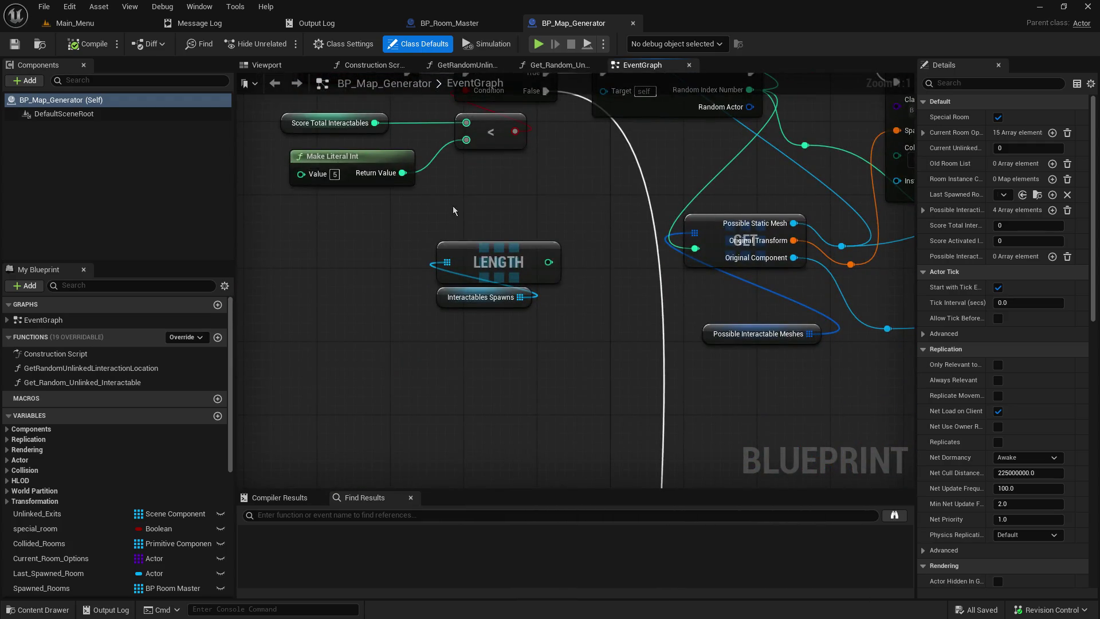
# Select and delete the unconnected LENGTH and Interactables Spawns nodes
pyautogui.moveTo(452, 205); pyautogui.dragTo(562, 376)
pyautogui.press('Delete')
pyautogui.moveTo(603, 257); pyautogui.dragTo(554, 369)
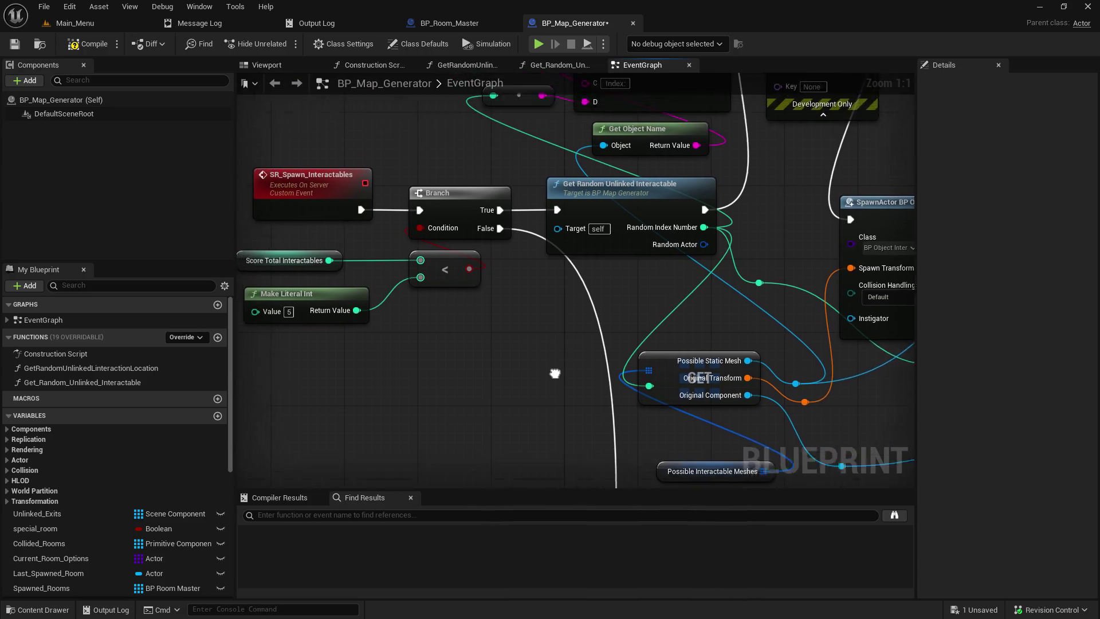
# Pan along the spawn chain, widen the graph further, and recentre on SR_Spawn_Interactables and its Branch
pyautogui.moveTo(622, 392)
pyautogui.mouseDown()
pyautogui.moveTo(392, 373)
pyautogui.moveTo(481, 368)
pyautogui.mouseUp()
pyautogui.scroll(-1, 496, 339)
pyautogui.scroll(-1, 496, 339)
pyautogui.moveTo(650, 355); pyautogui.dragTo(596, 421)
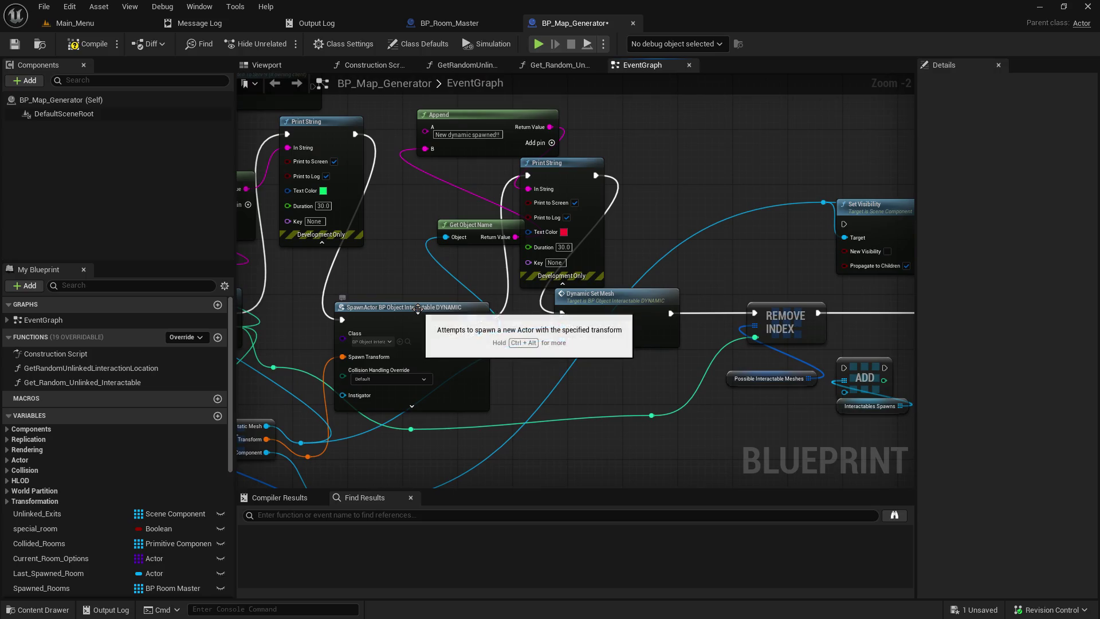
pyautogui.moveTo(638, 381)
pyautogui.mouseDown()
pyautogui.moveTo(253, 354)
pyautogui.moveTo(571, 340)
pyautogui.moveTo(544, 322)
pyautogui.moveTo(668, 380)
pyautogui.moveTo(668, 392)
pyautogui.moveTo(785, 366)
pyautogui.moveTo(937, 379)
pyautogui.moveTo(972, 368)
pyautogui.moveTo(767, 326)
pyautogui.mouseUp()
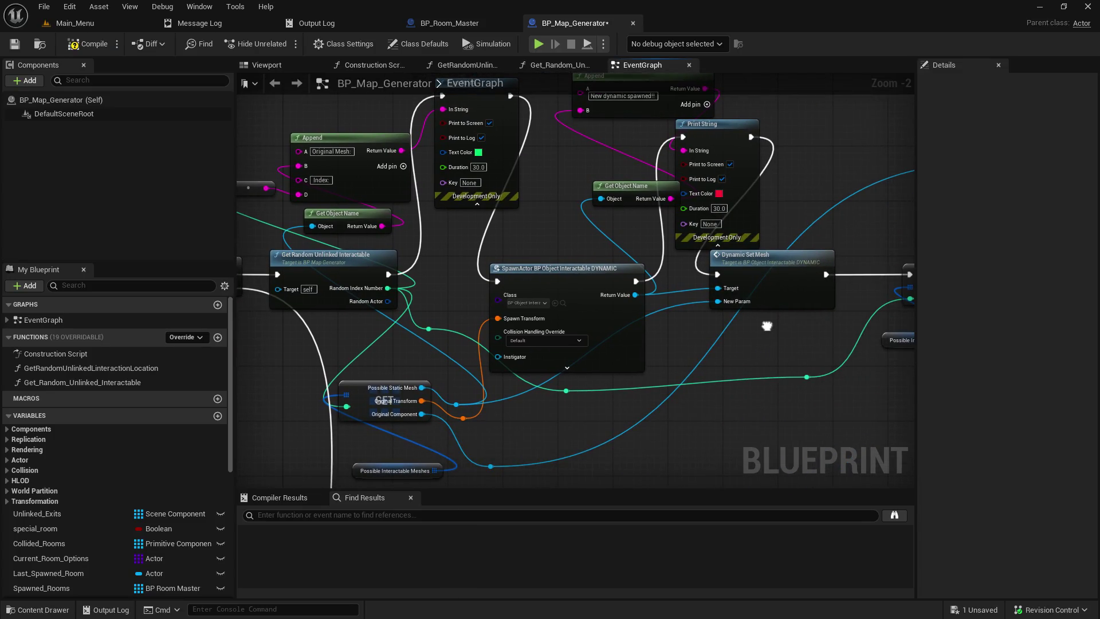
pyautogui.moveTo(688, 329); pyautogui.dragTo(793, 390)
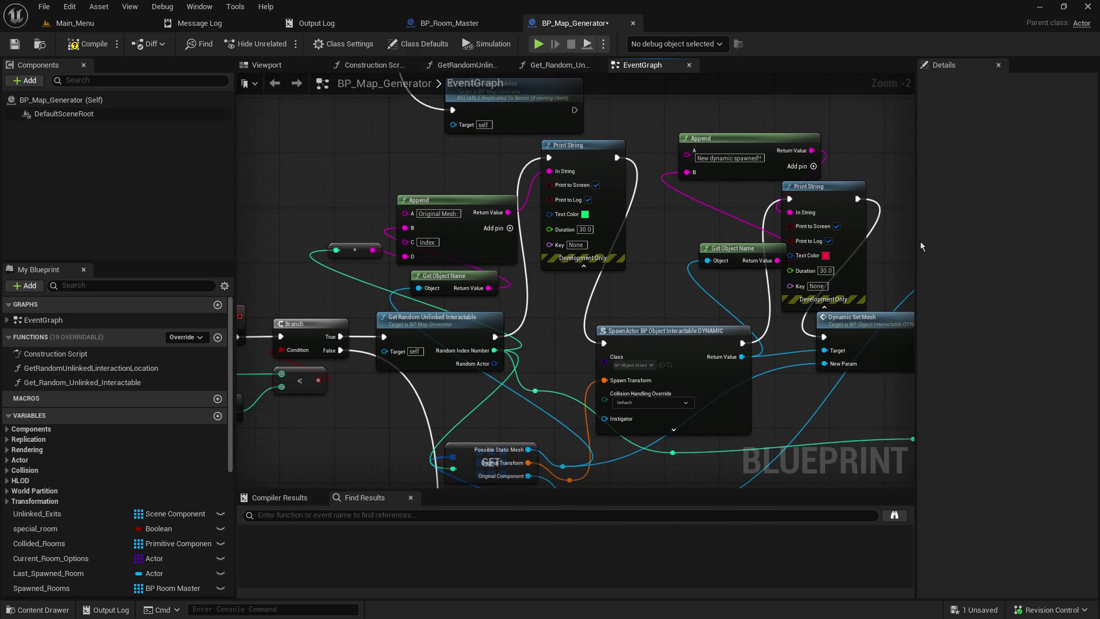
pyautogui.moveTo(915, 247); pyautogui.dragTo(980, 247)
pyautogui.moveTo(653, 292)
pyautogui.mouseDown()
pyautogui.moveTo(736, 228)
pyautogui.moveTo(739, 192)
pyautogui.moveTo(630, 286)
pyautogui.moveTo(675, 524)
pyautogui.mouseUp()
pyautogui.moveTo(504, 315)
pyautogui.mouseDown()
pyautogui.moveTo(504, 230)
pyautogui.moveTo(463, 232)
pyautogui.mouseUp()
pyautogui.moveTo(508, 341); pyautogui.dragTo(686, 200)
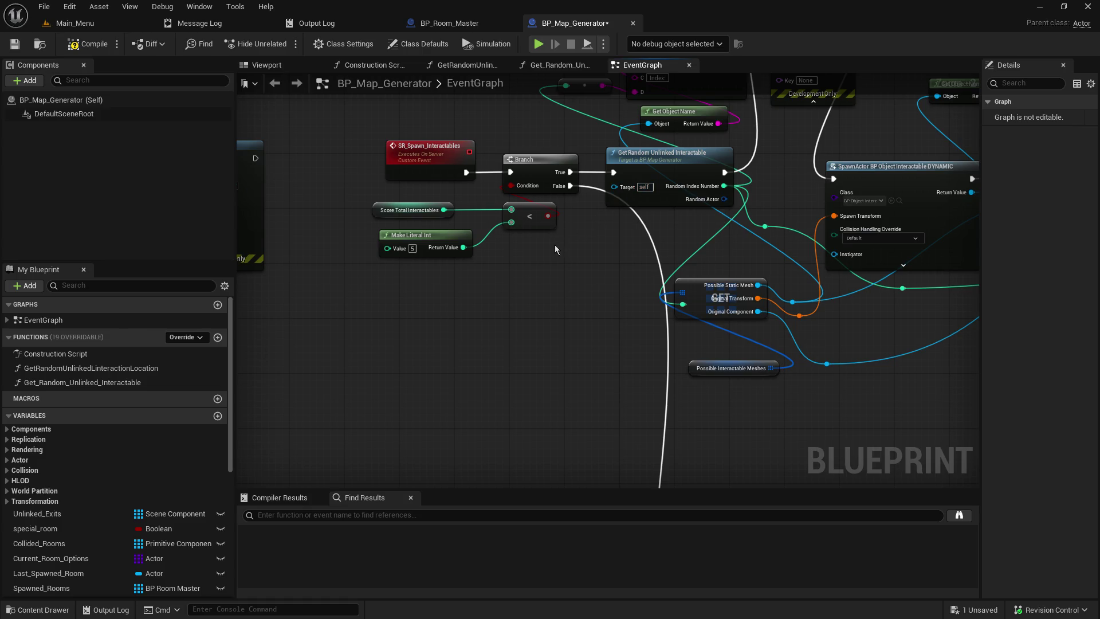
# Pan down to the SpawnActor area and drag the exec-wire reroute node slightly lower
pyautogui.moveTo(517, 377); pyautogui.dragTo(468, 123)
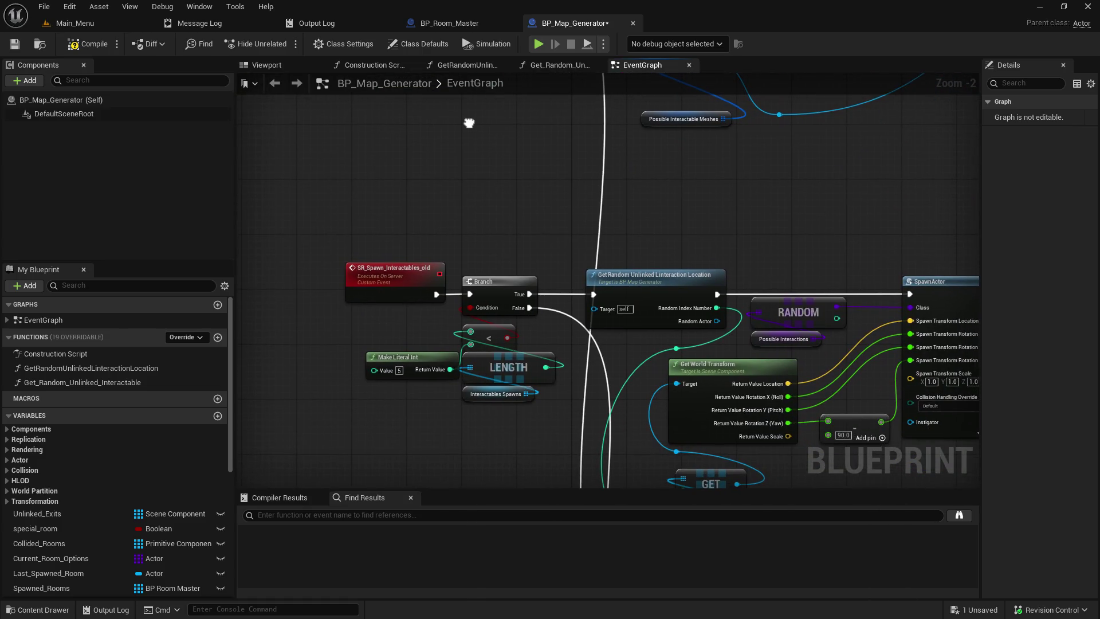
pyautogui.moveTo(487, 247)
pyautogui.mouseDown()
pyautogui.moveTo(599, 320)
pyautogui.moveTo(543, 75)
pyautogui.moveTo(527, 426)
pyautogui.moveTo(503, 241)
pyautogui.mouseUp()
pyautogui.scroll(-4, 504, 252)
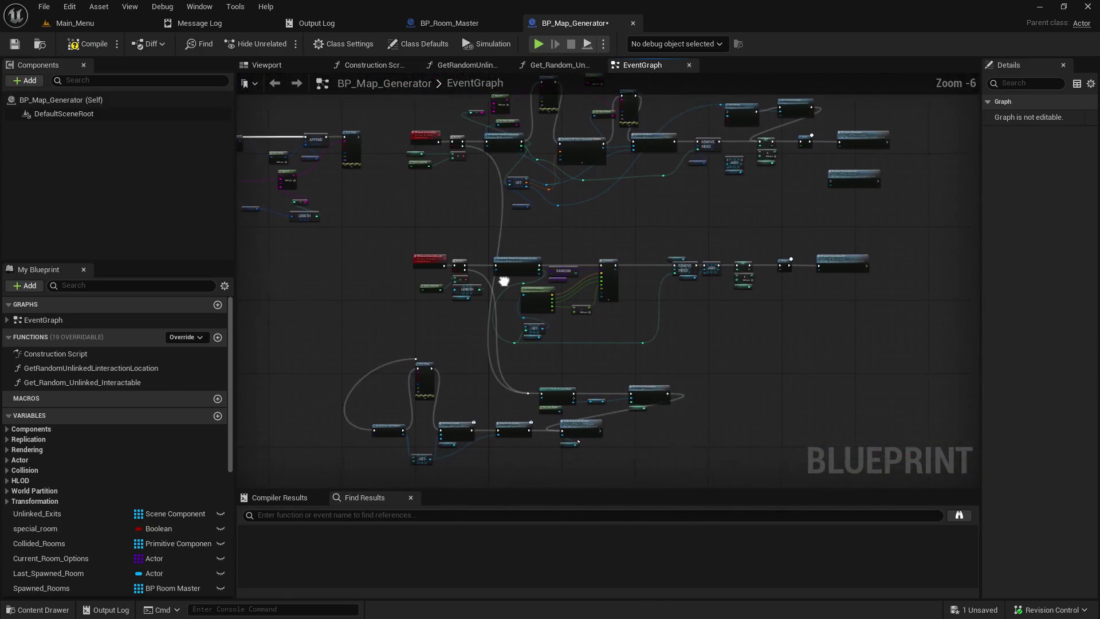
pyautogui.scroll(6, 321, 248)
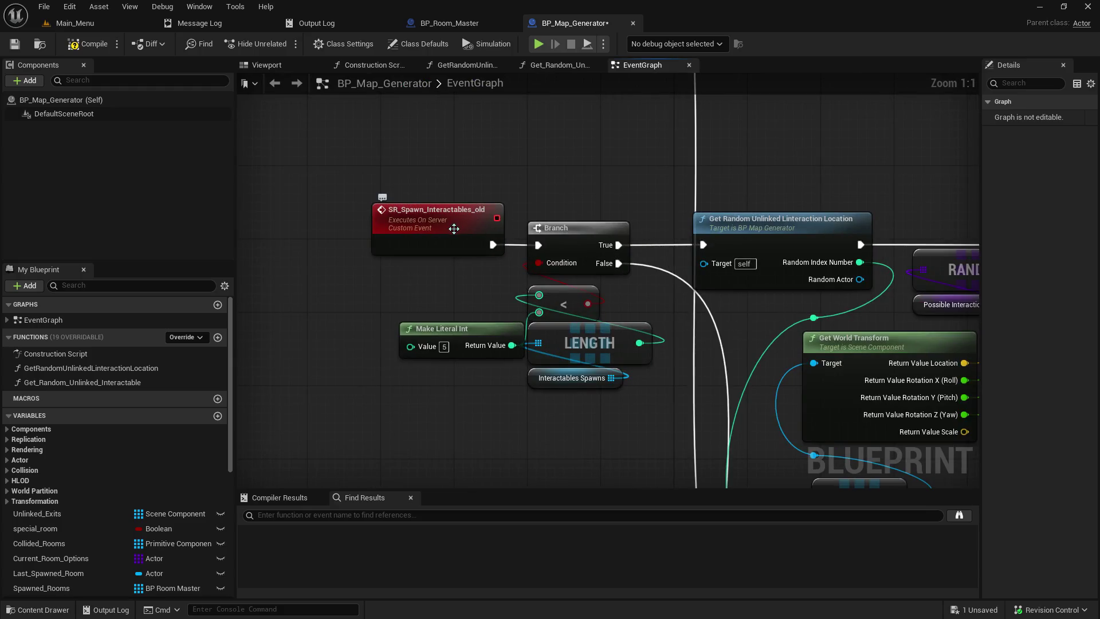
pyautogui.scroll(-5, 549, 367)
pyautogui.moveTo(549, 368)
pyautogui.mouseDown()
pyautogui.moveTo(549, 285)
pyautogui.moveTo(537, 256)
pyautogui.mouseUp()
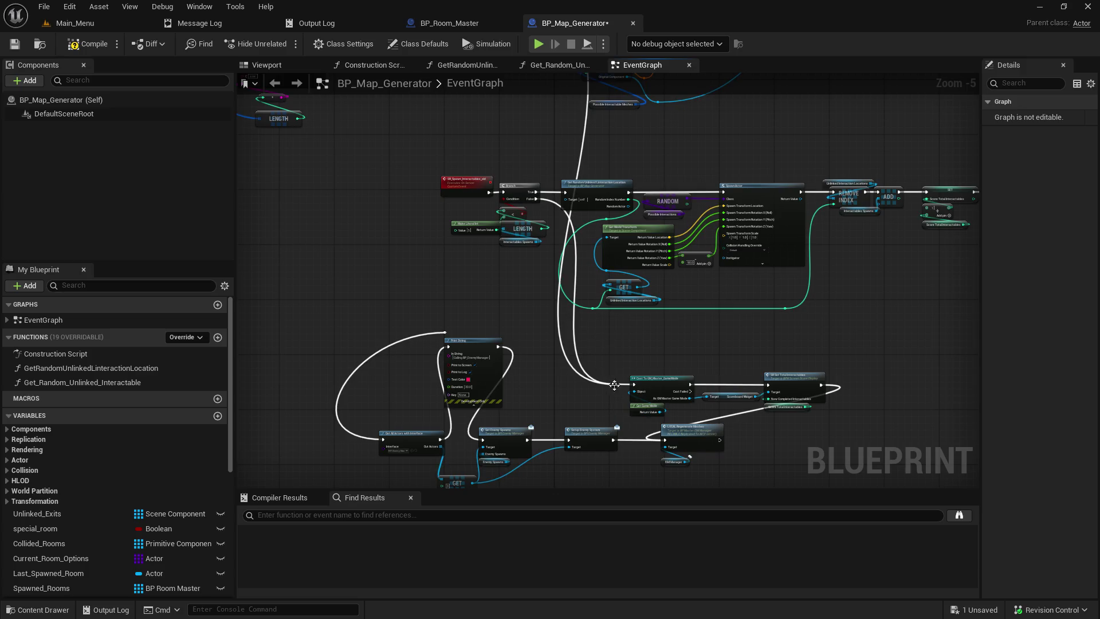
pyautogui.scroll(5, 612, 389)
pyautogui.moveTo(559, 373)
pyautogui.mouseDown()
pyautogui.moveTo(577, 290)
pyautogui.moveTo(548, 395)
pyautogui.mouseUp()
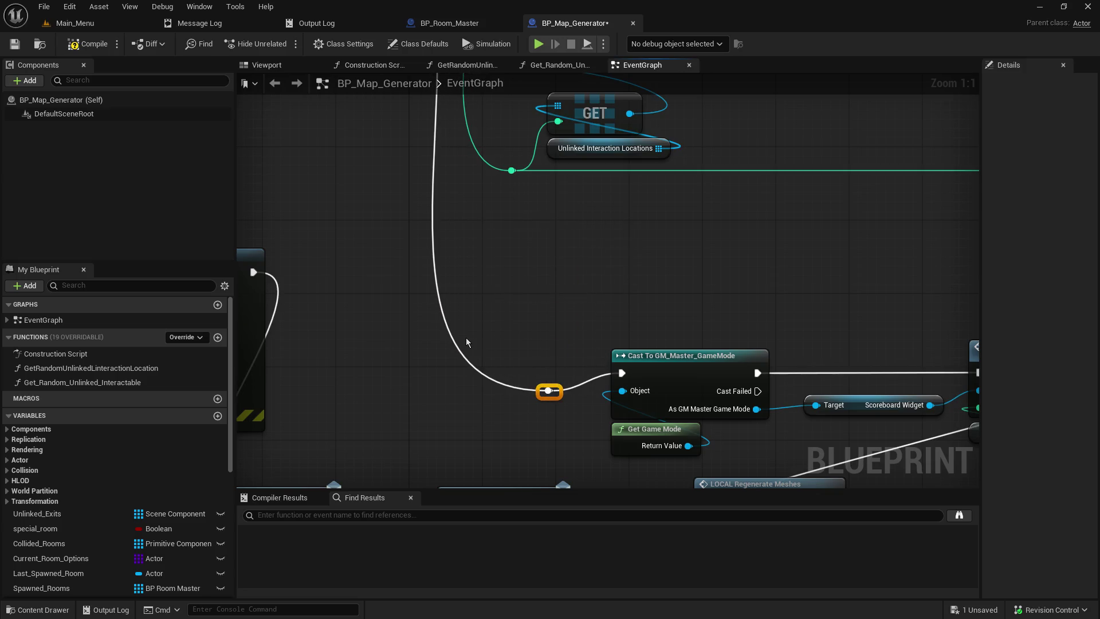
# Restore the accidentally broken exec wire link with Ctrl+Z and cancel the Branch False wire drag
pyautogui.moveTo(517, 280); pyautogui.dragTo(566, 515)
pyautogui.moveTo(580, 432)
pyautogui.mouseDown()
pyautogui.moveTo(581, 455)
pyautogui.moveTo(599, 442)
pyautogui.mouseUp()
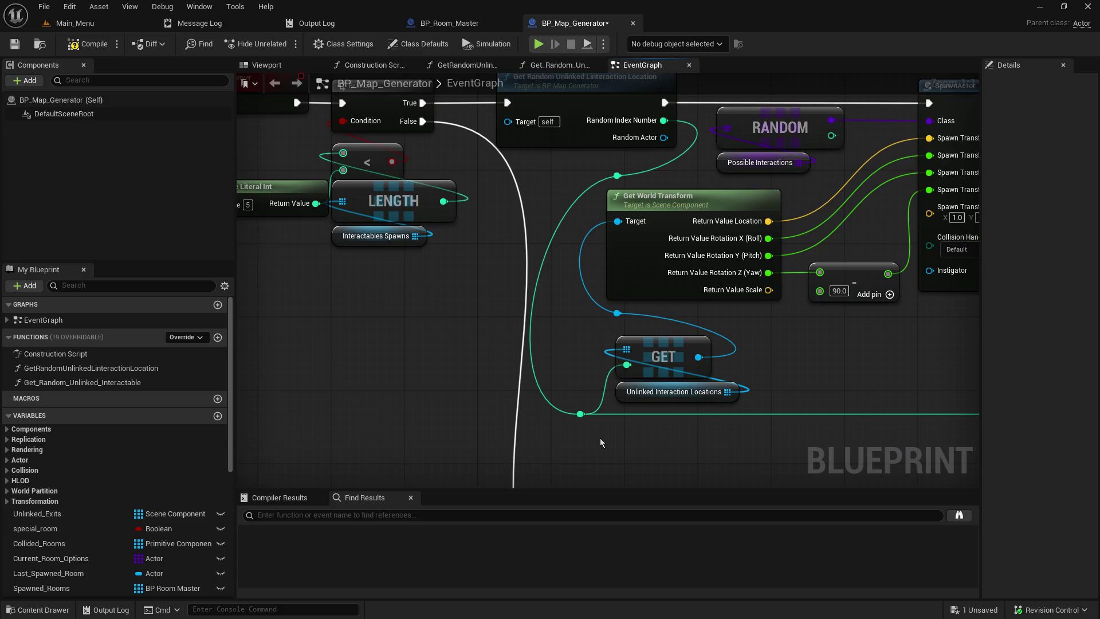
pyautogui.hotkey('ctrl', 'z')
pyautogui.moveTo(422, 121)
pyautogui.mouseDown()
pyautogui.moveTo(493, 172)
pyautogui.moveTo(503, 158)
pyautogui.moveTo(507, 183)
pyautogui.mouseUp()
pyautogui.click(495, 287)
# Box-select the middle row of nodes in the graph
pyautogui.scroll(-4, 449, 241)
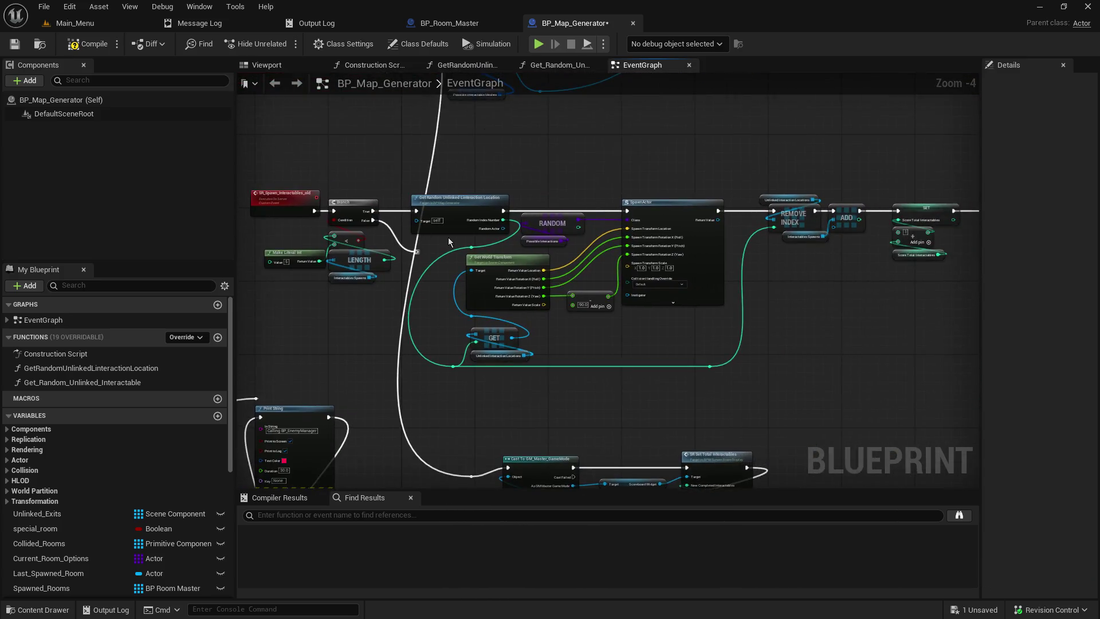
pyautogui.scroll(-4, 449, 242)
pyautogui.moveTo(362, 205); pyautogui.dragTo(781, 296)
pyautogui.moveTo(488, 329); pyautogui.dragTo(811, 335)
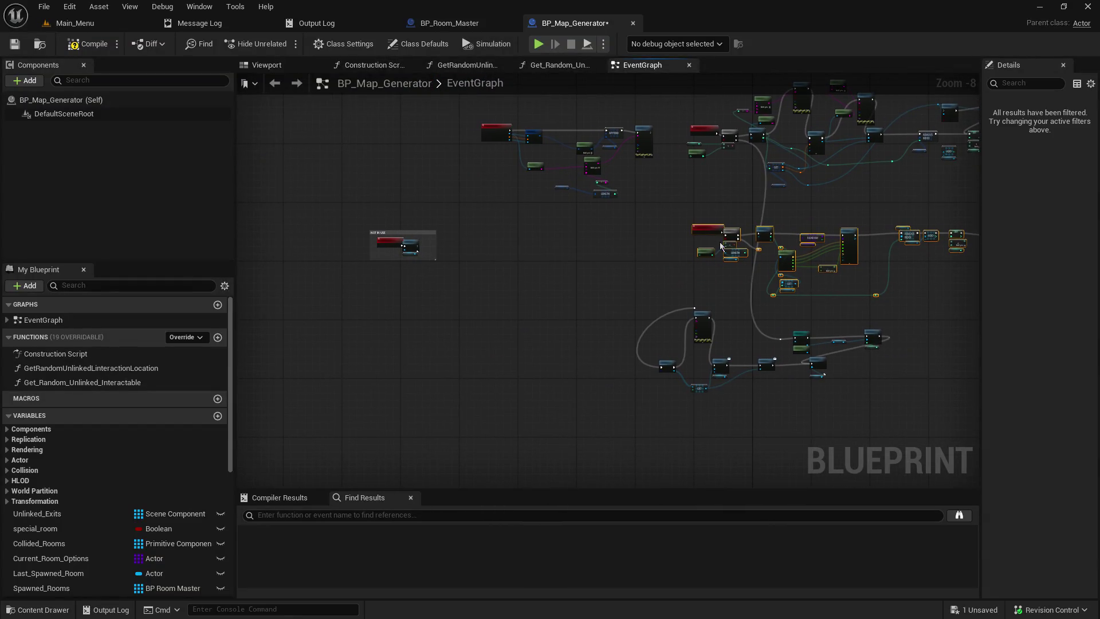
# Move the selected node group lower left, then undo an accidental NOT IN USE comment move
pyautogui.moveTo(720, 229)
pyautogui.mouseDown()
pyautogui.moveTo(289, 296)
pyautogui.moveTo(422, 291)
pyautogui.moveTo(387, 284)
pyautogui.mouseUp()
pyautogui.scroll(5, 636, 223)
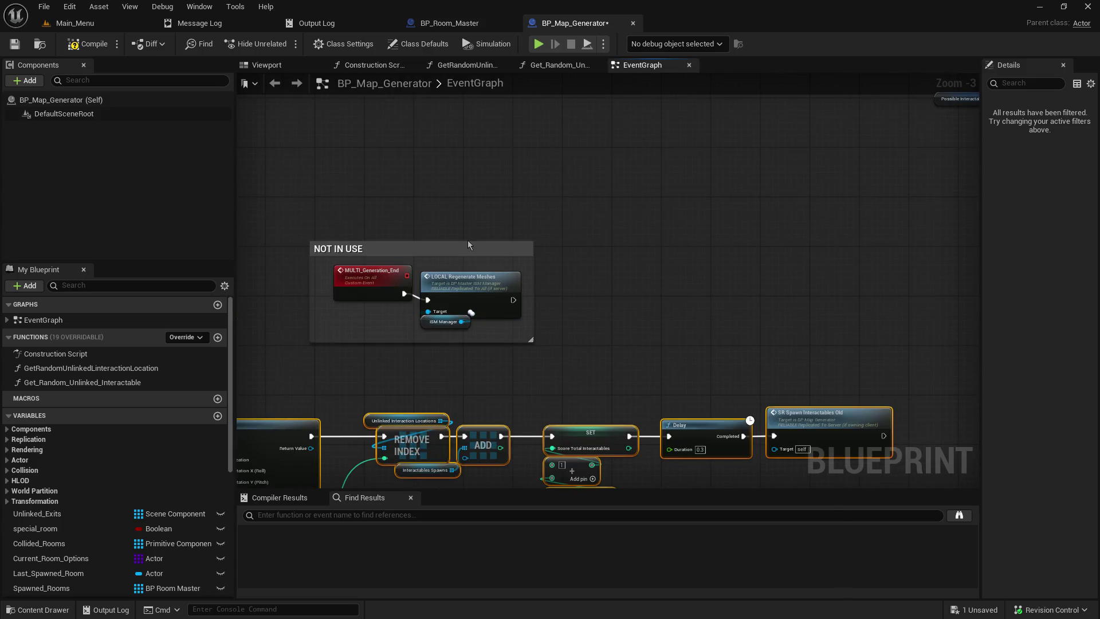
pyautogui.scroll(-3, 464, 229)
pyautogui.moveTo(457, 228)
pyautogui.mouseDown()
pyautogui.moveTo(722, 224)
pyautogui.moveTo(453, 204)
pyautogui.mouseUp()
pyautogui.click(435, 157)
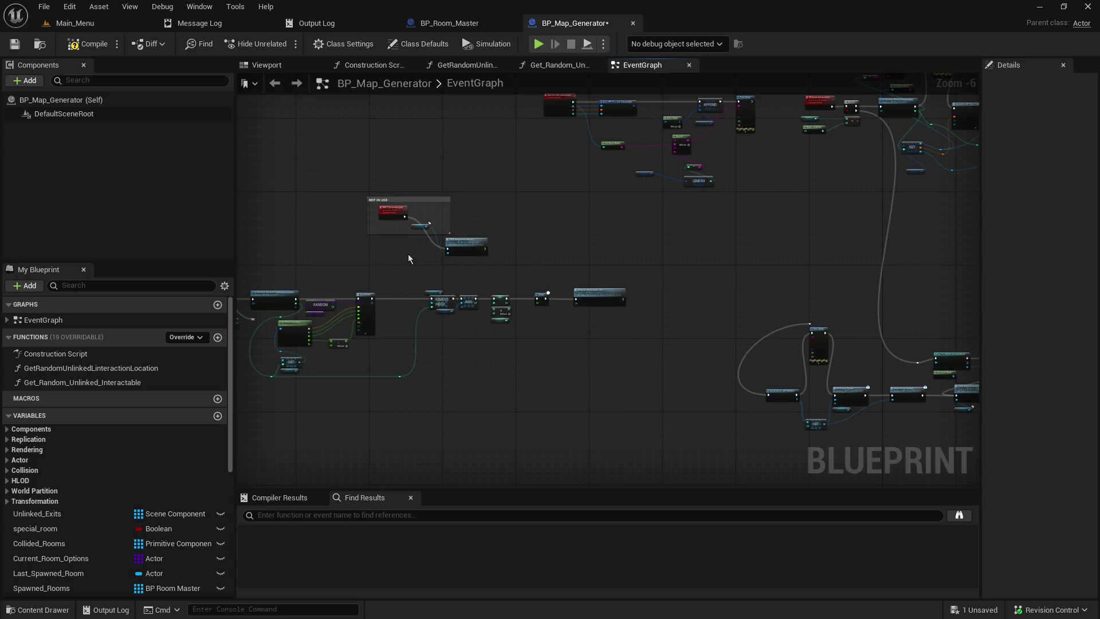
pyautogui.hotkey('ctrl', 'z')
# Nudge the NOT IN USE comment left and zoom out to view the whole EventGraph
pyautogui.scroll(6, 408, 253)
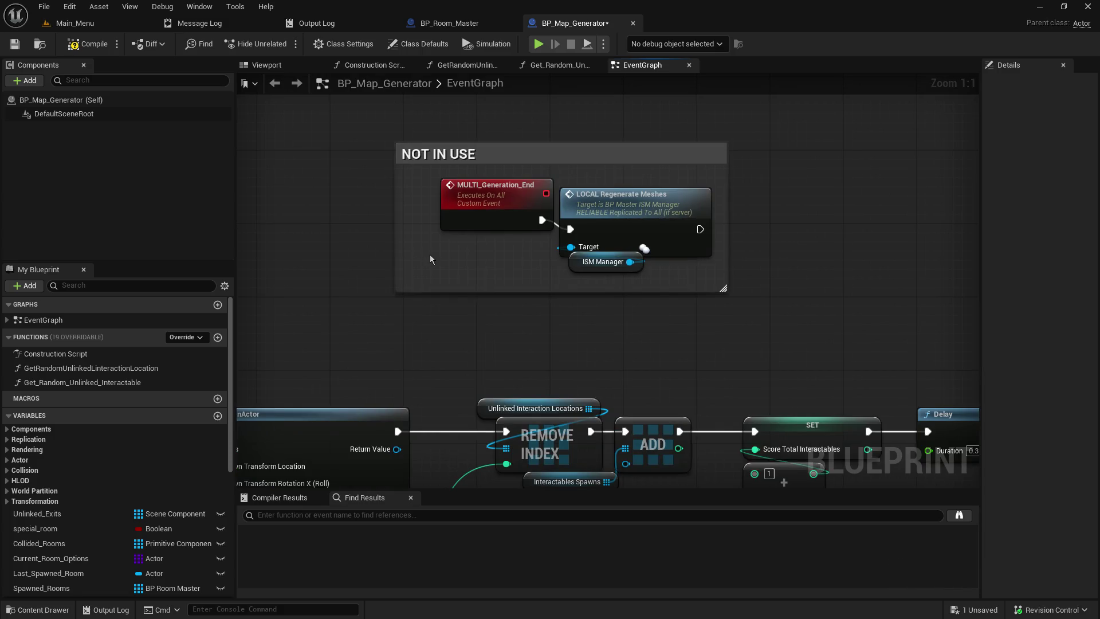
pyautogui.scroll(-4, 431, 259)
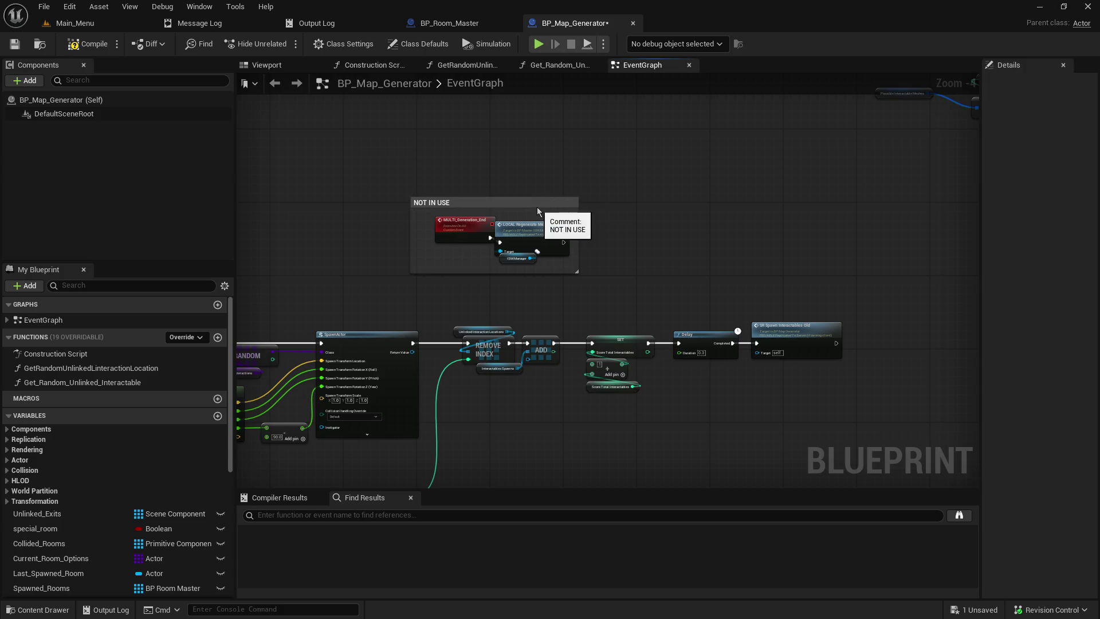
pyautogui.moveTo(537, 208); pyautogui.dragTo(438, 204)
pyautogui.scroll(1, 891, 235)
pyautogui.scroll(-5, 374, 334)
pyautogui.scroll(2, 453, 237)
pyautogui.moveTo(441, 396)
pyautogui.mouseDown()
pyautogui.moveTo(438, 407)
pyautogui.moveTo(417, 263)
pyautogui.mouseUp()
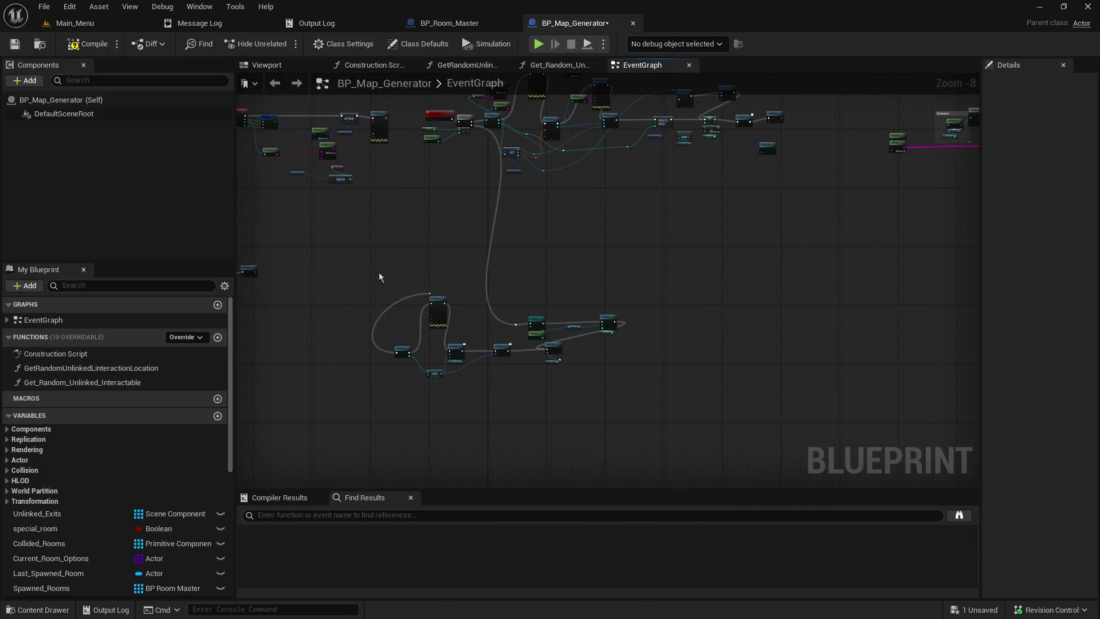
pyautogui.scroll(3, 377, 270)
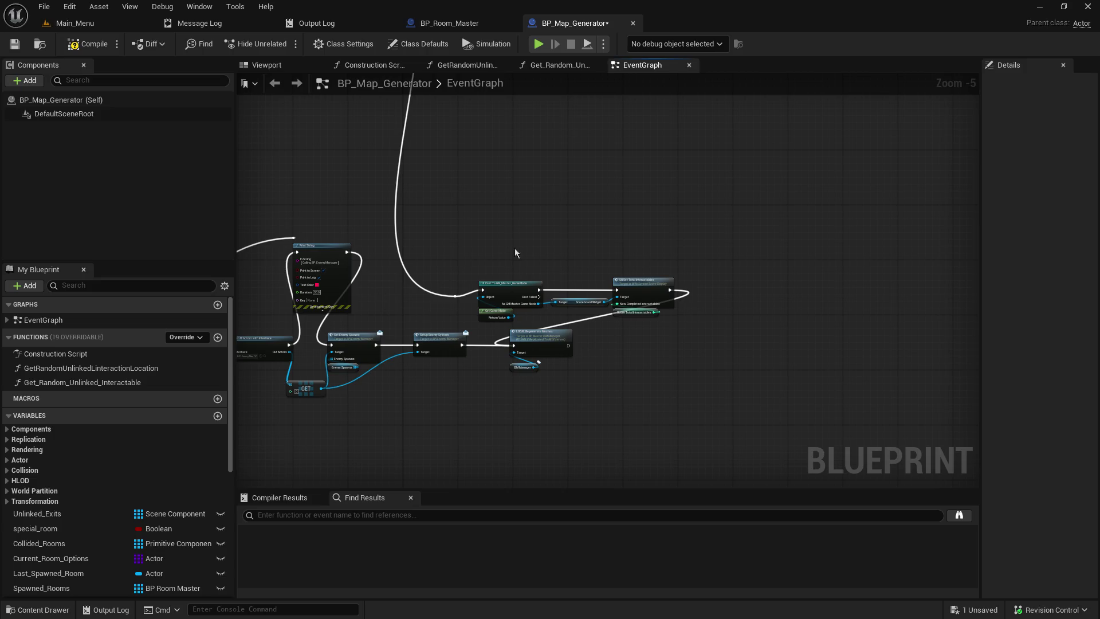
pyautogui.moveTo(276, 355)
pyautogui.mouseDown()
pyautogui.moveTo(544, 357)
pyautogui.moveTo(514, 363)
pyautogui.mouseUp()
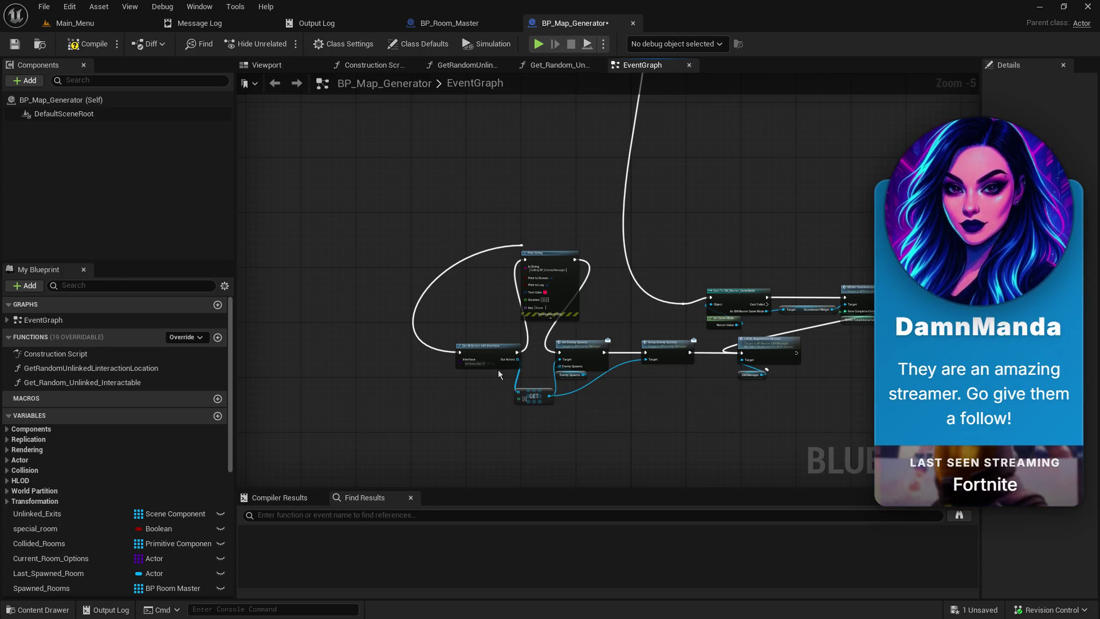
pyautogui.scroll(-5, 652, 259)
pyautogui.moveTo(658, 250)
pyautogui.mouseDown()
pyautogui.moveTo(643, 444)
pyautogui.moveTo(655, 373)
pyautogui.mouseUp()
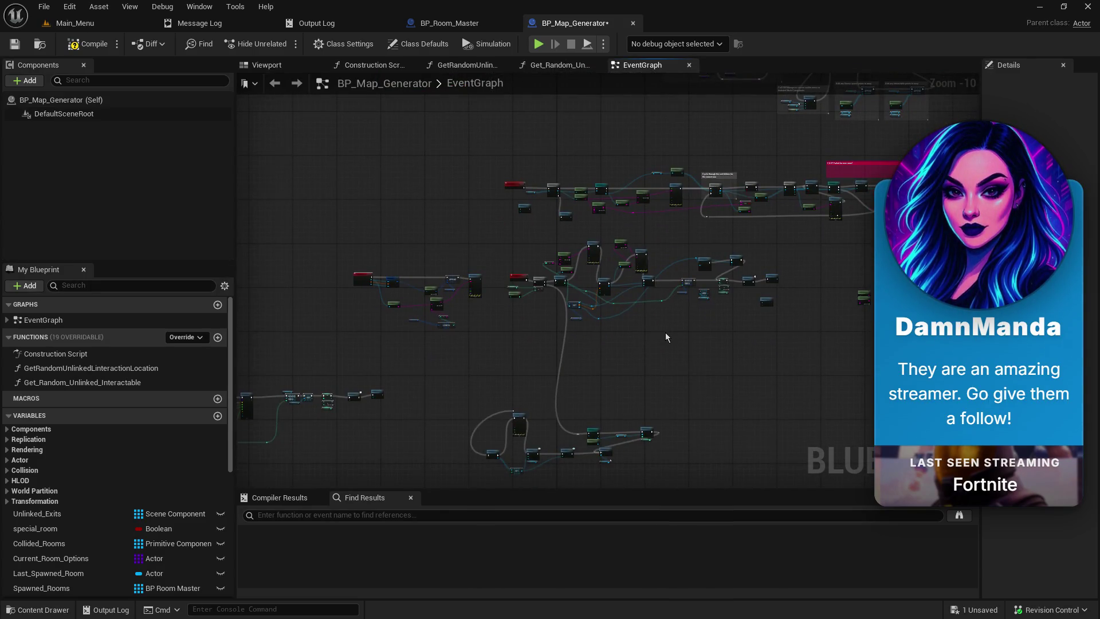
pyautogui.scroll(-2, 651, 324)
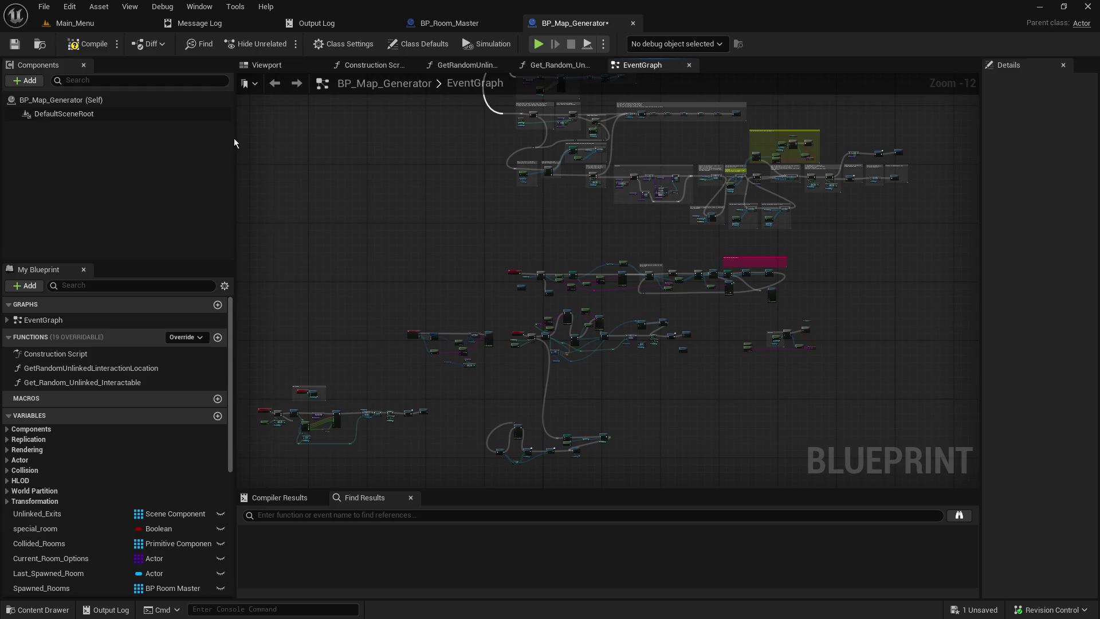
pyautogui.scroll(4, 588, 373)
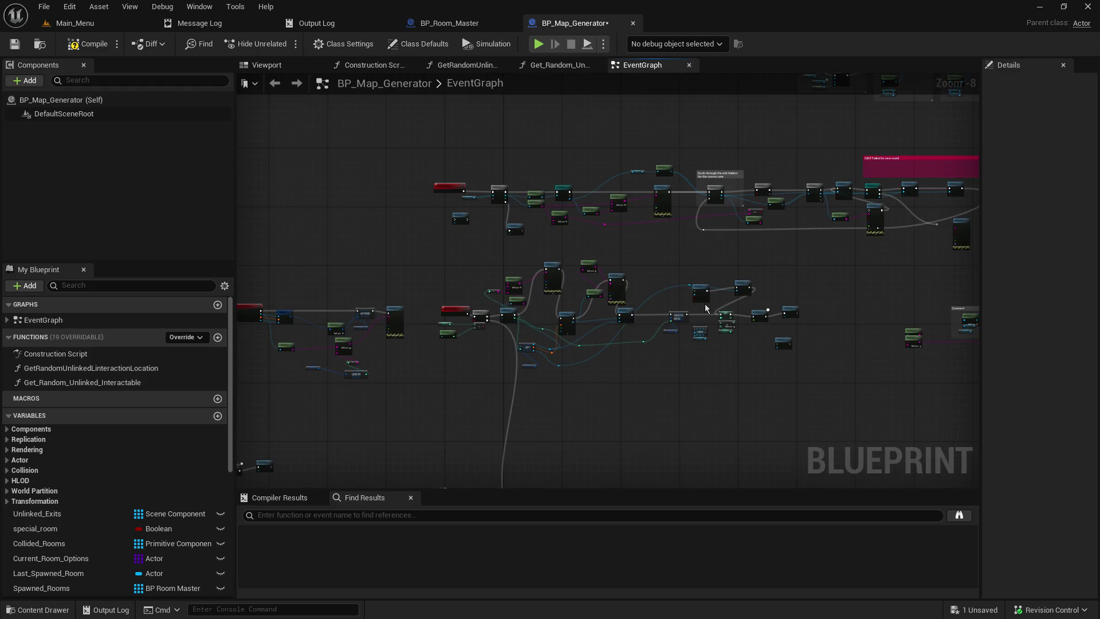
pyautogui.scroll(4, 705, 278)
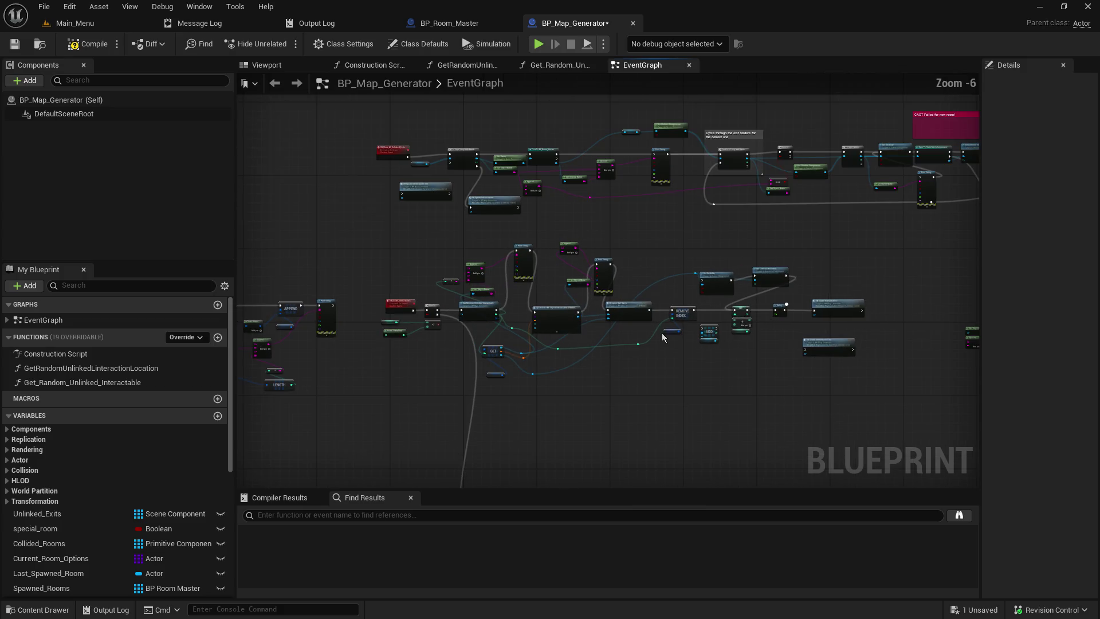
pyautogui.scroll(-3, 608, 272)
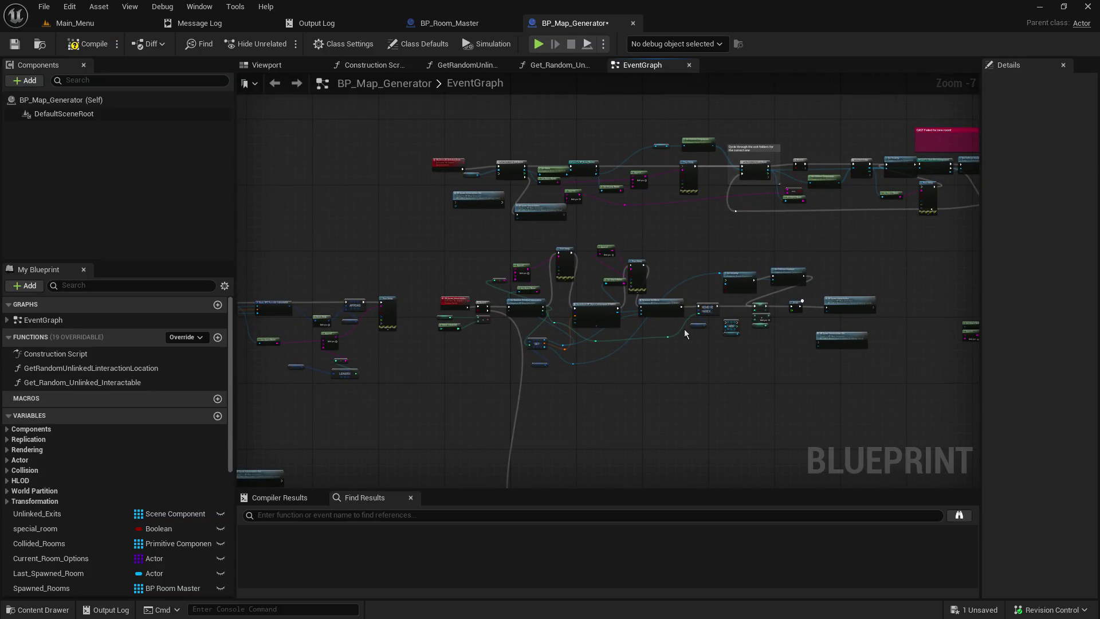
pyautogui.scroll(1, 680, 337)
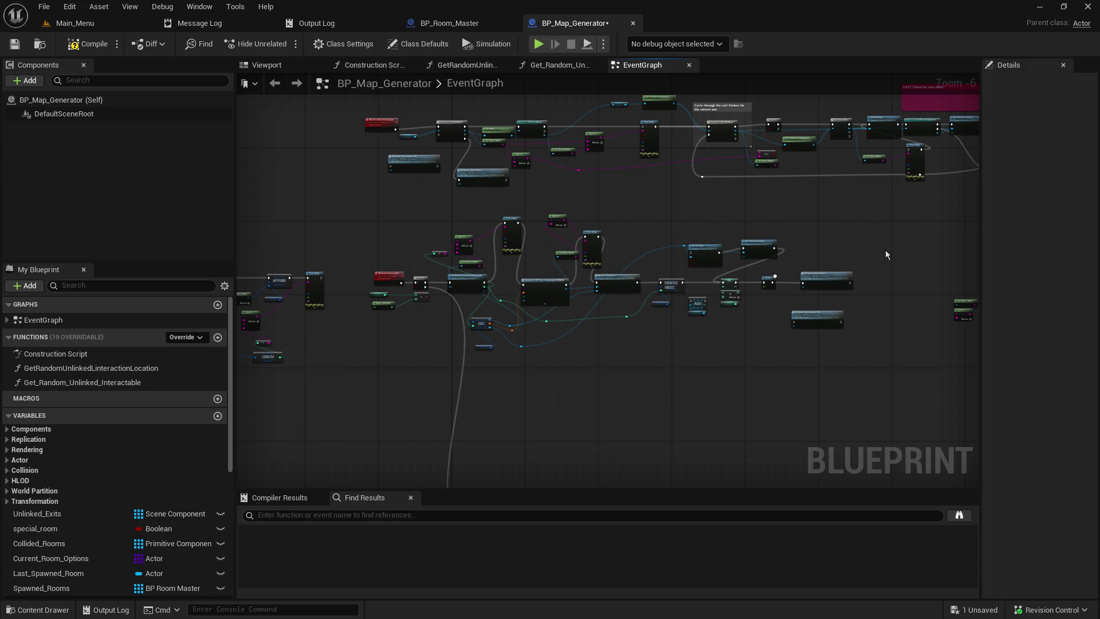
pyautogui.scroll(3, 530, 328)
pyautogui.scroll(-3, 530, 327)
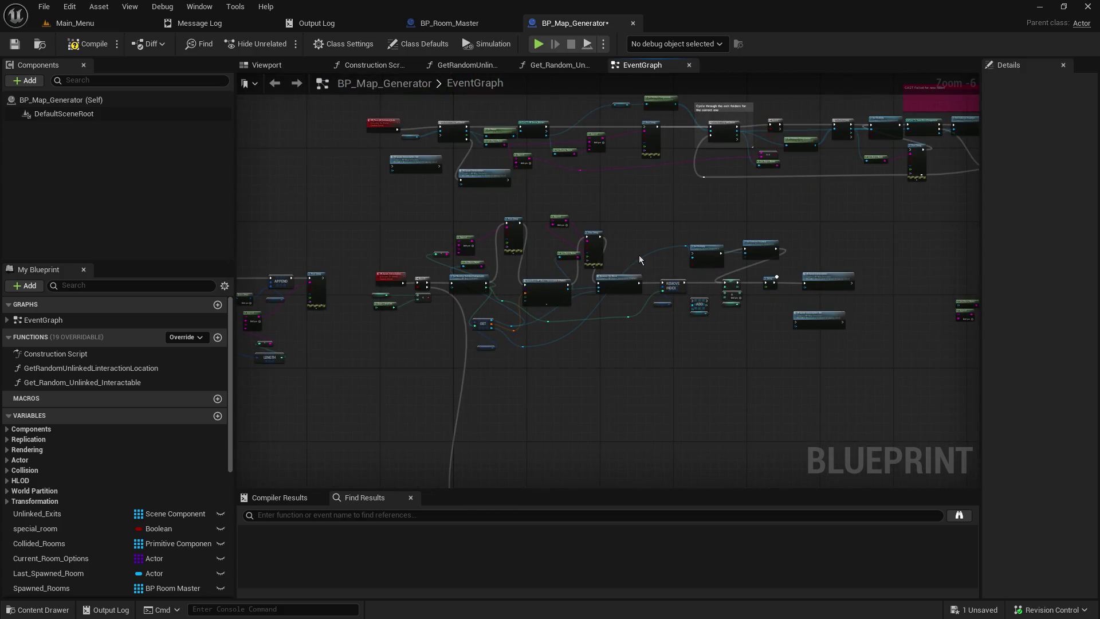
pyautogui.scroll(1, 654, 226)
pyautogui.scroll(-1, 687, 240)
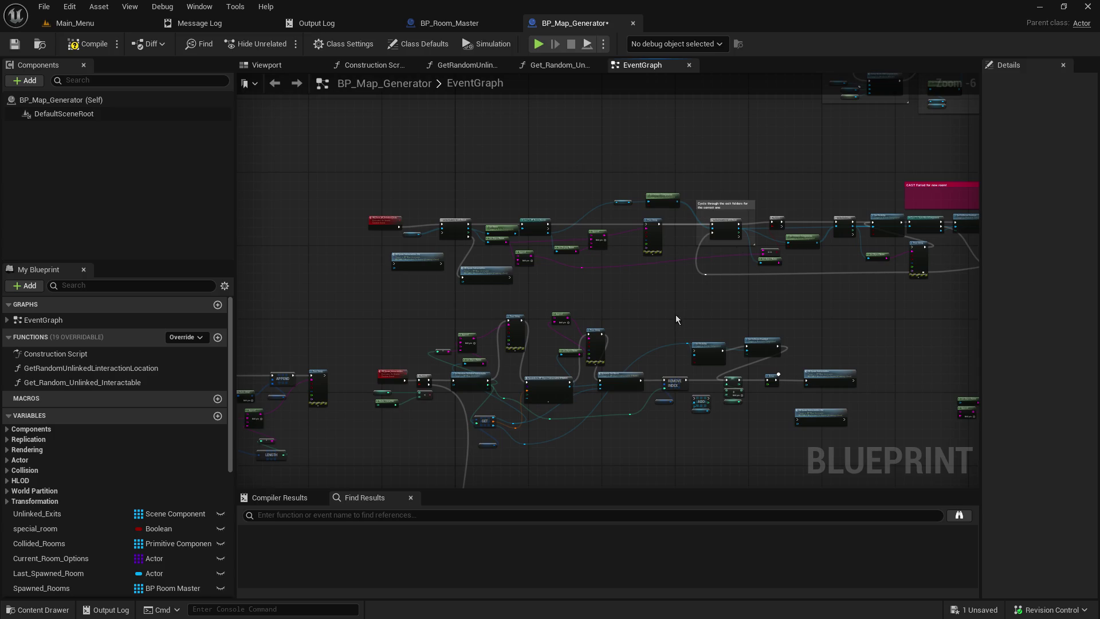
pyautogui.moveTo(633, 348); pyautogui.dragTo(656, 271)
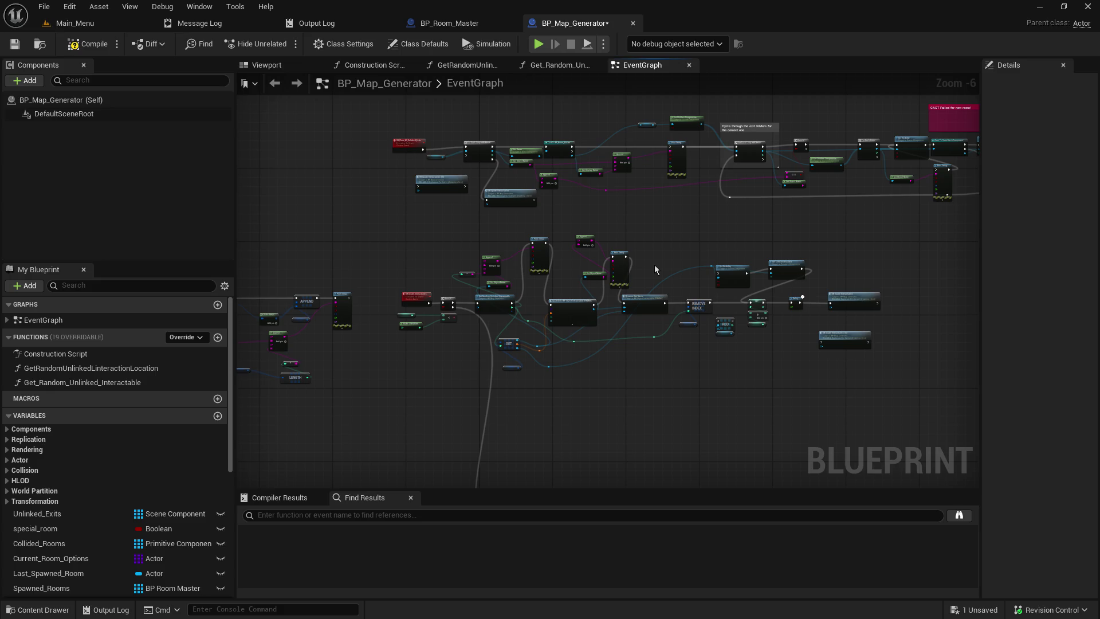
pyautogui.scroll(1, 657, 273)
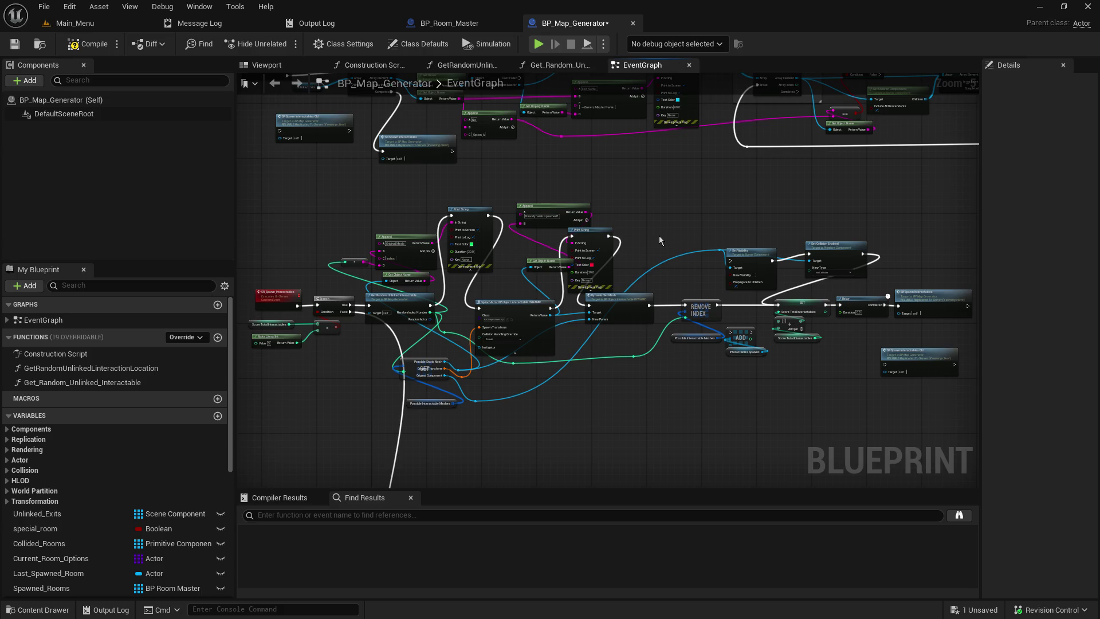
pyautogui.scroll(-1, 658, 236)
pyautogui.moveTo(659, 235)
pyautogui.mouseDown()
pyautogui.moveTo(662, 221)
pyautogui.moveTo(582, 362)
pyautogui.moveTo(633, 297)
pyautogui.mouseUp()
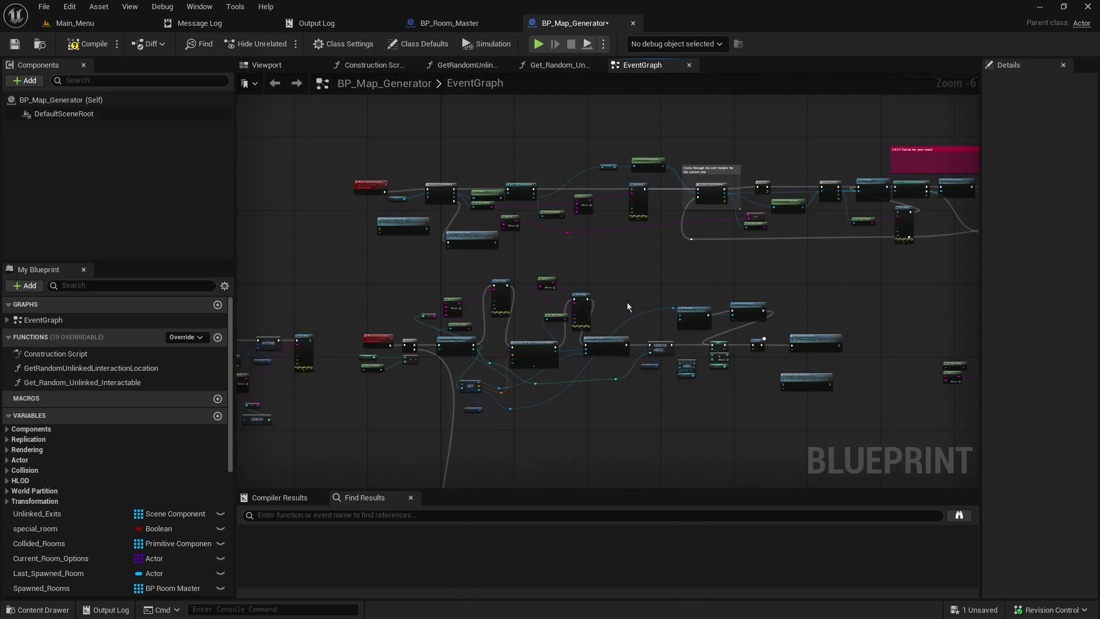
pyautogui.moveTo(627, 301)
pyautogui.mouseDown()
pyautogui.moveTo(633, 290)
pyautogui.moveTo(613, 322)
pyautogui.mouseUp()
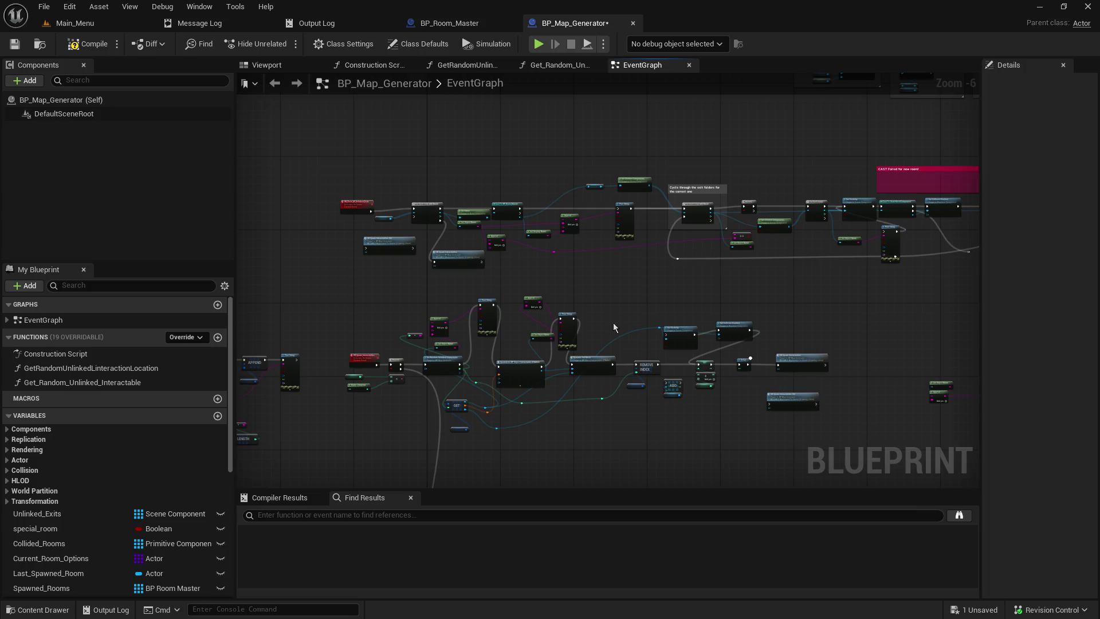
pyautogui.moveTo(617, 318)
pyautogui.mouseDown()
pyautogui.moveTo(651, 265)
pyautogui.moveTo(596, 307)
pyautogui.mouseUp()
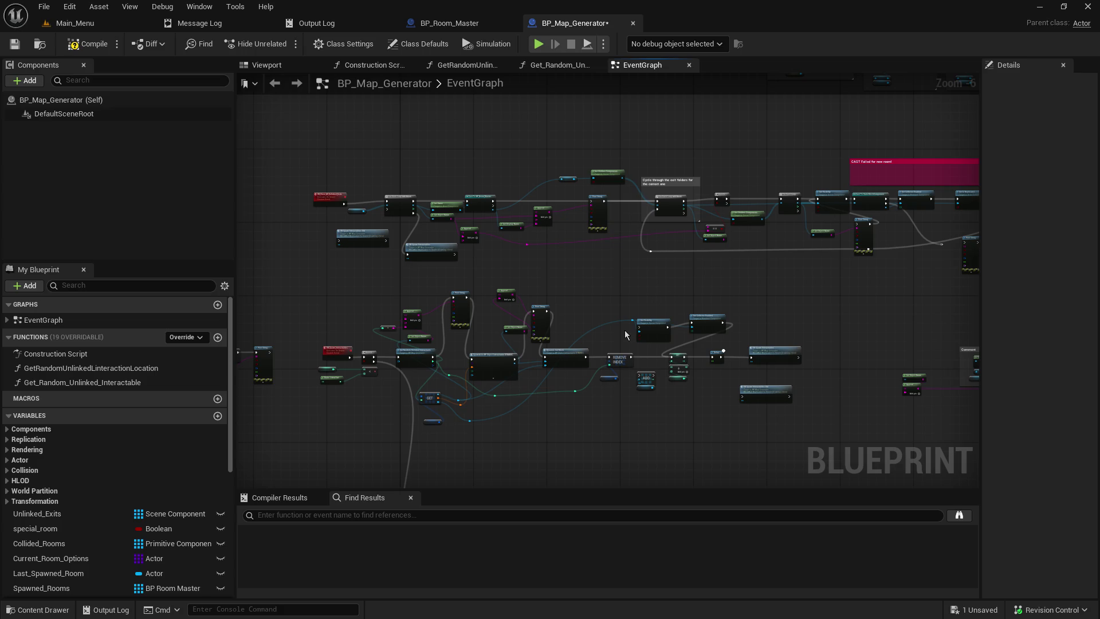
pyautogui.moveTo(624, 330); pyautogui.dragTo(683, 293)
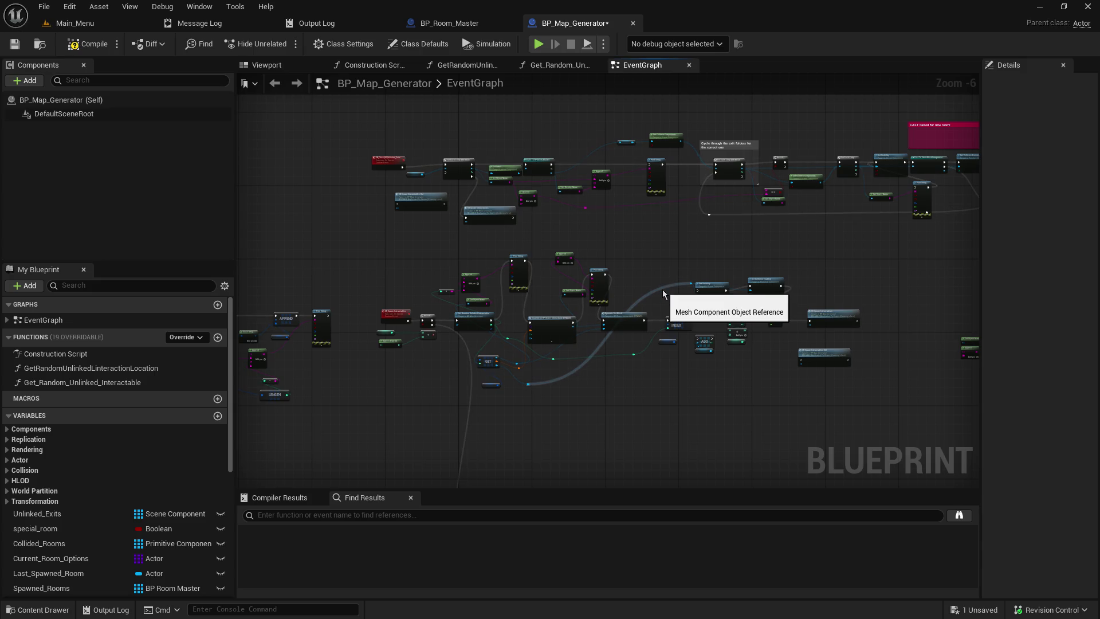
pyautogui.moveTo(676, 263)
pyautogui.mouseDown()
pyautogui.moveTo(643, 307)
pyautogui.moveTo(782, 230)
pyautogui.moveTo(617, 266)
pyautogui.moveTo(621, 326)
pyautogui.moveTo(832, 183)
pyautogui.moveTo(938, 192)
pyautogui.mouseUp()
# Frame SpawnActor, Dynamic Set Mesh, REMOVE INDEX and the ADD node, selecting the Possible Interactable Meshes getter
pyautogui.scroll(1, 621, 325)
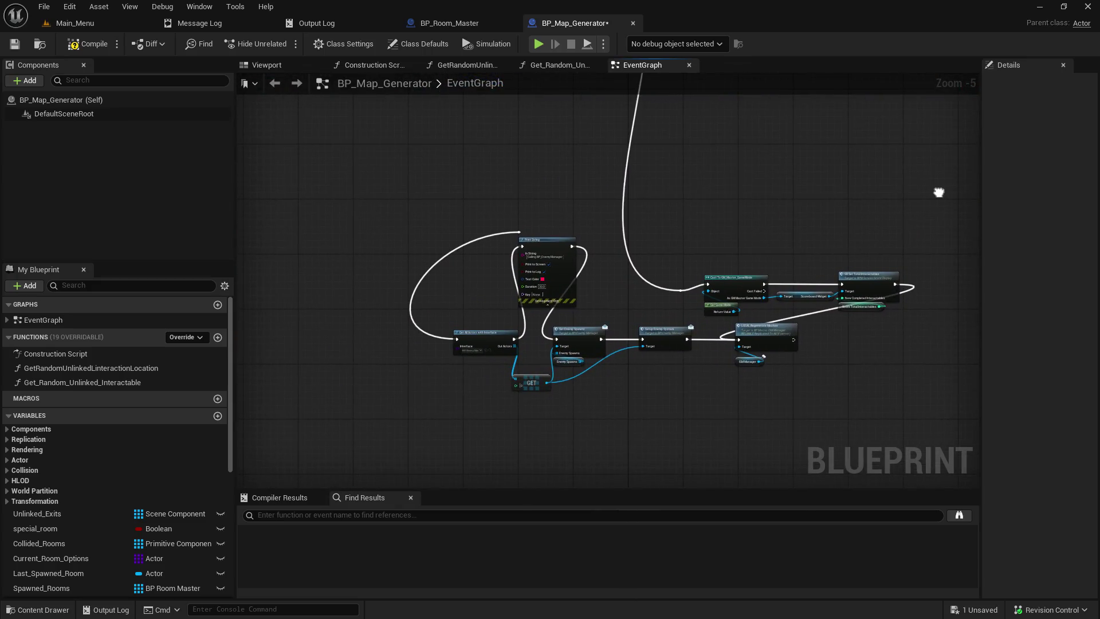
pyautogui.moveTo(830, 195)
pyautogui.mouseDown()
pyautogui.moveTo(571, 237)
pyautogui.moveTo(564, 266)
pyautogui.mouseUp()
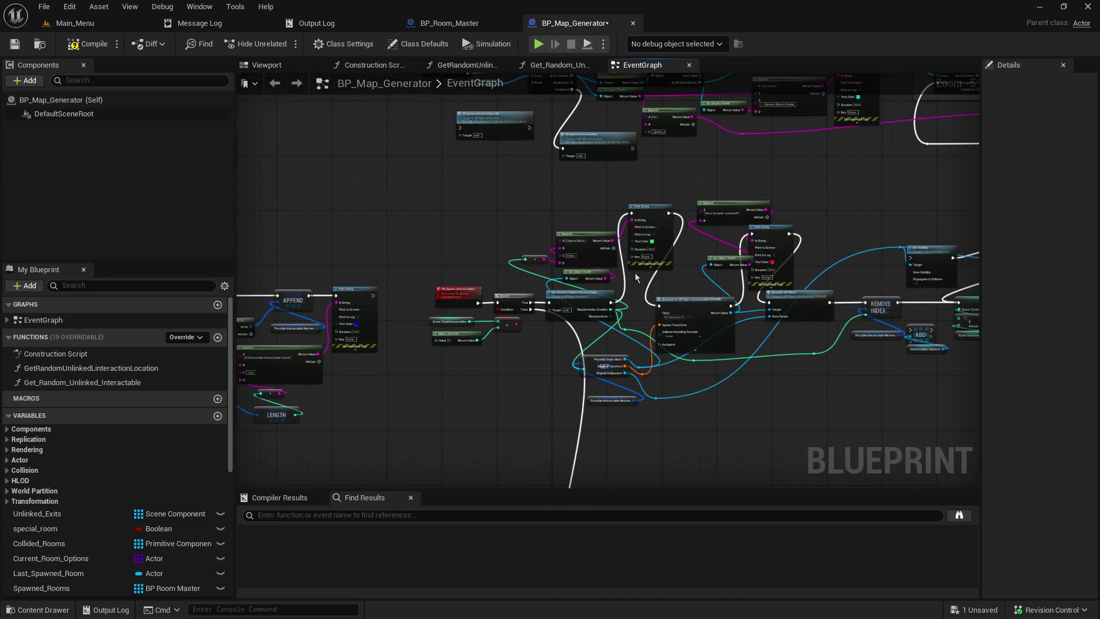
pyautogui.scroll(3, 639, 278)
pyautogui.moveTo(520, 356)
pyautogui.mouseDown()
pyautogui.moveTo(781, 372)
pyautogui.moveTo(867, 358)
pyautogui.mouseUp()
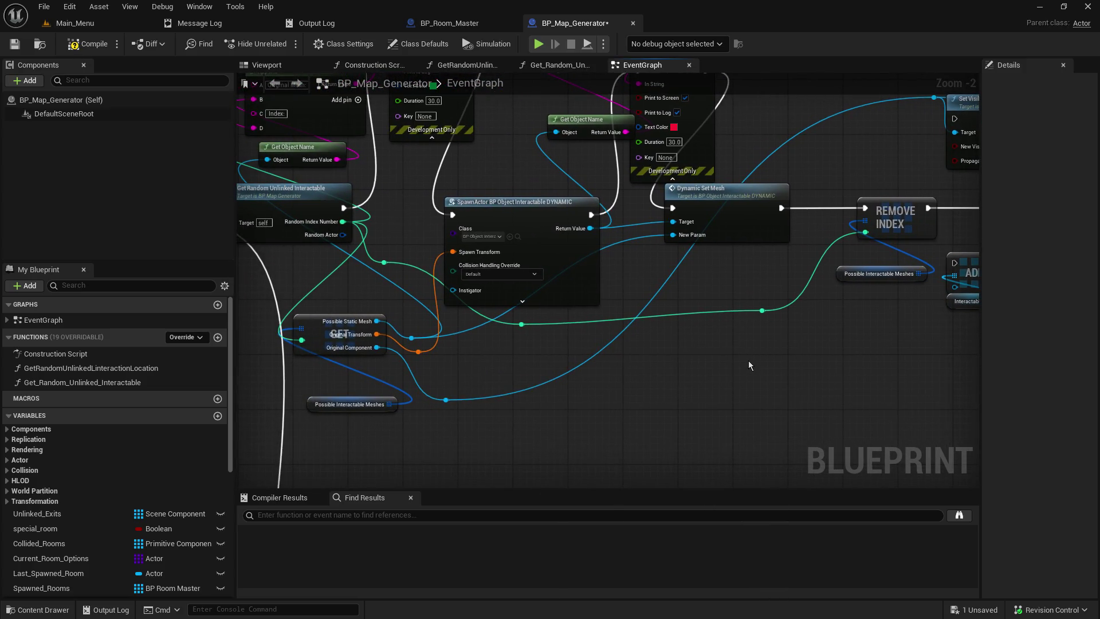
pyautogui.moveTo(748, 360); pyautogui.dragTo(682, 403)
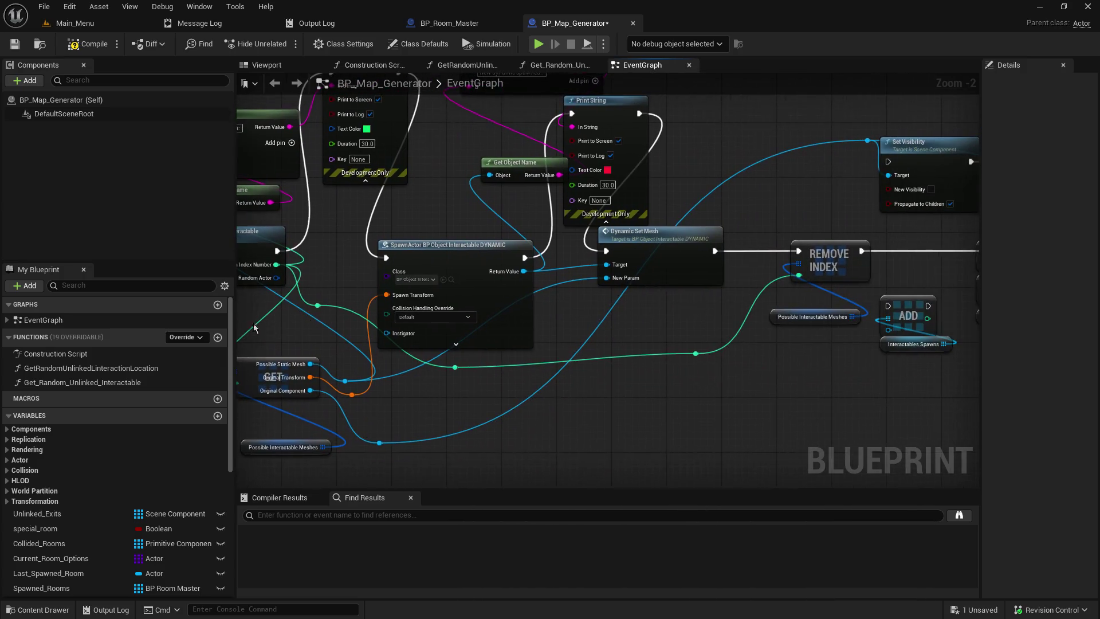
pyautogui.click(804, 318)
pyautogui.moveTo(792, 393); pyautogui.dragTo(686, 403)
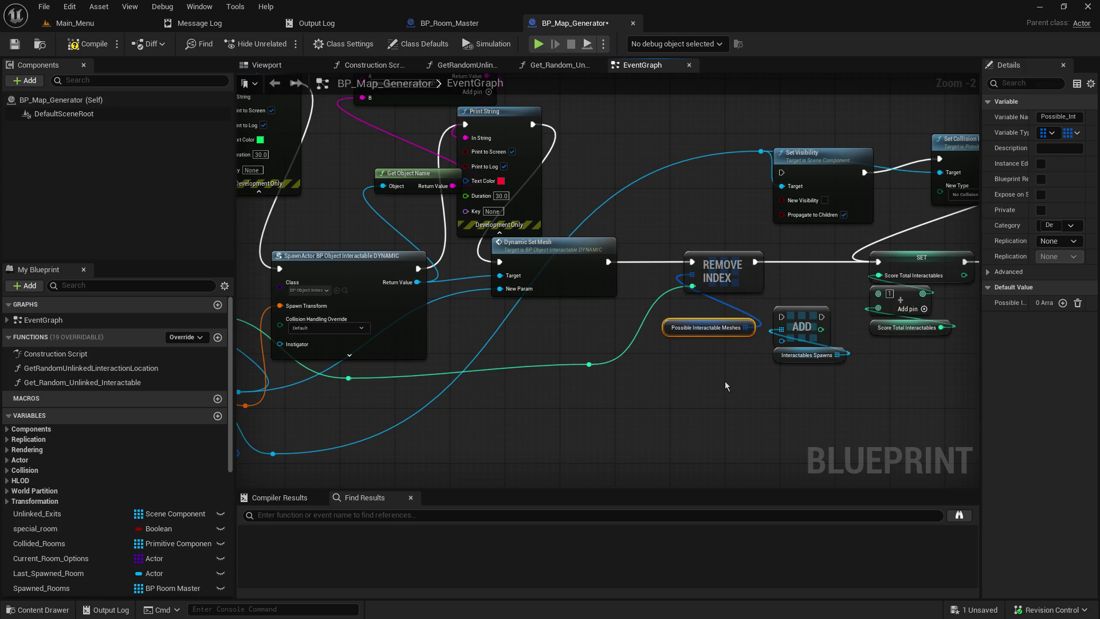
# Select the ADD node with its Interactables Spawns getter and move them up-right beside REMOVE INDEX
pyautogui.moveTo(751, 362)
pyautogui.mouseDown()
pyautogui.moveTo(802, 353)
pyautogui.moveTo(825, 312)
pyautogui.mouseUp()
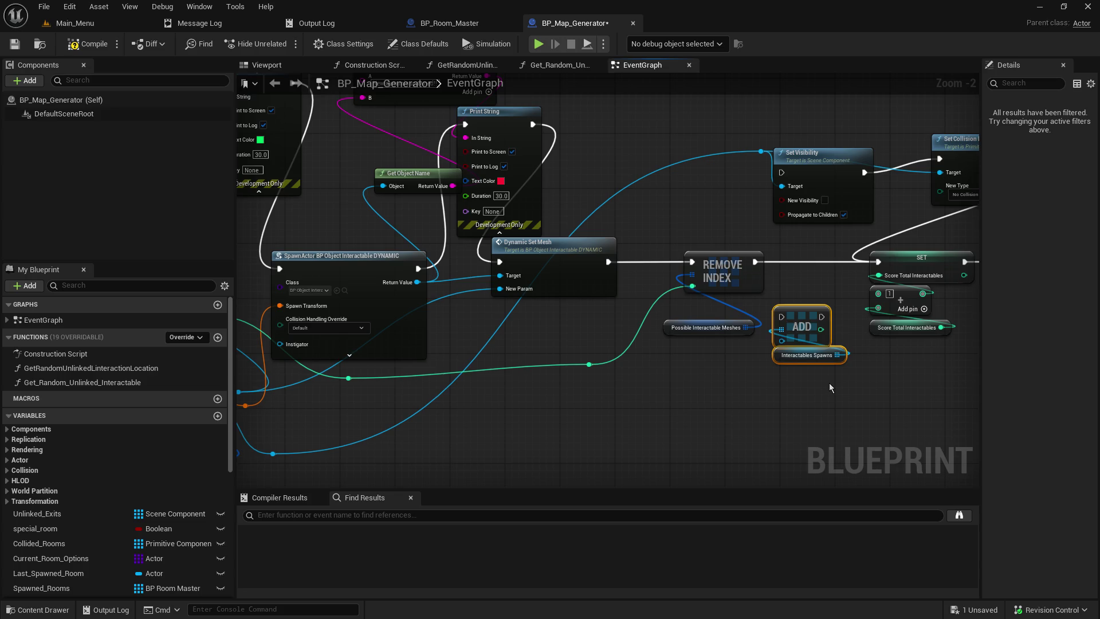
pyautogui.moveTo(829, 383); pyautogui.dragTo(565, 400)
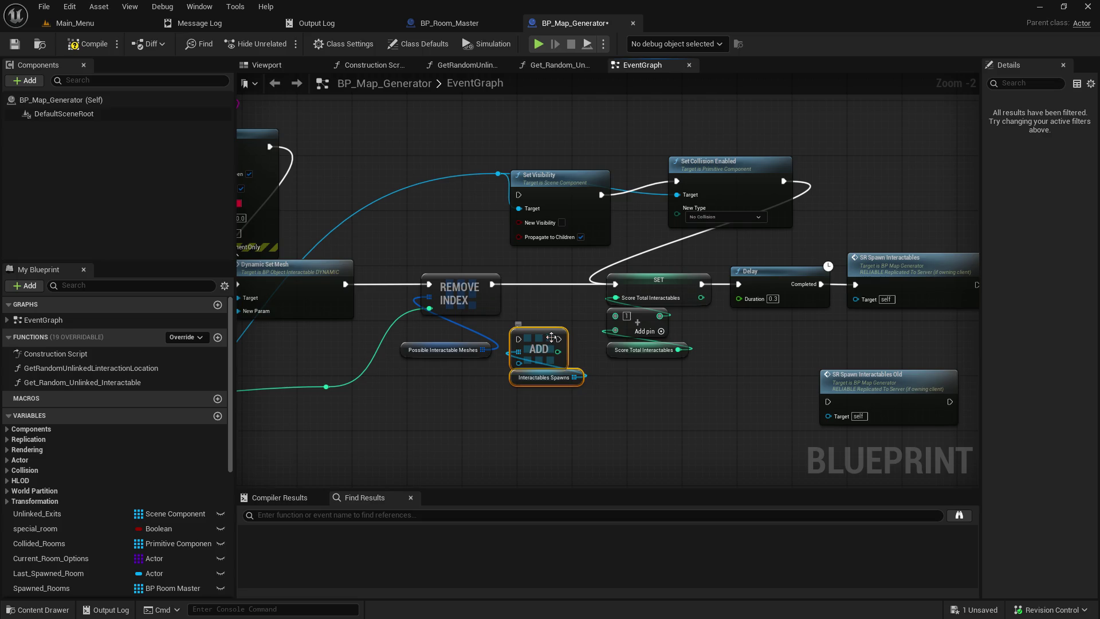
pyautogui.moveTo(551, 339); pyautogui.dragTo(565, 319)
pyautogui.click(497, 414)
# Reselect the Possible Interactable Meshes getter and pan to empty space beside the white exec wire
pyautogui.moveTo(454, 409); pyautogui.dragTo(772, 431)
pyautogui.click(762, 371)
pyautogui.moveTo(861, 460)
pyautogui.mouseDown()
pyautogui.moveTo(603, 473)
pyautogui.moveTo(975, 342)
pyautogui.mouseUp()
pyautogui.moveTo(564, 377); pyautogui.dragTo(449, 235)
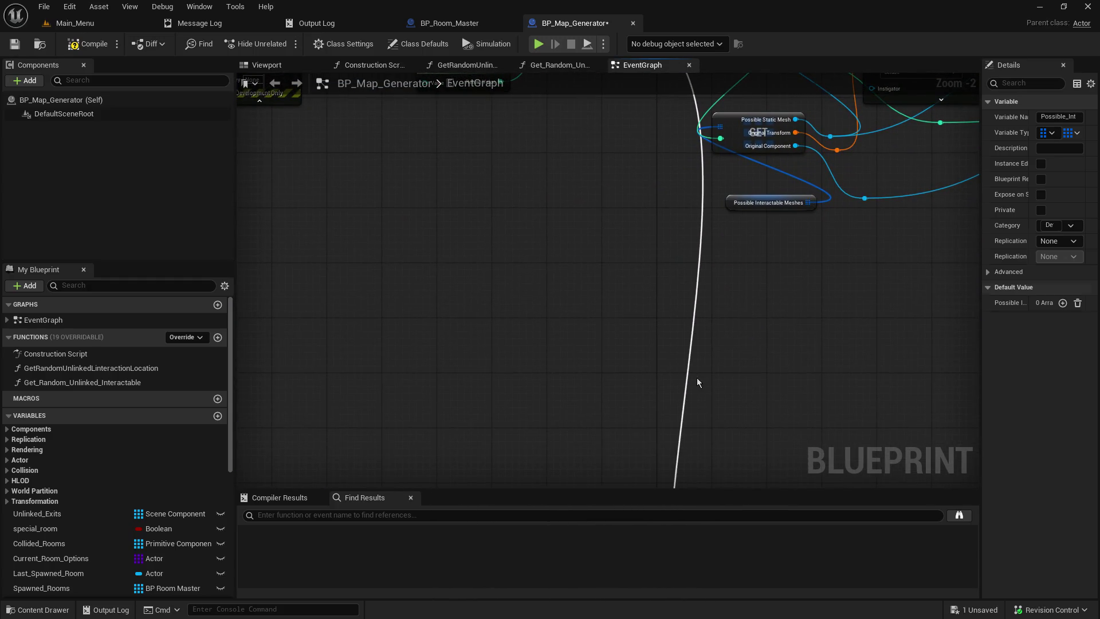
pyautogui.hotkey('ctrl', 'v')
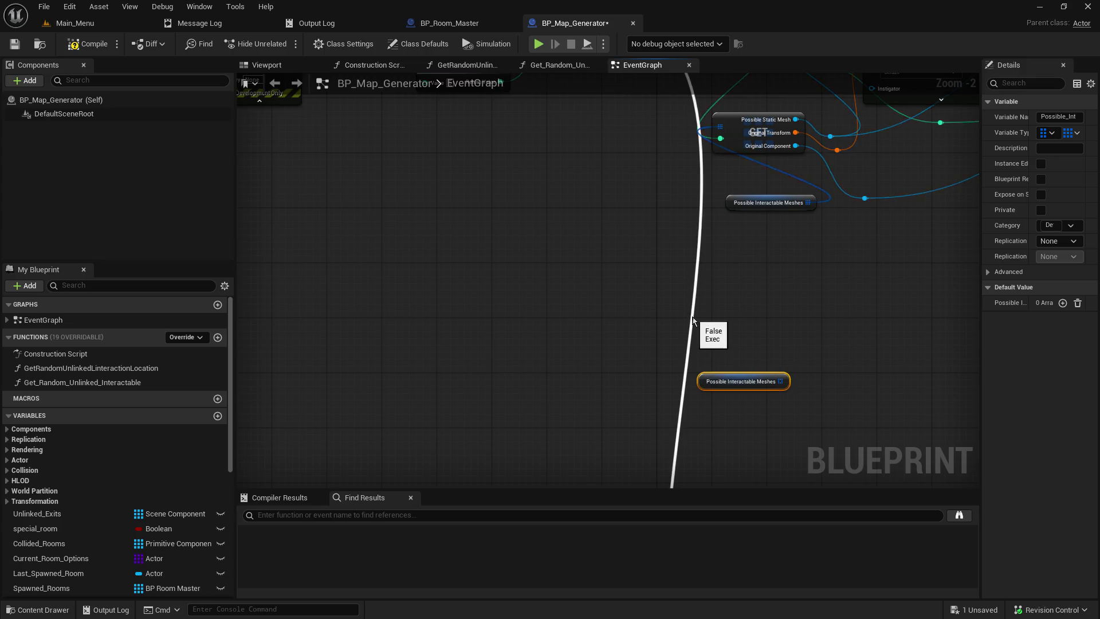
pyautogui.doubleClick(689, 318)
pyautogui.moveTo(683, 363)
pyautogui.mouseDown()
pyautogui.moveTo(535, 212)
pyautogui.moveTo(538, 145)
pyautogui.mouseUp()
pyautogui.scroll(-4, 538, 146)
pyautogui.scroll(2, 499, 269)
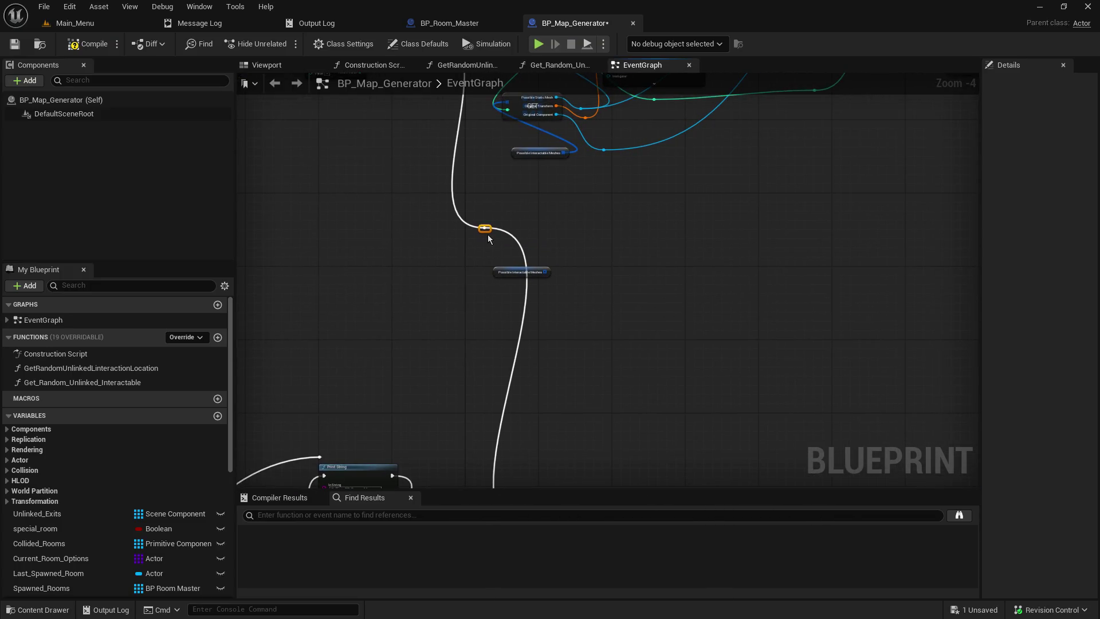
pyautogui.moveTo(487, 235); pyautogui.dragTo(495, 185)
pyautogui.doubleClick(495, 184)
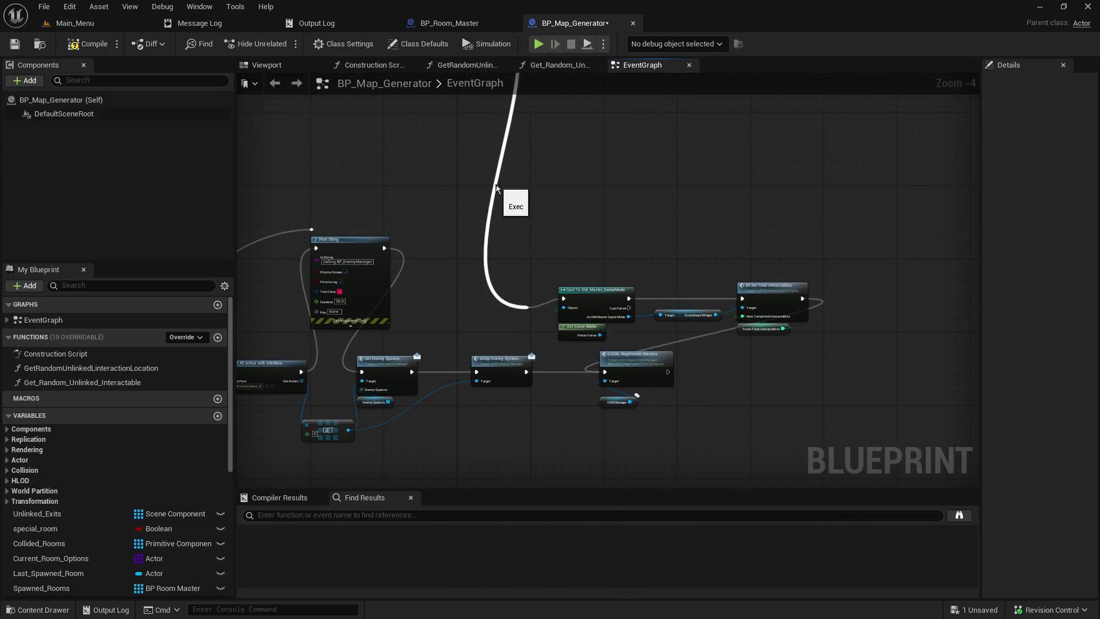
pyautogui.moveTo(554, 137); pyautogui.dragTo(496, 362)
pyautogui.keyDown('alt'); pyautogui.click(429, 319); pyautogui.keyUp('alt')
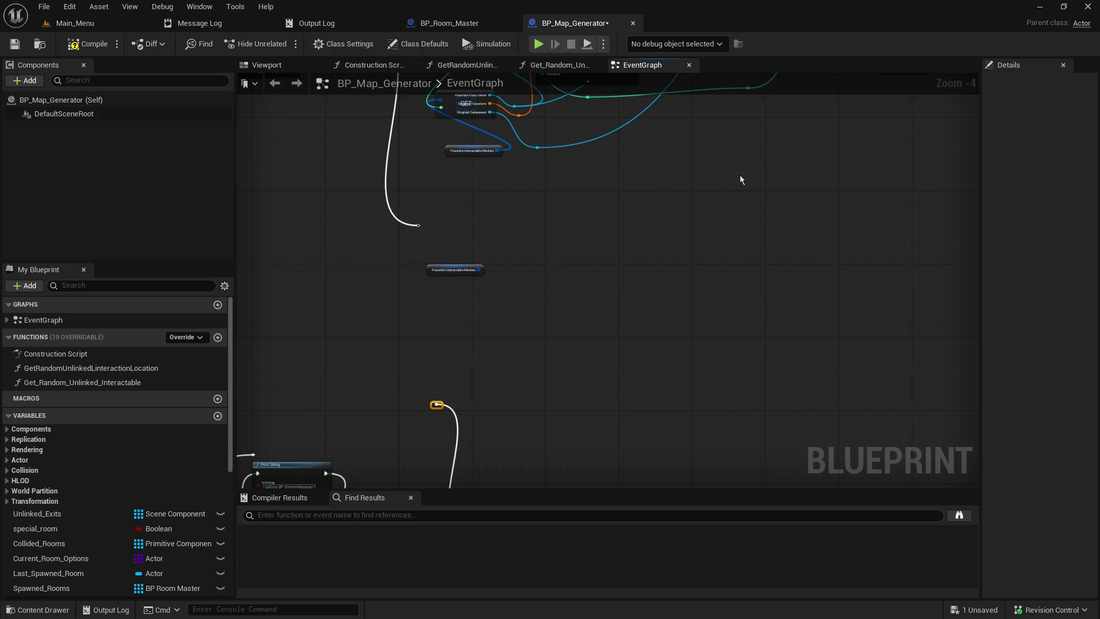
pyautogui.moveTo(795, 265)
pyautogui.mouseDown()
pyautogui.moveTo(705, 255)
pyautogui.moveTo(674, 277)
pyautogui.mouseUp()
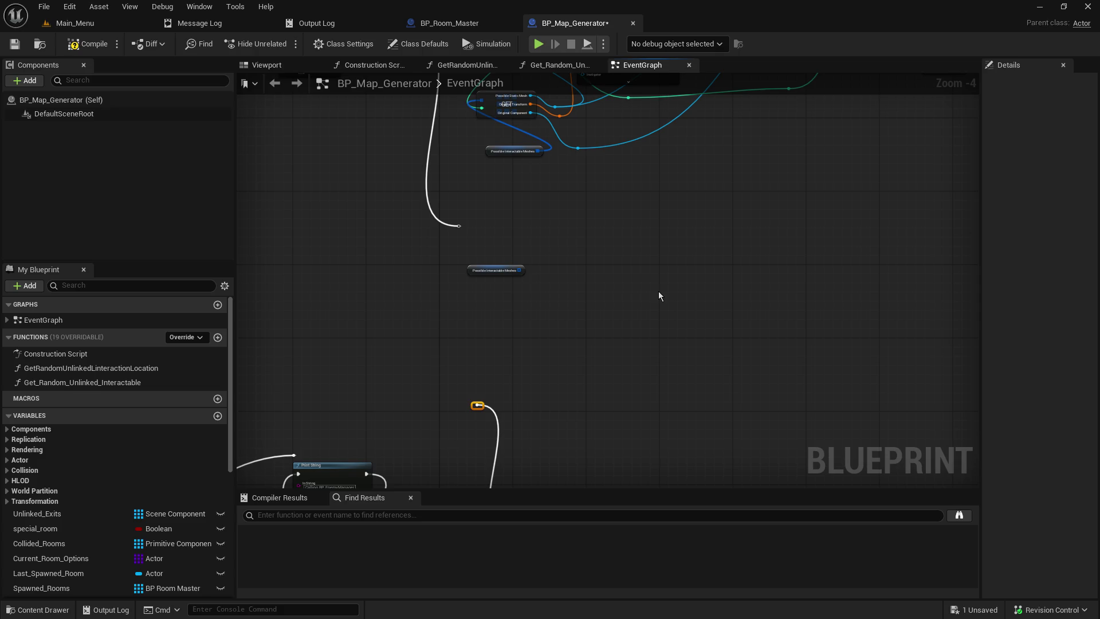
pyautogui.moveTo(652, 299); pyautogui.dragTo(630, 321)
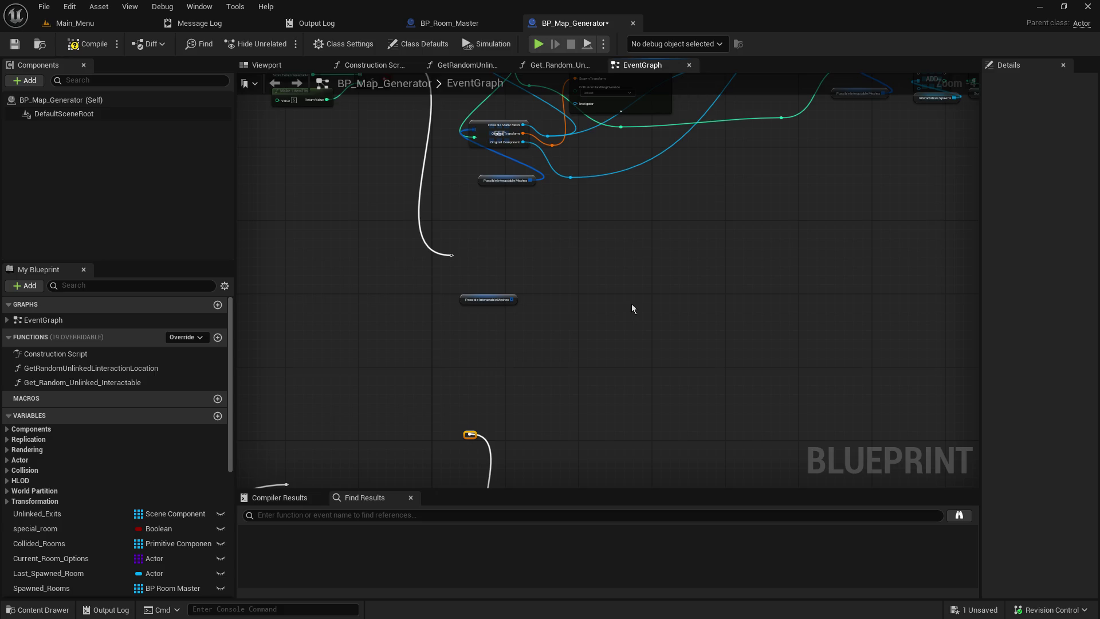
pyautogui.scroll(-1, 612, 312)
pyautogui.scroll(2, 612, 313)
pyautogui.moveTo(542, 249)
pyautogui.mouseDown()
pyautogui.moveTo(593, 370)
pyautogui.moveTo(629, 278)
pyautogui.moveTo(604, 292)
pyautogui.moveTo(616, 242)
pyautogui.moveTo(601, 276)
pyautogui.mouseUp()
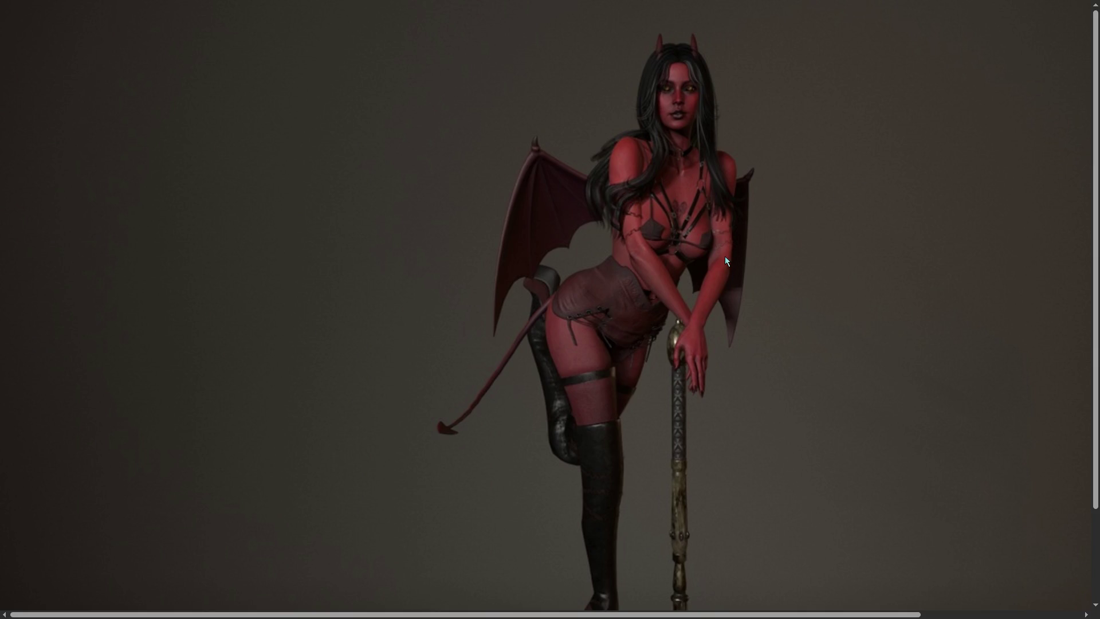
# Leave fullscreen with F11 and close the browser window showing the demon render
pyautogui.scroll(-2, 728, 291)
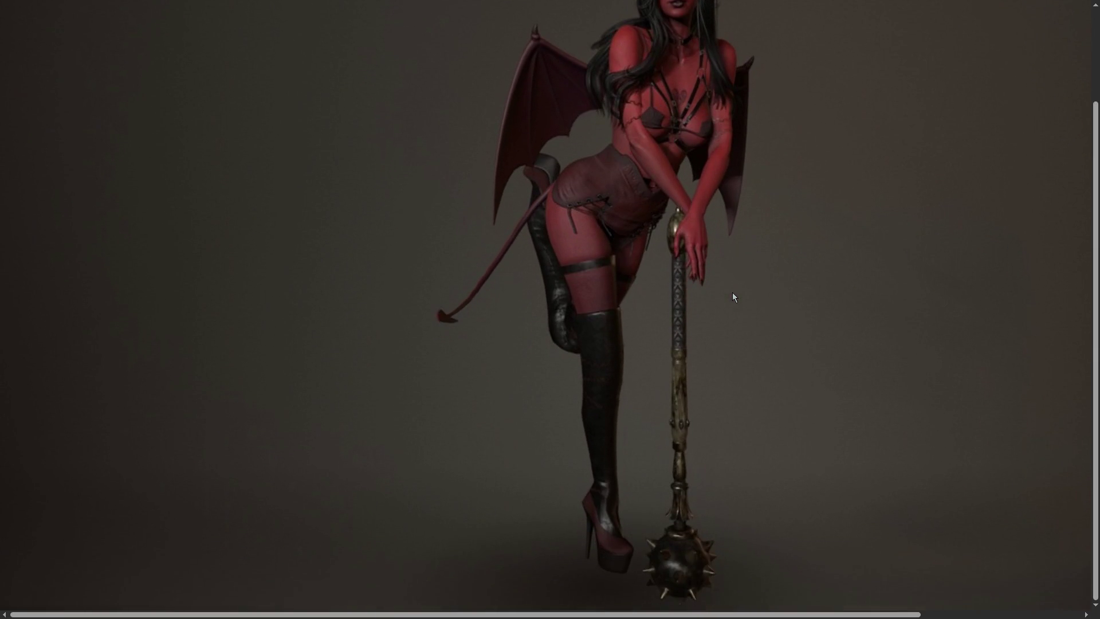
pyautogui.scroll(2, 732, 292)
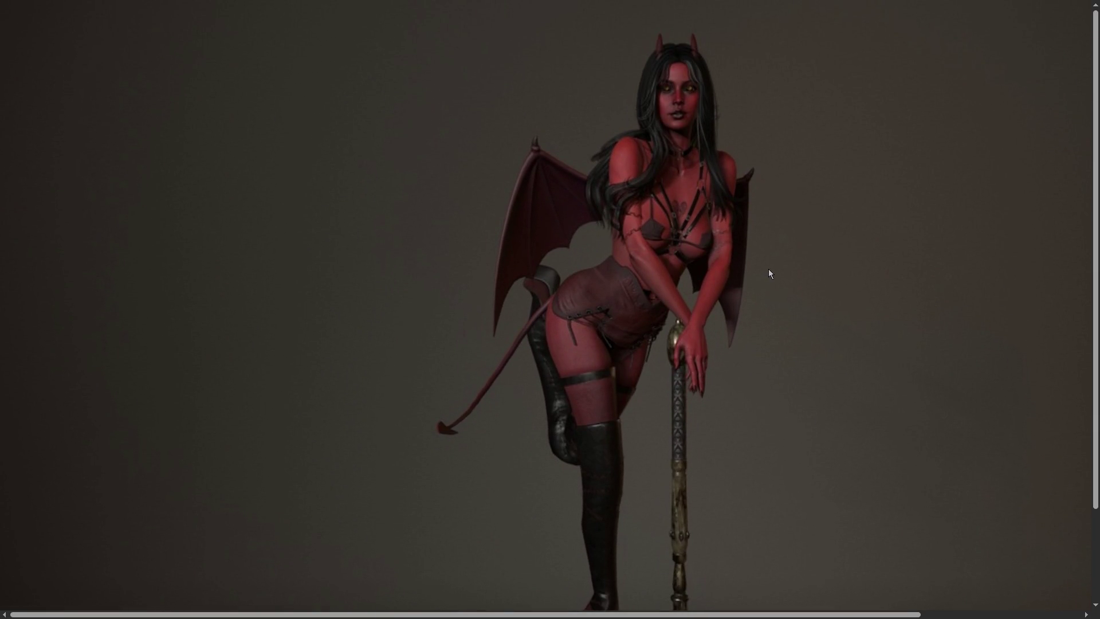
pyautogui.press('F11')
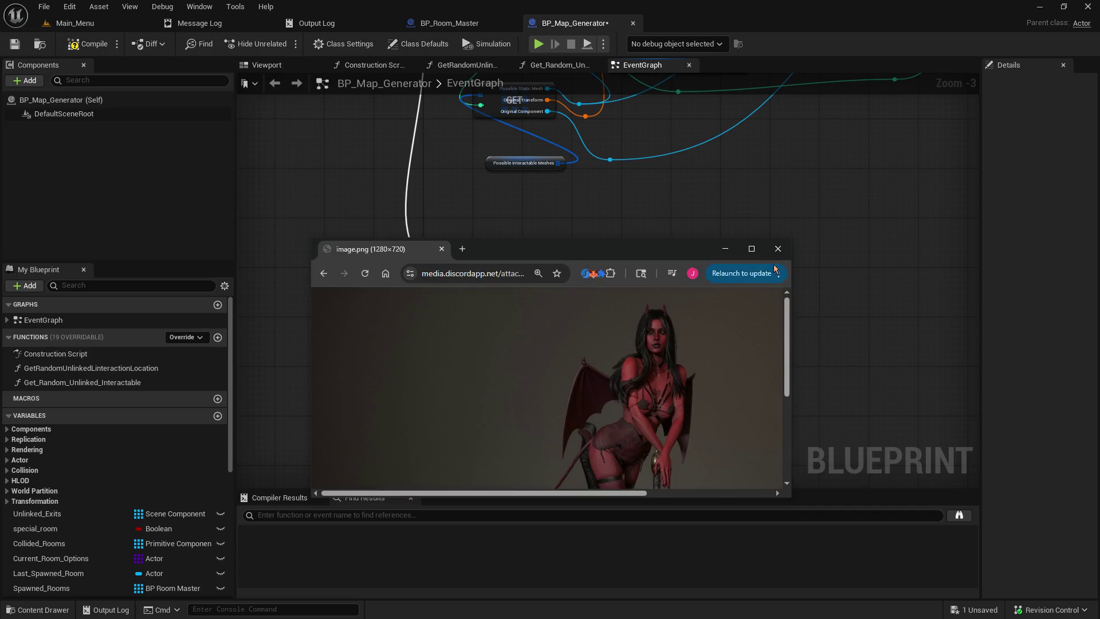
pyautogui.click(780, 251)
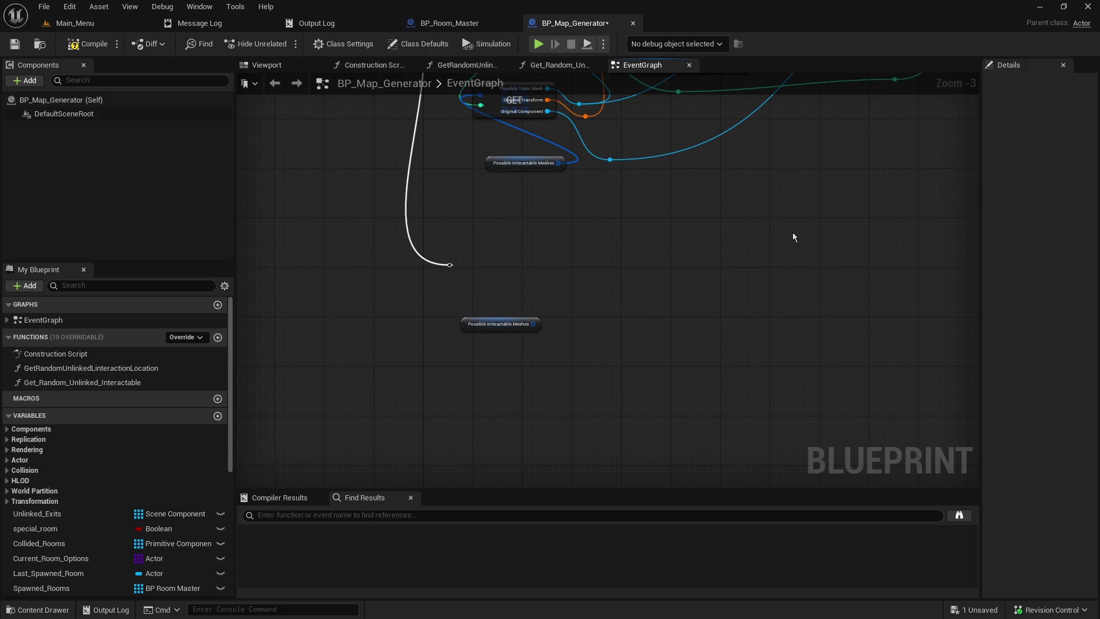
# Drag the lower Possible Interactable Meshes getter about 155 px to the left
pyautogui.moveTo(624, 264); pyautogui.dragTo(700, 323)
pyautogui.moveTo(627, 363); pyautogui.dragTo(635, 315)
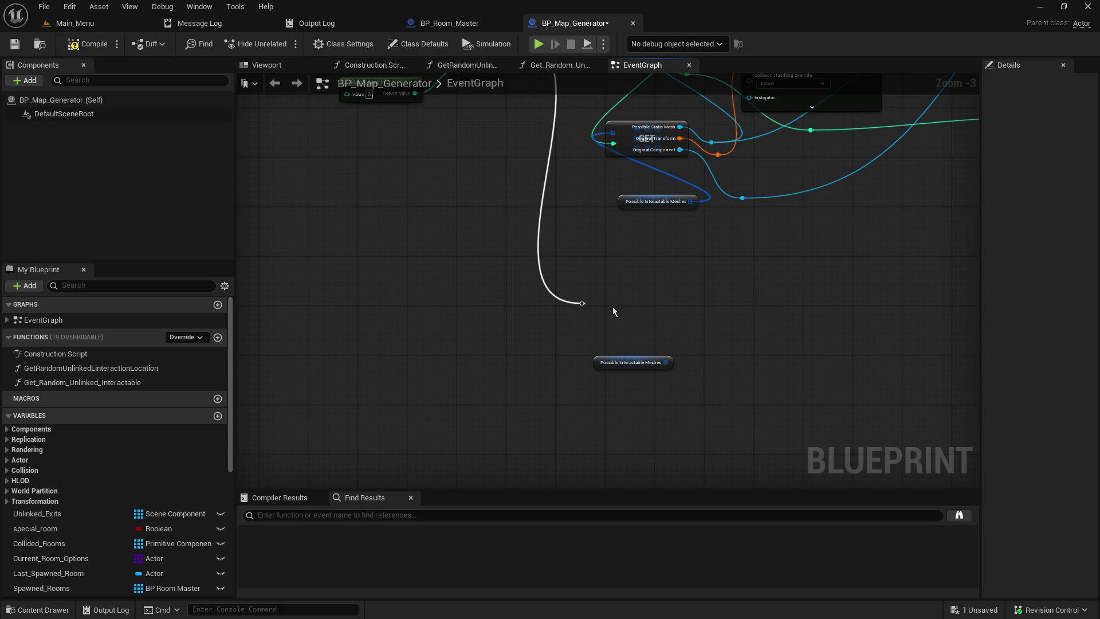
pyautogui.scroll(1, 616, 314)
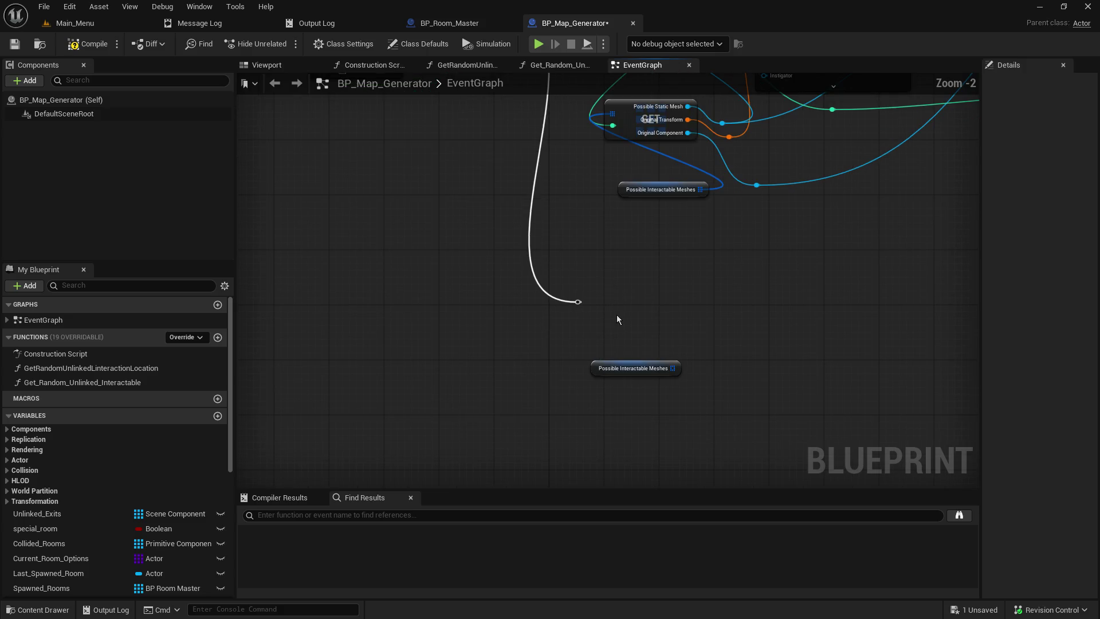
pyautogui.moveTo(663, 277); pyautogui.dragTo(800, 541)
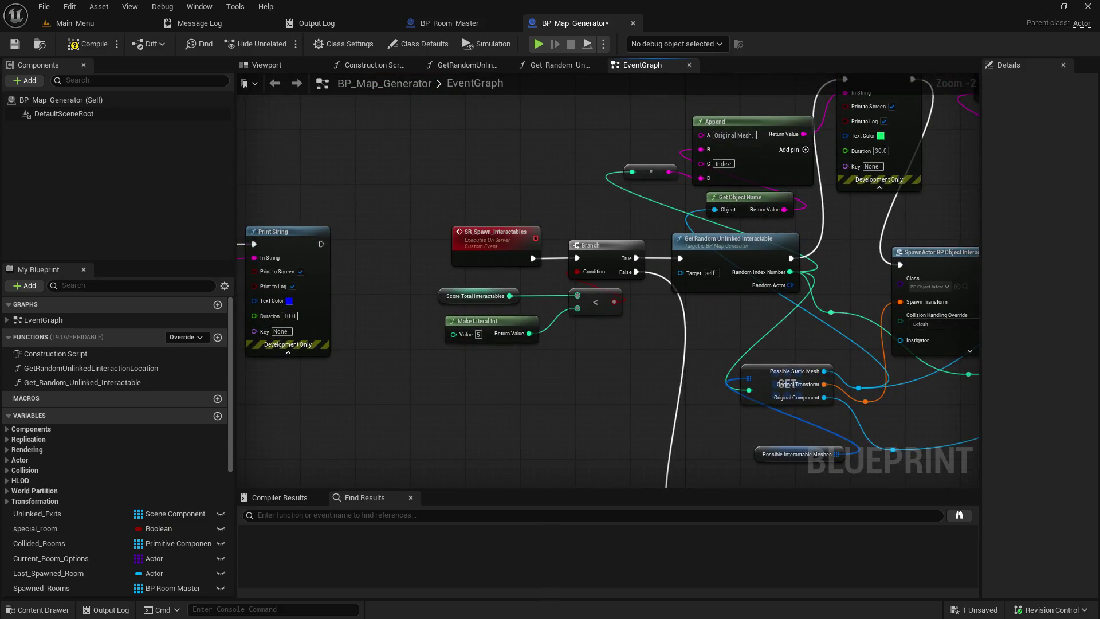
pyautogui.moveTo(727, 525)
pyautogui.mouseDown()
pyautogui.moveTo(575, 409)
pyautogui.moveTo(613, 457)
pyautogui.mouseUp()
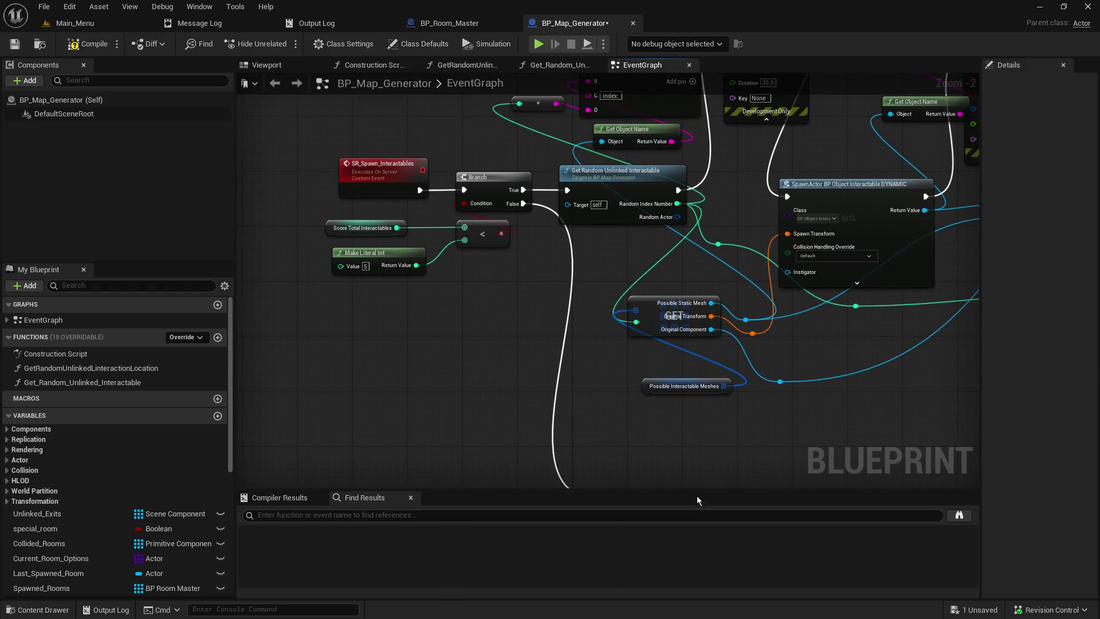
pyautogui.moveTo(693, 488)
pyautogui.mouseDown()
pyautogui.moveTo(697, 530)
pyautogui.moveTo(574, 442)
pyautogui.moveTo(647, 445)
pyautogui.mouseUp()
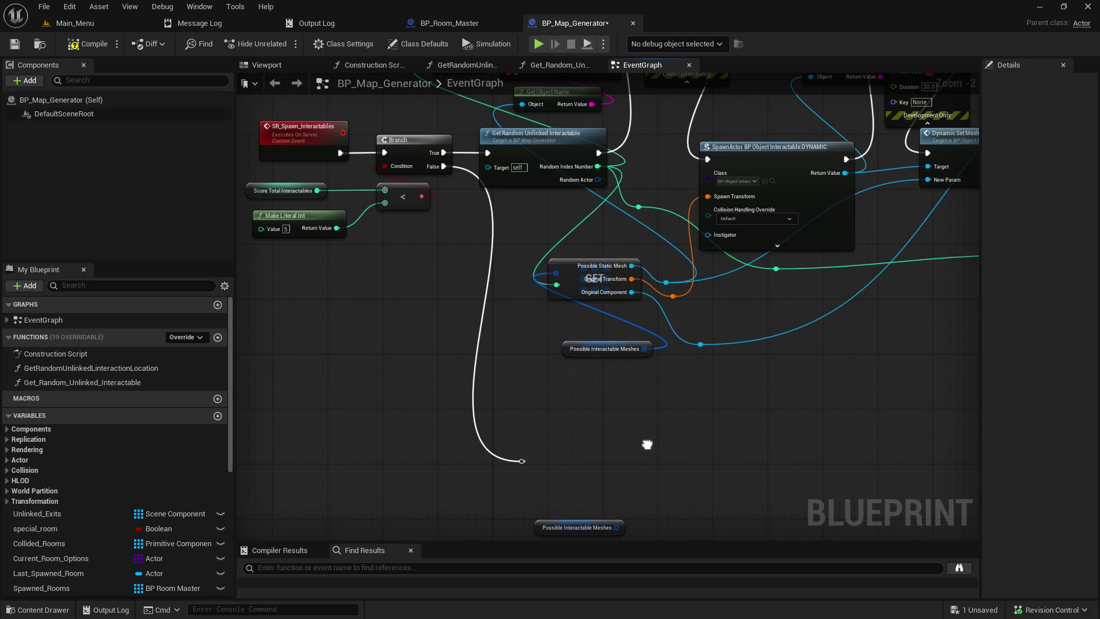
pyautogui.moveTo(646, 444); pyautogui.dragTo(668, 419)
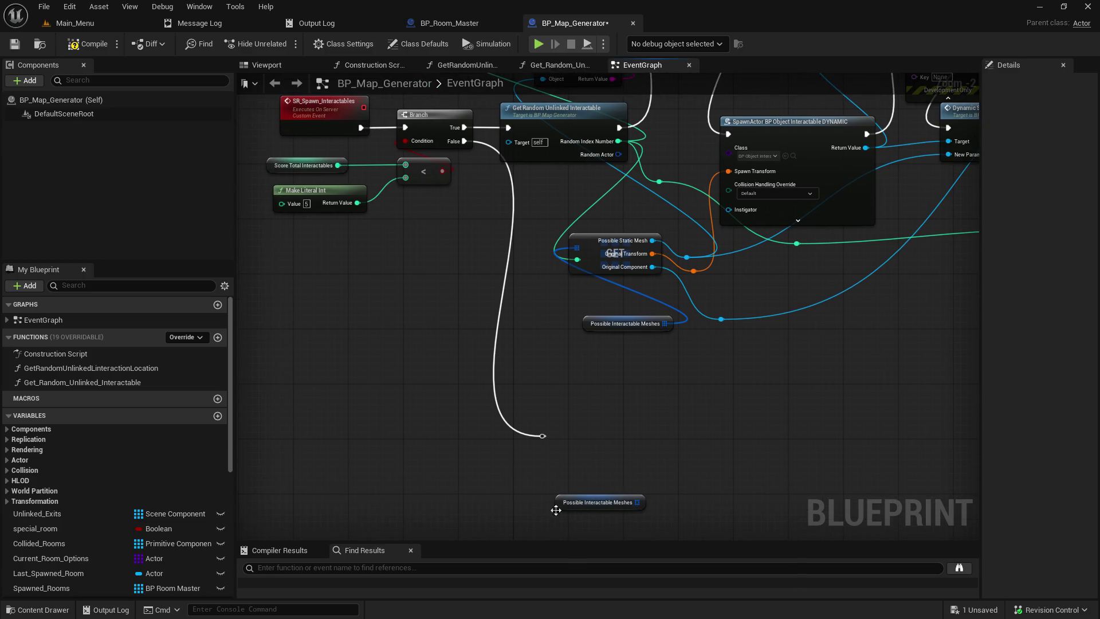
pyautogui.moveTo(560, 503)
pyautogui.mouseDown()
pyautogui.moveTo(490, 480)
pyautogui.moveTo(469, 497)
pyautogui.mouseUp()
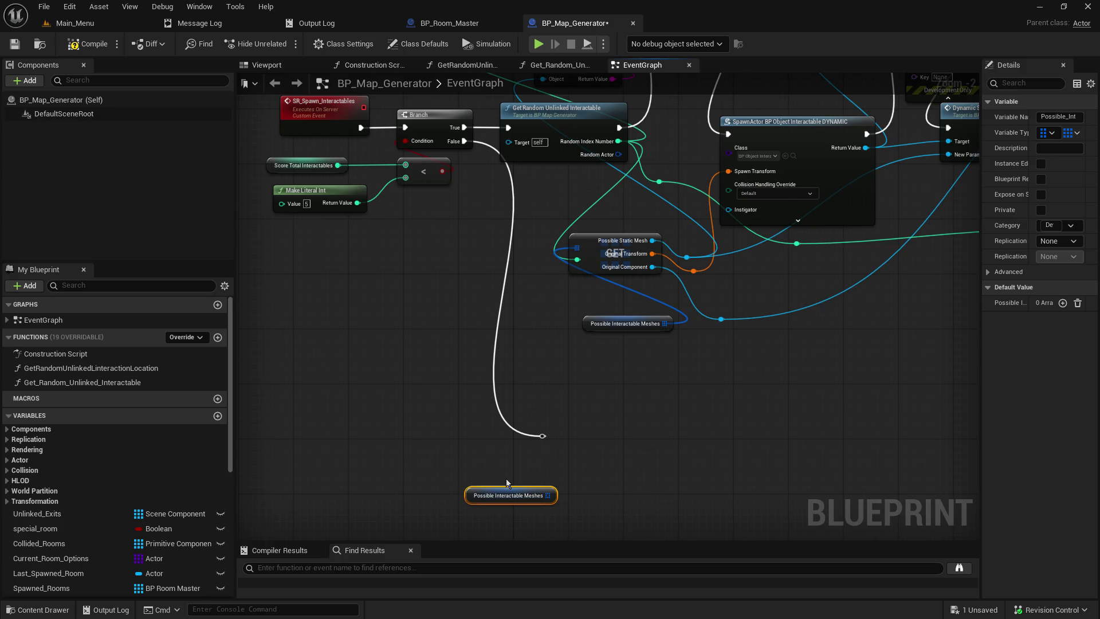
# Pan over the Print String and Append nodes and back to the Possible Interactable Meshes area
pyautogui.moveTo(631, 380)
pyautogui.mouseDown()
pyautogui.moveTo(667, 501)
pyautogui.moveTo(686, 475)
pyautogui.mouseUp()
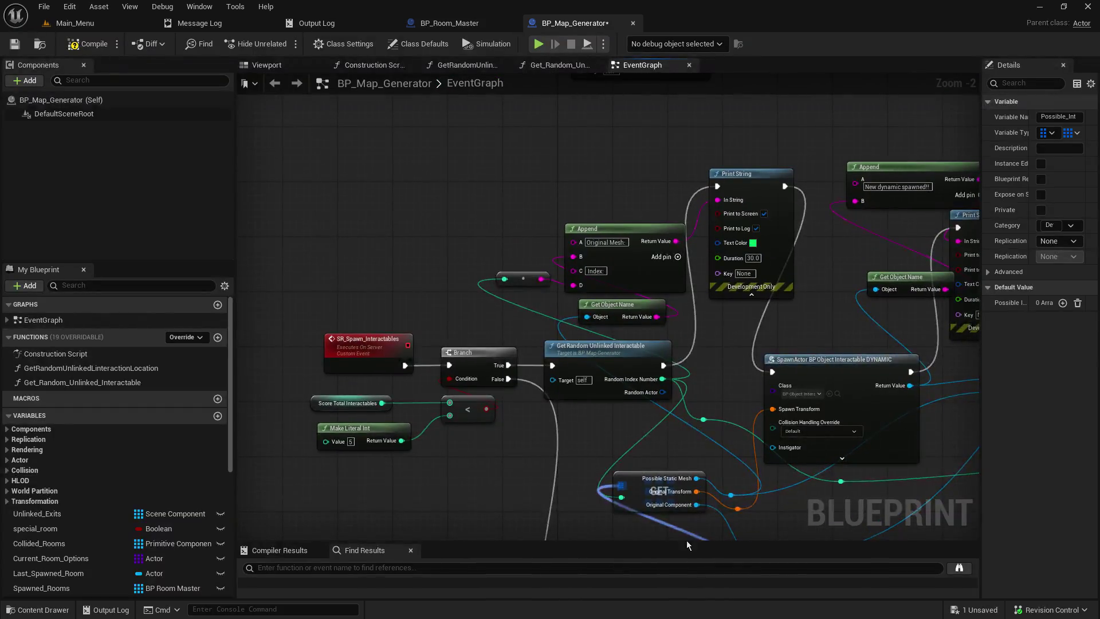
pyautogui.scroll(-4, 656, 491)
pyautogui.scroll(4, 691, 480)
pyautogui.moveTo(687, 504); pyautogui.dragTo(653, 183)
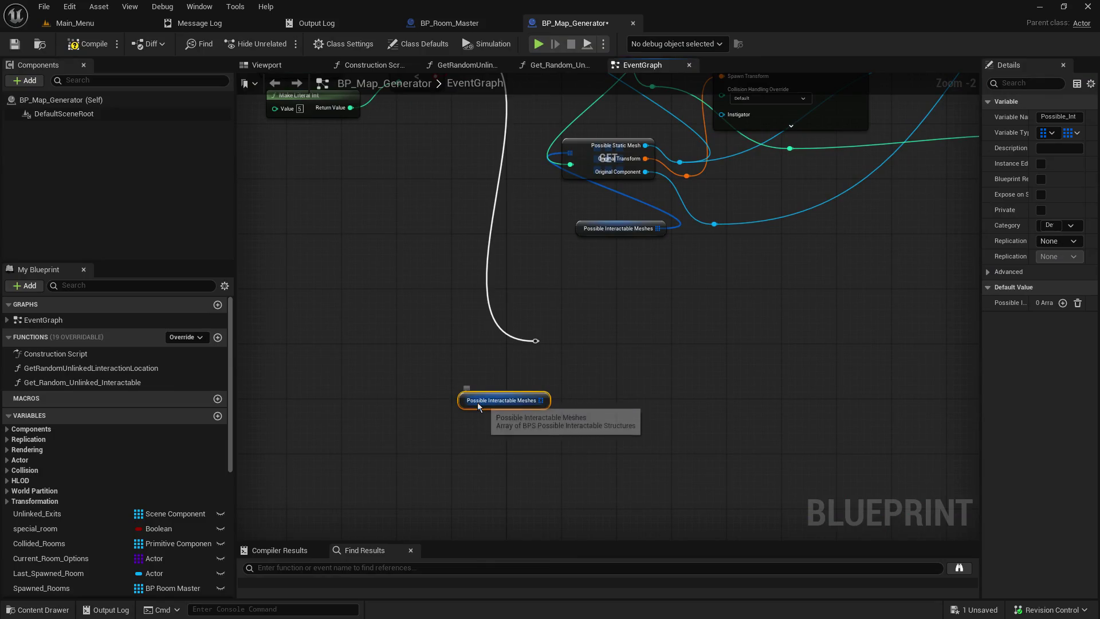
pyautogui.scroll(-4, 682, 447)
pyautogui.scroll(5, 633, 422)
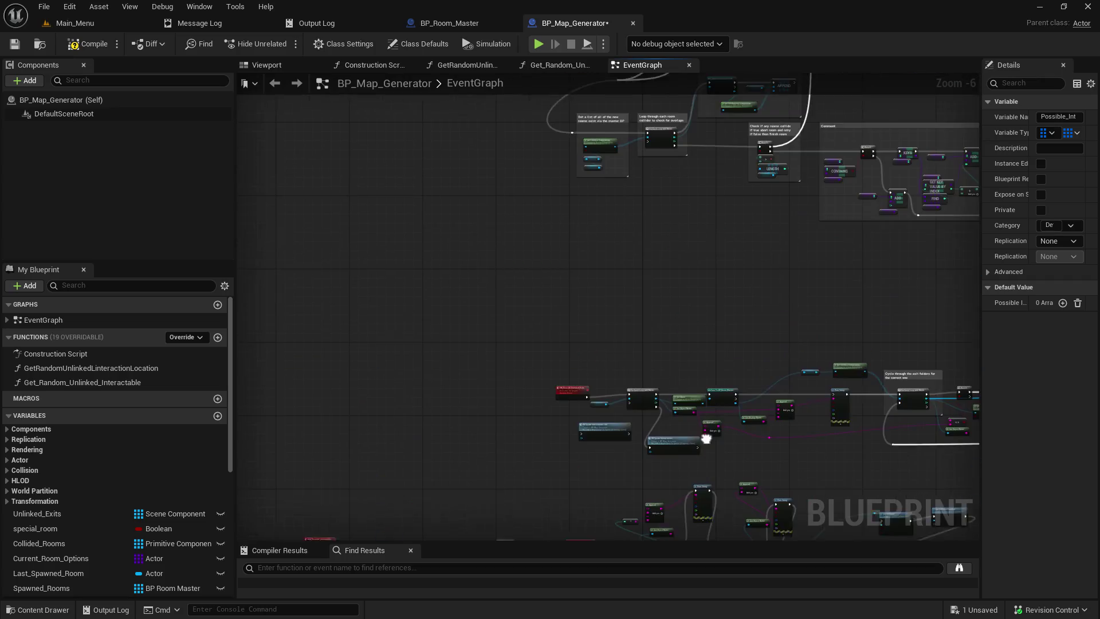
pyautogui.scroll(-4, 536, 401)
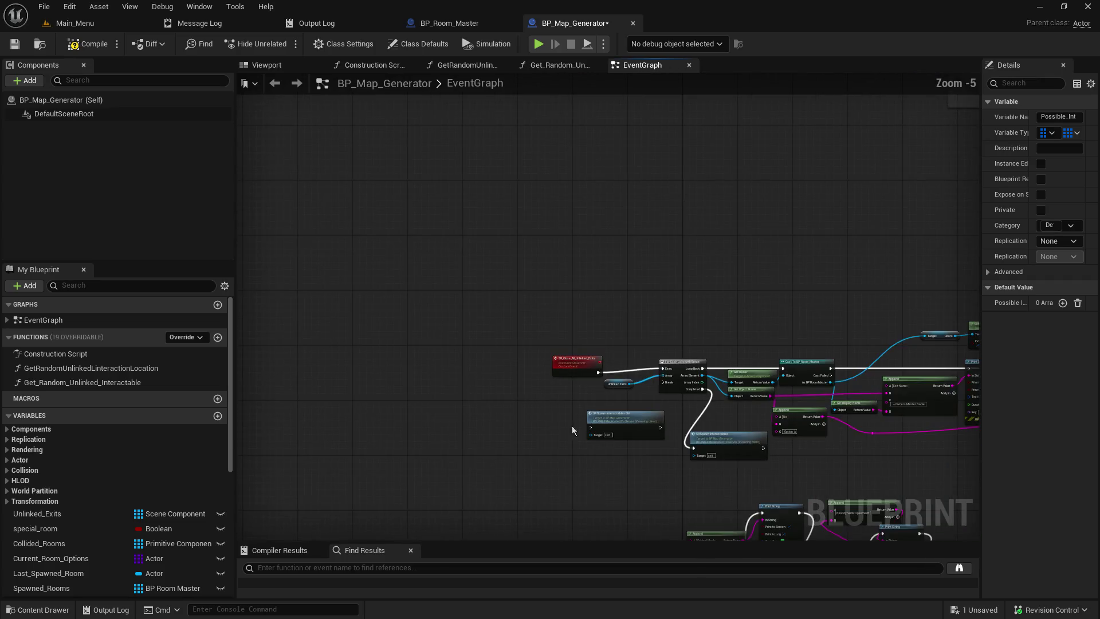
pyautogui.moveTo(527, 203); pyautogui.dragTo(501, 280)
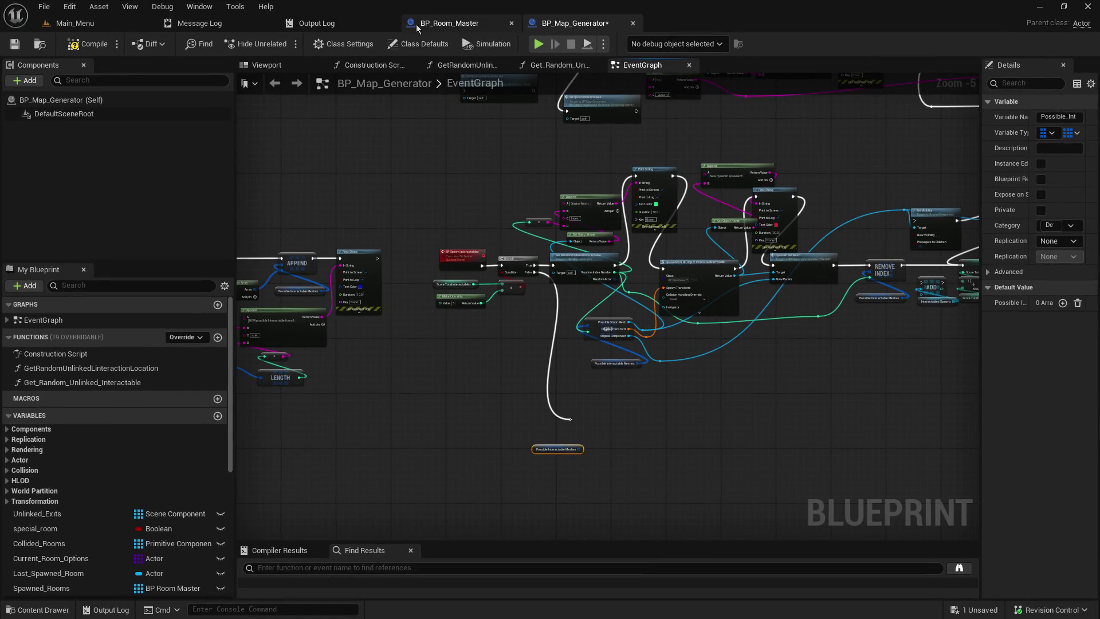
# Switch to BP_Room_Master's event graph and move Set Actor Hidden In Game left and down
pyautogui.click(449, 23)
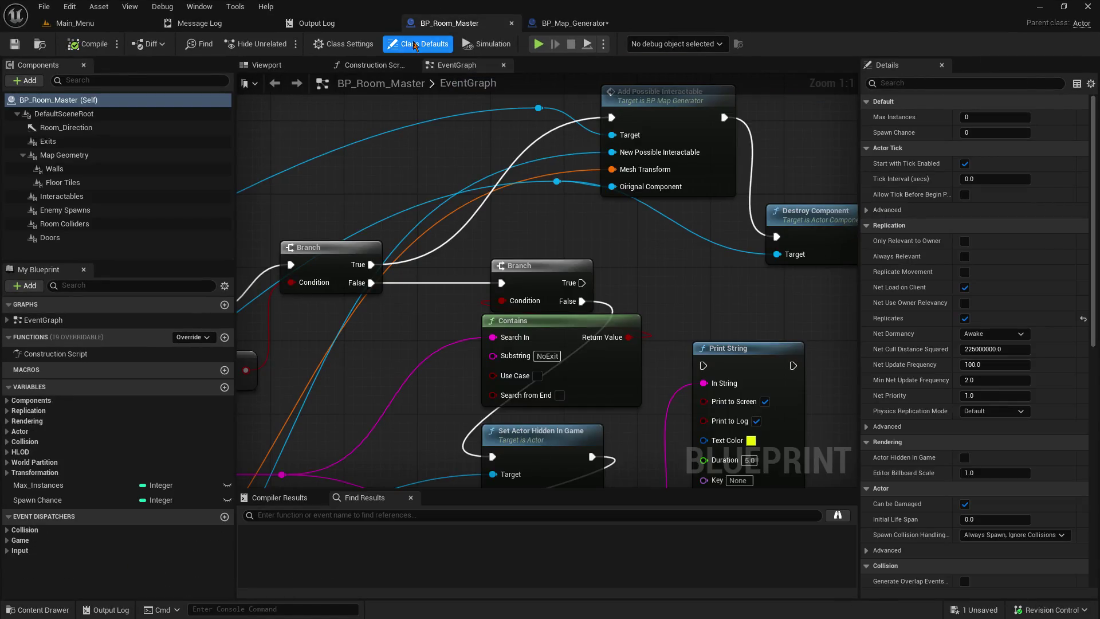
pyautogui.scroll(-5, 414, 231)
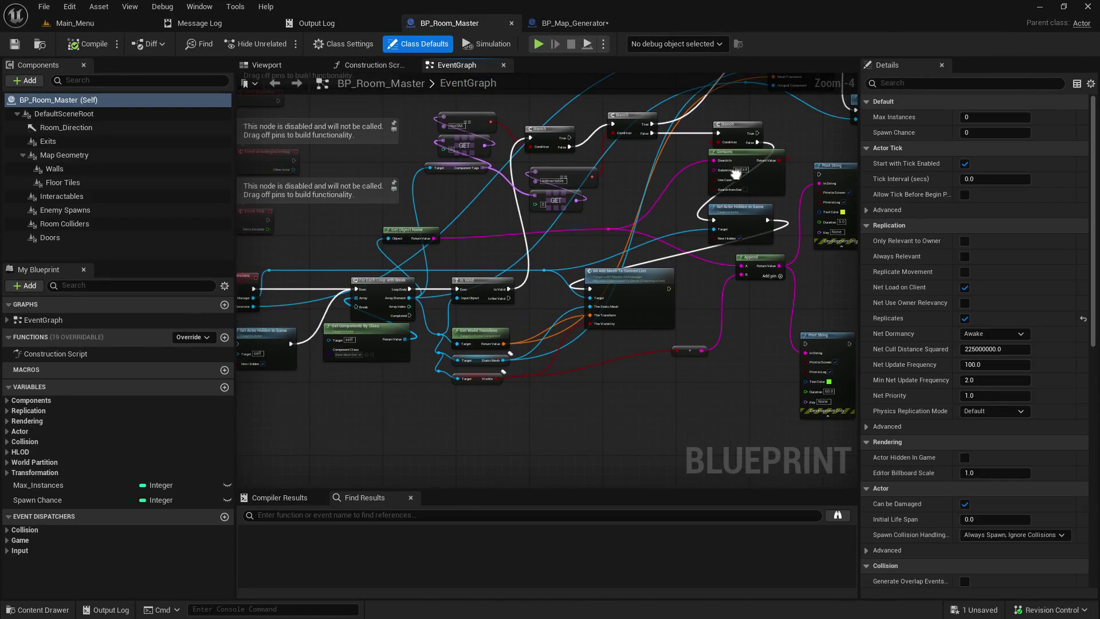
pyautogui.moveTo(629, 291); pyautogui.dragTo(692, 265)
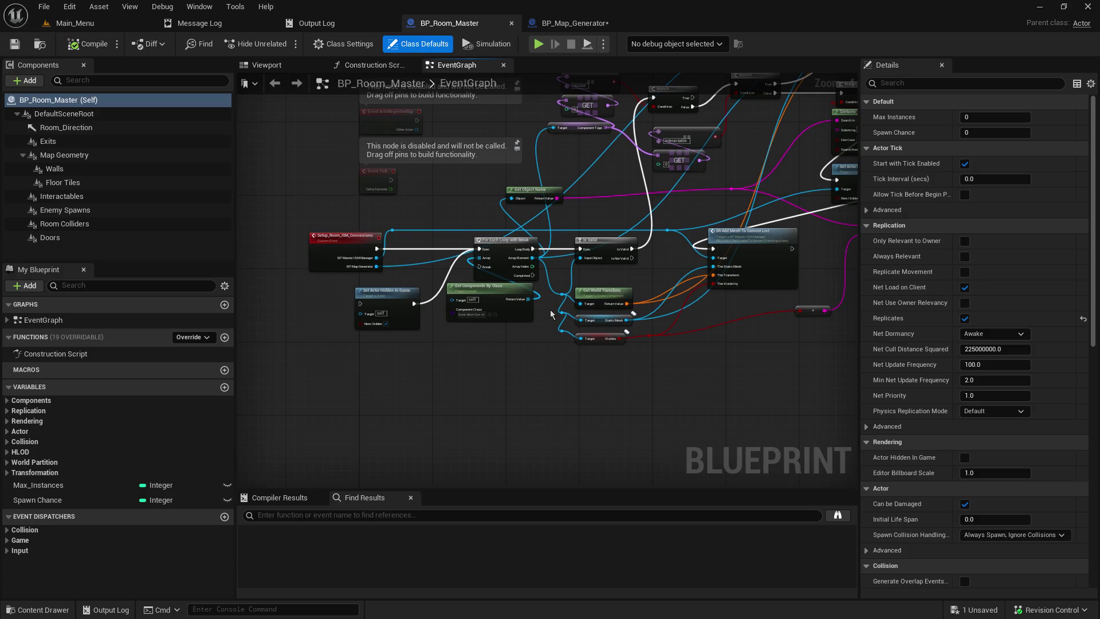
pyautogui.scroll(3, 550, 310)
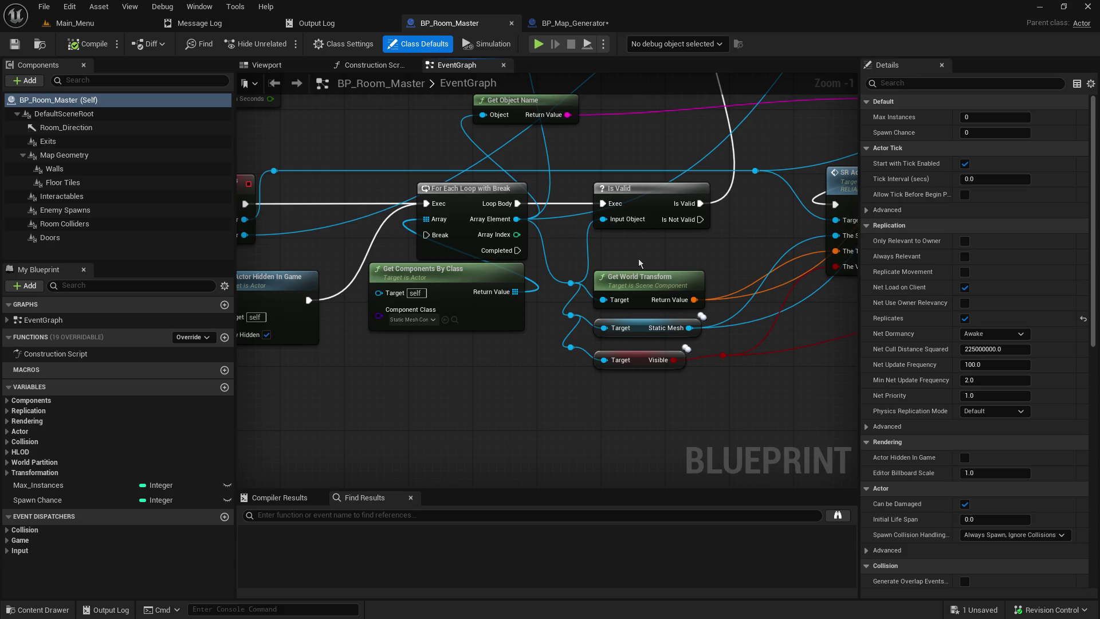
pyautogui.moveTo(683, 247)
pyautogui.mouseDown()
pyautogui.moveTo(444, 319)
pyautogui.moveTo(311, 456)
pyautogui.moveTo(316, 449)
pyautogui.moveTo(367, 483)
pyautogui.moveTo(561, 355)
pyautogui.moveTo(716, 298)
pyautogui.moveTo(770, 252)
pyautogui.mouseUp()
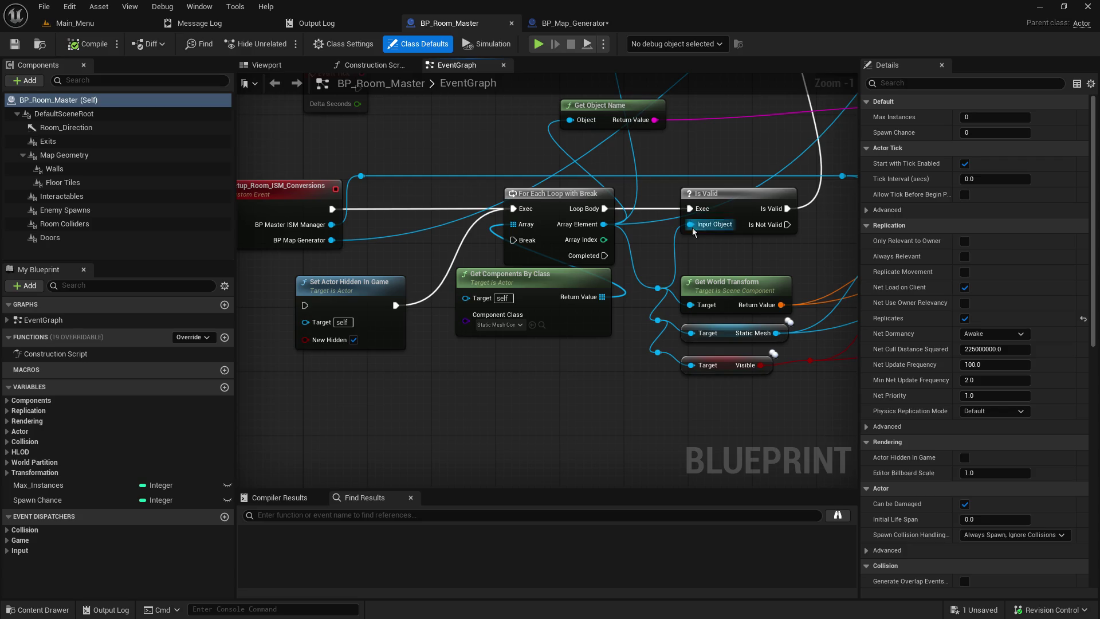
pyautogui.moveTo(363, 283); pyautogui.dragTo(291, 298)
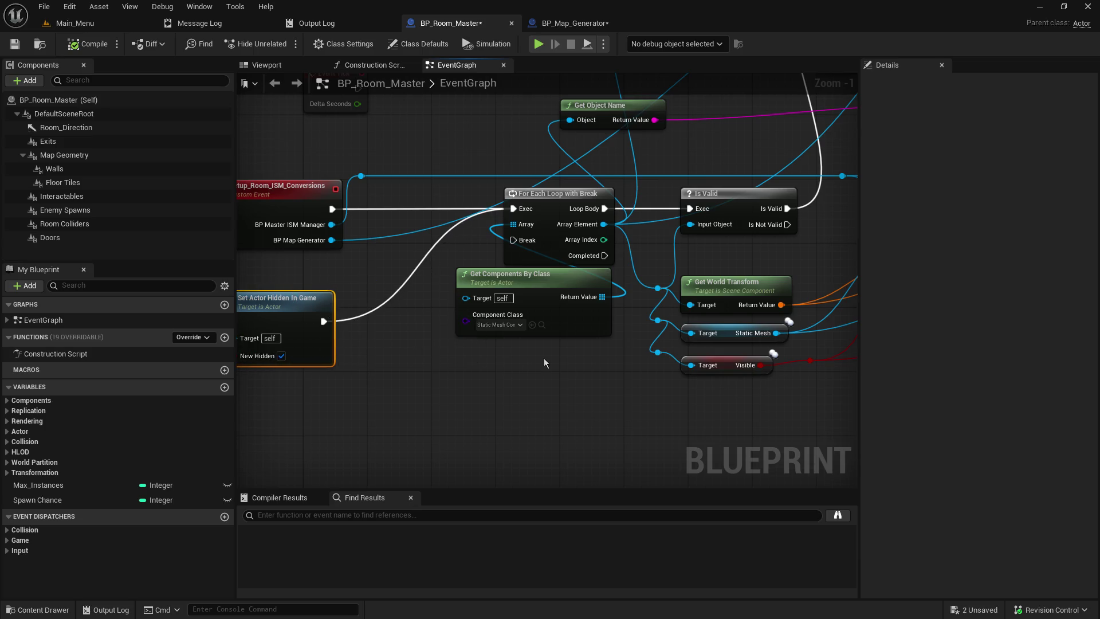
# Move the Get Object Name node down and to the right near SR Add Mesh and Branch
pyautogui.moveTo(550, 363); pyautogui.dragTo(493, 521)
pyautogui.scroll(-2, 641, 262)
pyautogui.moveTo(641, 262)
pyautogui.mouseDown()
pyautogui.moveTo(604, 273)
pyautogui.moveTo(452, 274)
pyautogui.mouseUp()
pyautogui.moveTo(398, 240); pyautogui.dragTo(478, 265)
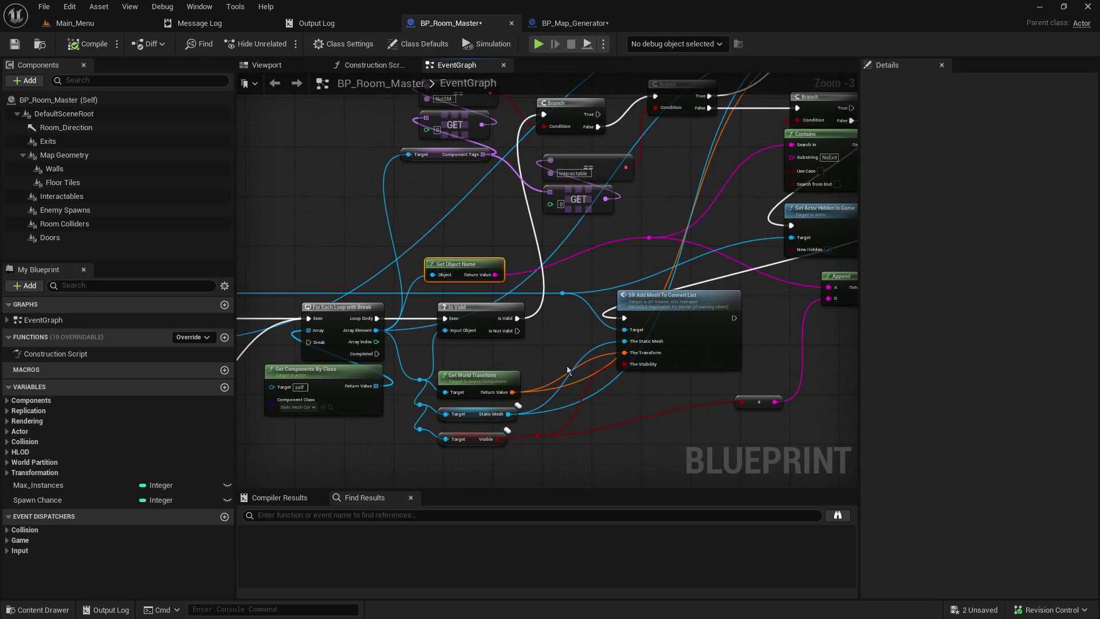
pyautogui.moveTo(591, 341); pyautogui.dragTo(367, 320)
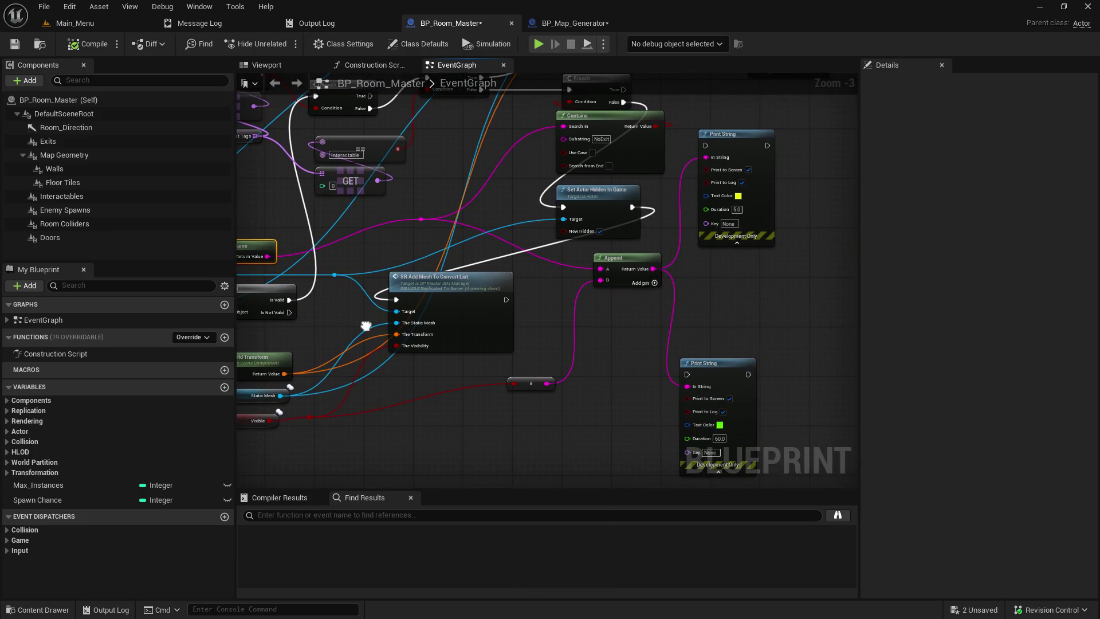
# Select both Print String nodes and move the reroute node lower and to the left
pyautogui.moveTo(613, 377); pyautogui.dragTo(623, 336)
pyautogui.scroll(-5, 630, 337)
pyautogui.scroll(4, 670, 339)
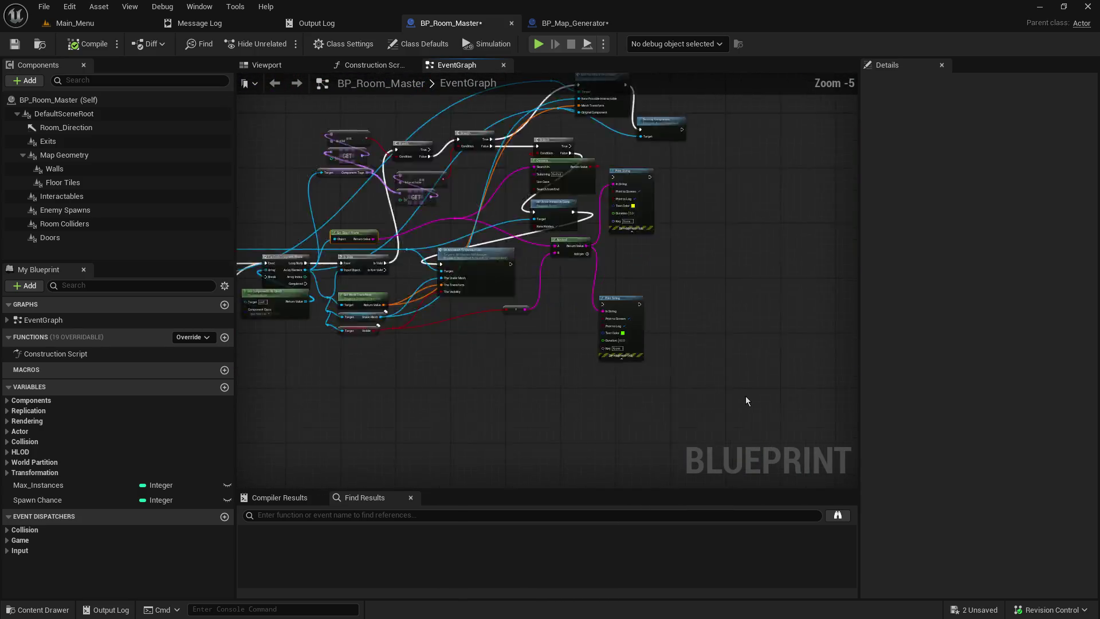
pyautogui.moveTo(765, 356)
pyautogui.mouseDown()
pyautogui.moveTo(606, 177)
pyautogui.moveTo(596, 147)
pyautogui.moveTo(625, 183)
pyautogui.moveTo(607, 279)
pyautogui.moveTo(623, 293)
pyautogui.mouseUp()
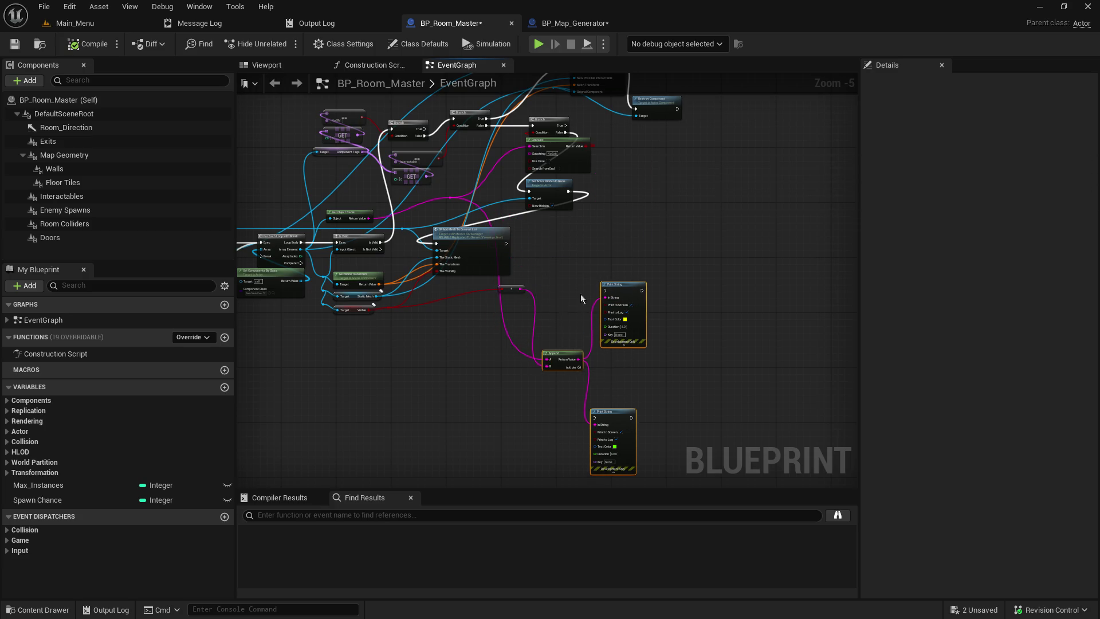
pyautogui.moveTo(507, 287); pyautogui.dragTo(454, 360)
# Stack the boolean-to-string conversion node and both Print String nodes into a tidy column
pyautogui.moveTo(452, 253)
pyautogui.mouseDown()
pyautogui.moveTo(580, 253)
pyautogui.moveTo(611, 216)
pyautogui.mouseUp()
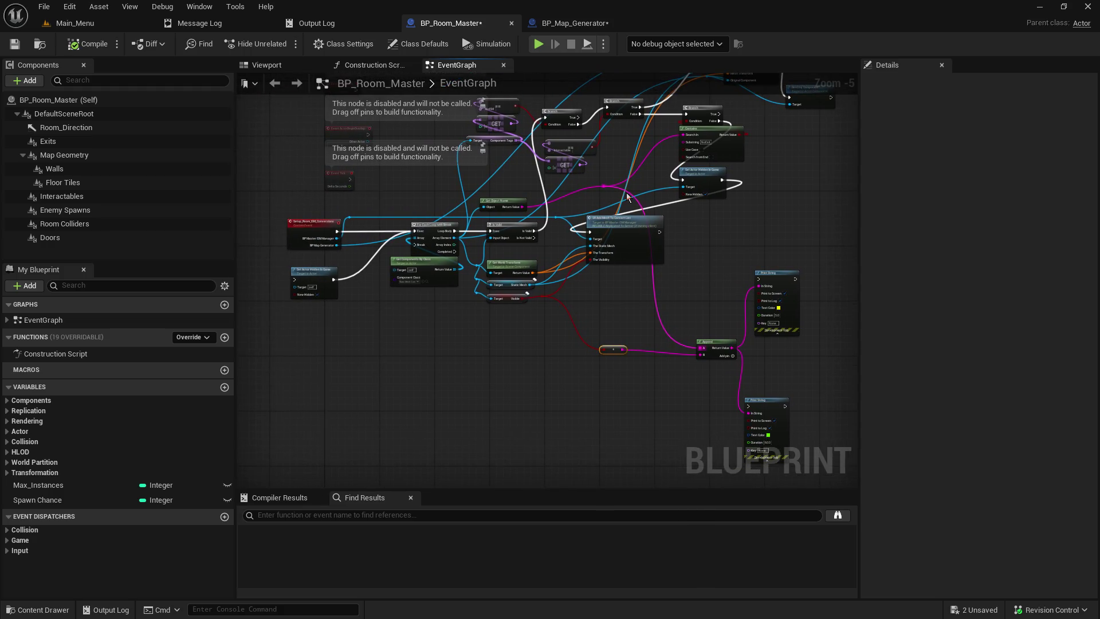
pyautogui.moveTo(673, 322); pyautogui.dragTo(658, 250)
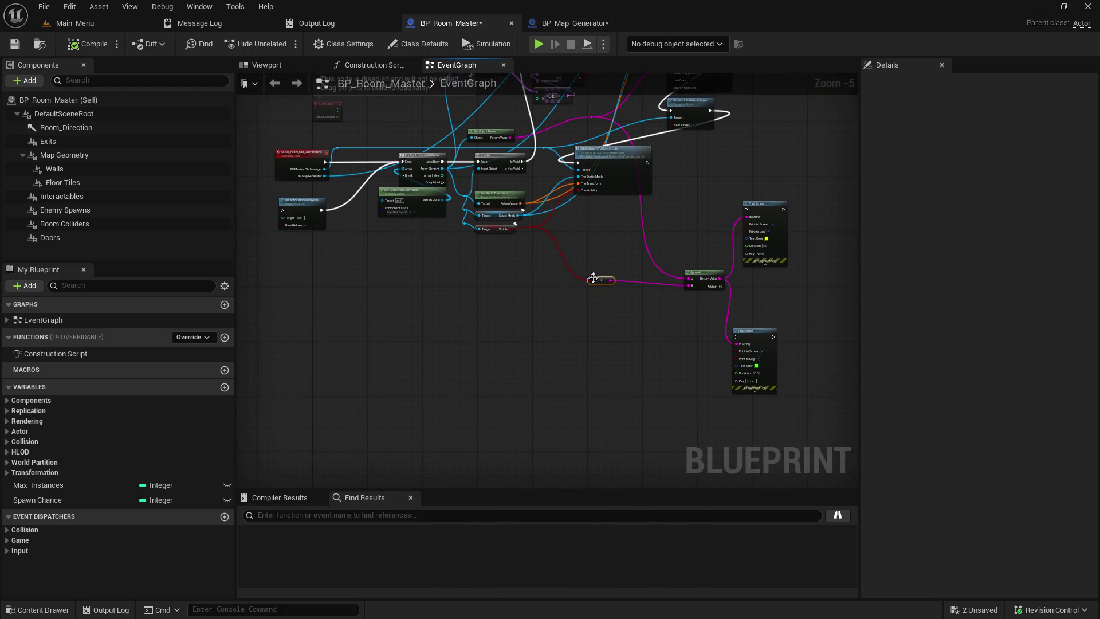
pyautogui.moveTo(594, 277); pyautogui.dragTo(642, 287)
pyautogui.moveTo(749, 334); pyautogui.dragTo(765, 286)
pyautogui.moveTo(756, 211); pyautogui.dragTo(765, 222)
# Move the Append, conversion and Print String group down-left, then nudge SR Add Mesh right
pyautogui.moveTo(626, 214); pyautogui.dragTo(801, 298)
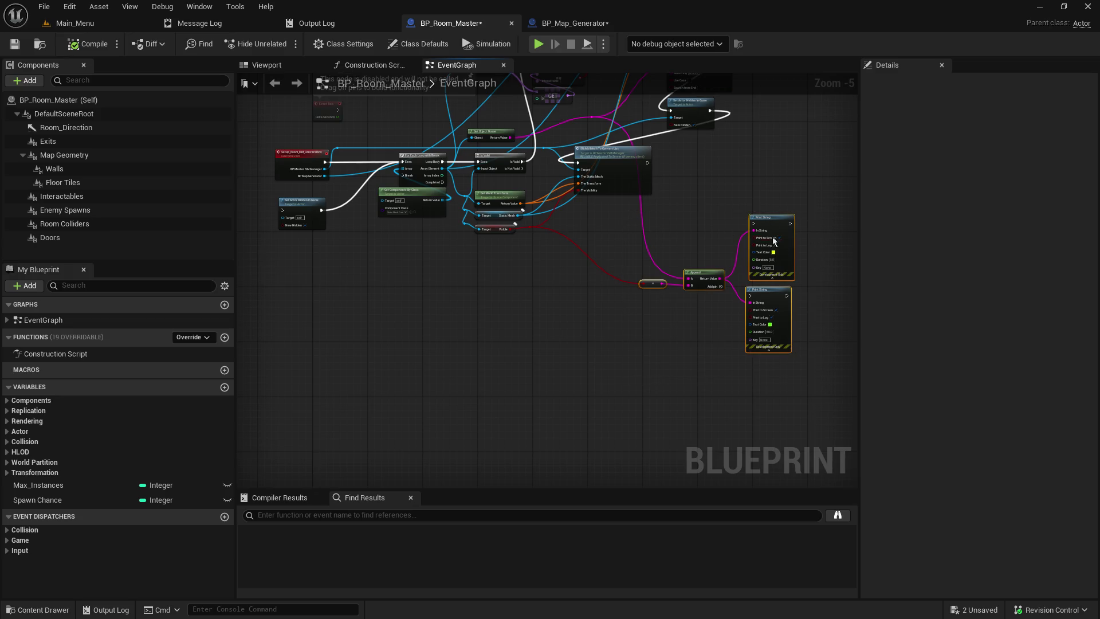
pyautogui.moveTo(769, 217)
pyautogui.mouseDown()
pyautogui.moveTo(658, 301)
pyautogui.moveTo(626, 515)
pyautogui.moveTo(568, 519)
pyautogui.mouseUp()
pyautogui.moveTo(524, 350)
pyautogui.mouseDown()
pyautogui.moveTo(707, 325)
pyautogui.moveTo(742, 309)
pyautogui.mouseUp()
pyautogui.moveTo(633, 370)
pyautogui.mouseDown()
pyautogui.moveTo(663, 380)
pyautogui.moveTo(749, 319)
pyautogui.moveTo(559, 324)
pyautogui.mouseUp()
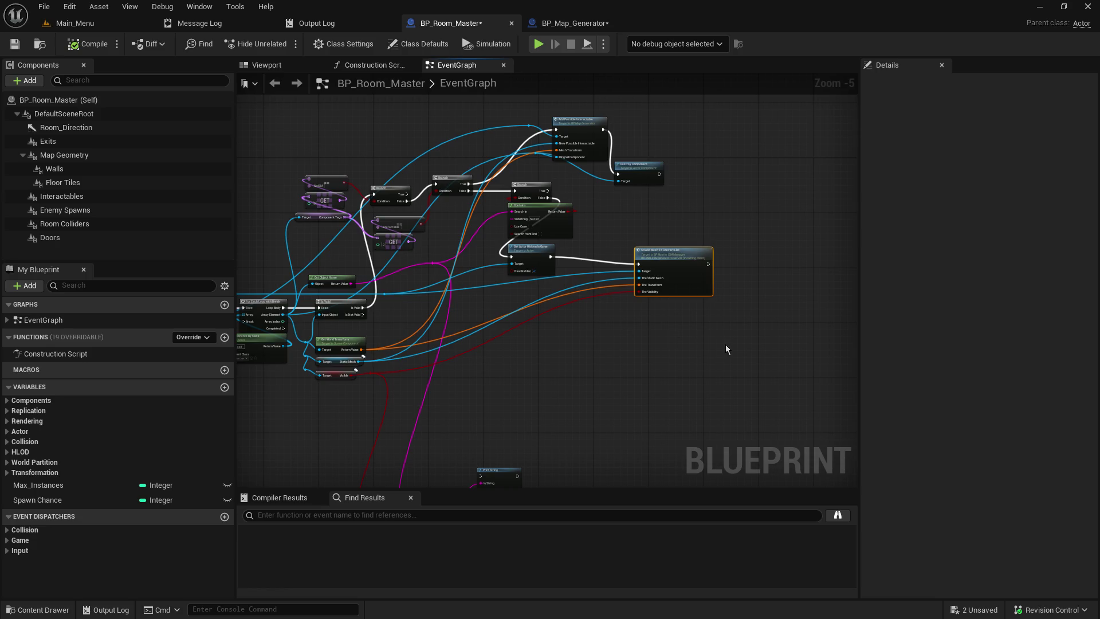
# Move the Branch and Contains cluster down-right and shift the blue-wire reroute down-left
pyautogui.moveTo(730, 356)
pyautogui.mouseDown()
pyautogui.moveTo(861, 362)
pyautogui.moveTo(531, 139)
pyautogui.mouseUp()
pyautogui.moveTo(601, 199)
pyautogui.mouseDown()
pyautogui.moveTo(658, 289)
pyautogui.moveTo(706, 255)
pyautogui.mouseUp()
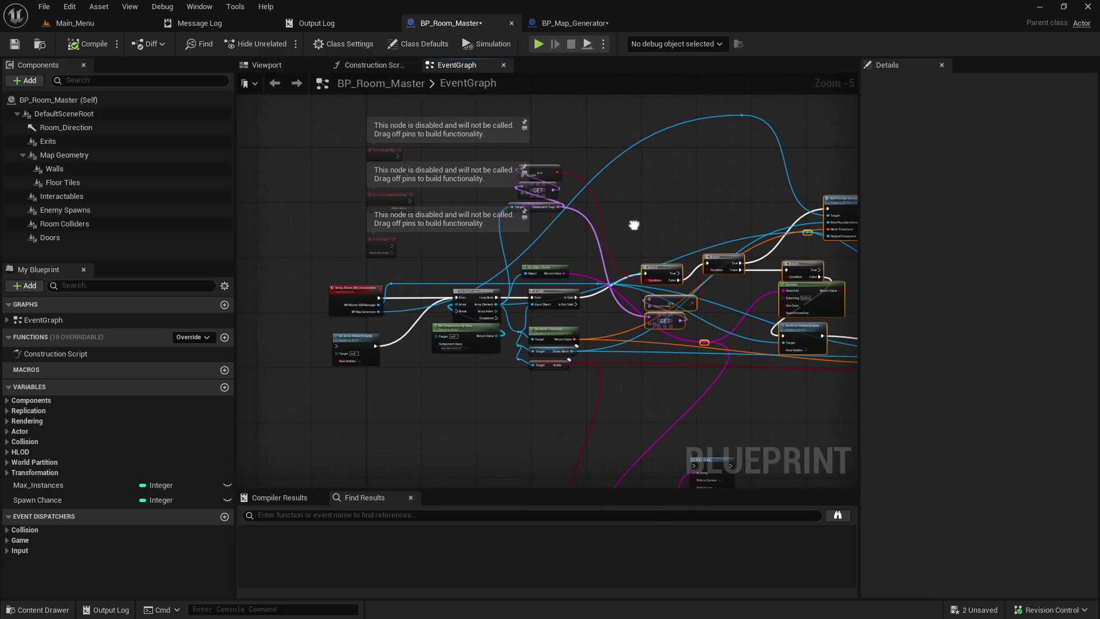
pyautogui.moveTo(590, 236)
pyautogui.mouseDown()
pyautogui.moveTo(518, 165)
pyautogui.moveTo(631, 213)
pyautogui.moveTo(634, 204)
pyautogui.moveTo(602, 226)
pyautogui.mouseUp()
pyautogui.moveTo(709, 131); pyautogui.dragTo(651, 195)
# Move Set Actor Hidden in Game down-left, then save and compile BP_Room_Master
pyautogui.moveTo(626, 270); pyautogui.dragTo(709, 181)
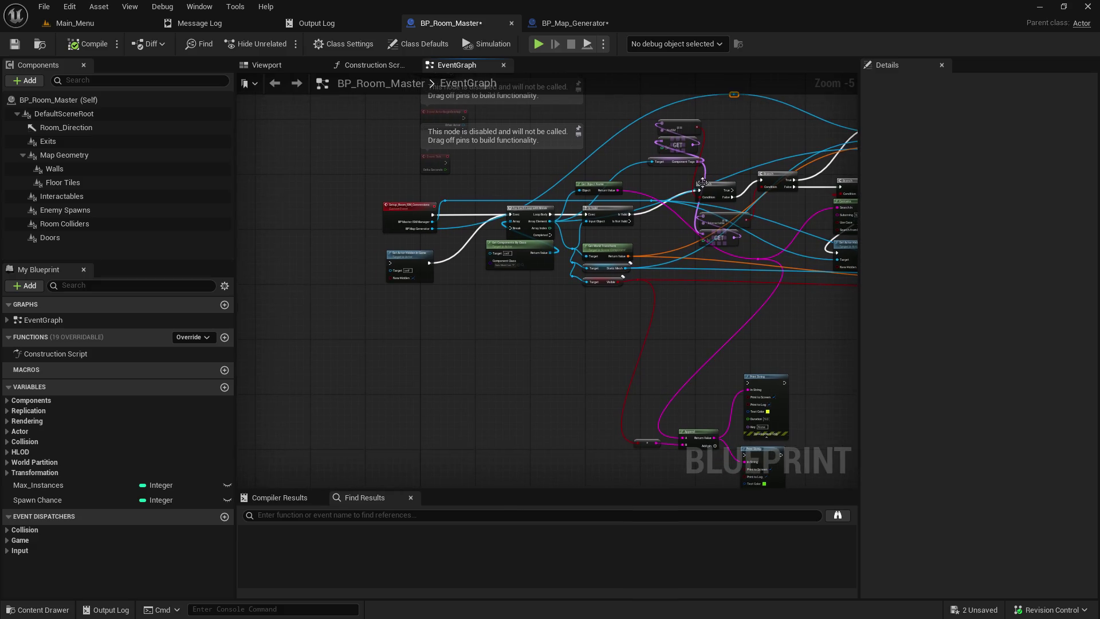
pyautogui.moveTo(402, 254); pyautogui.dragTo(394, 280)
pyautogui.scroll(2, 527, 293)
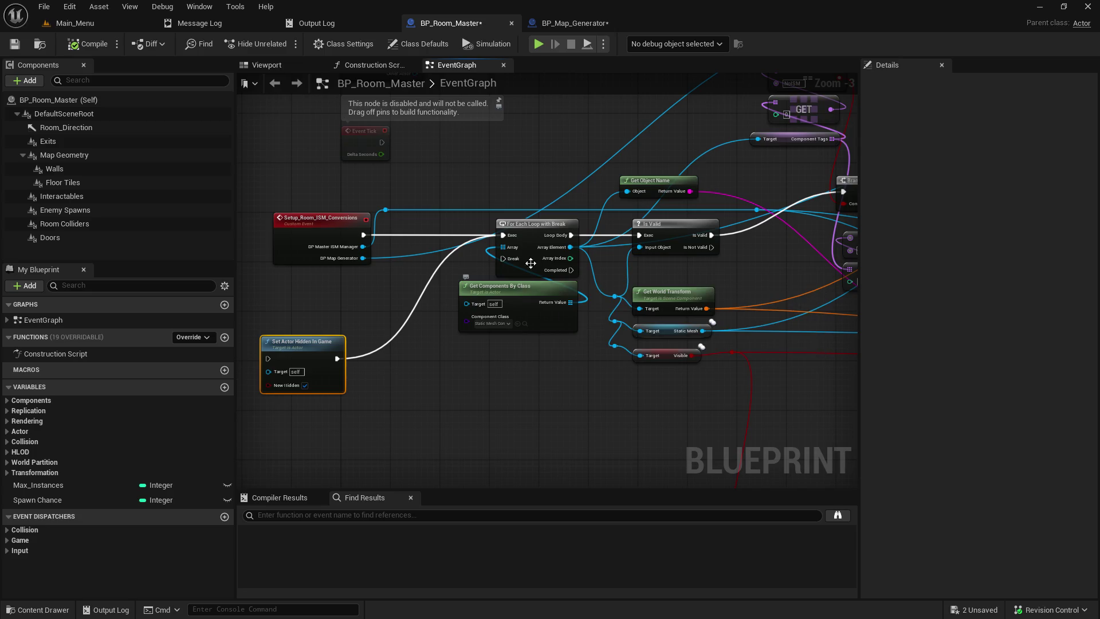
pyautogui.moveTo(589, 159); pyautogui.dragTo(573, 265)
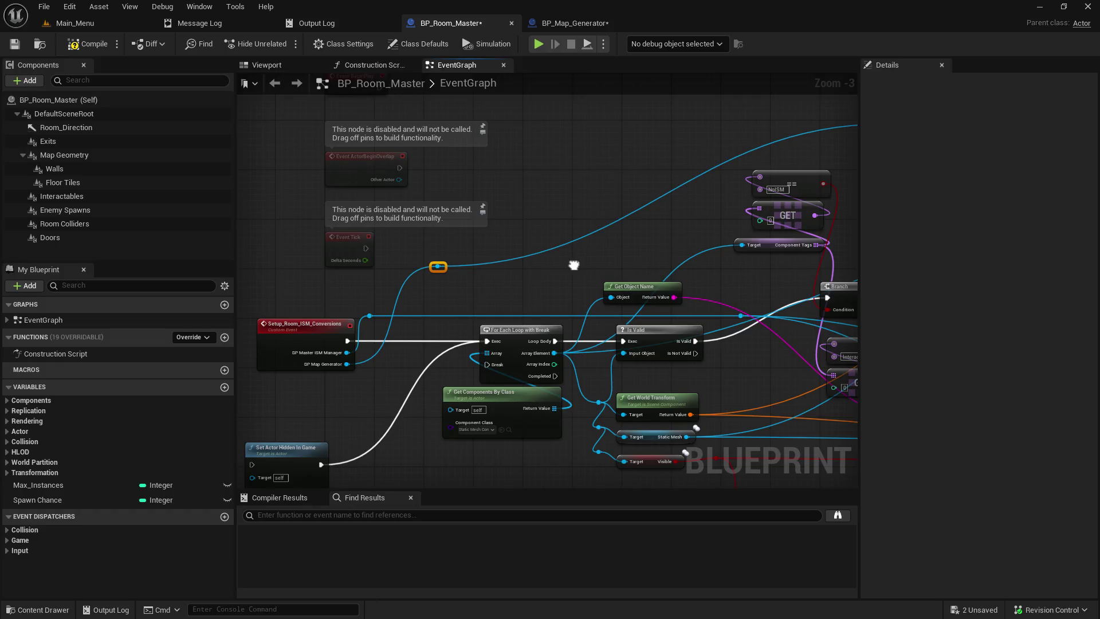
pyautogui.moveTo(574, 264); pyautogui.dragTo(580, 267)
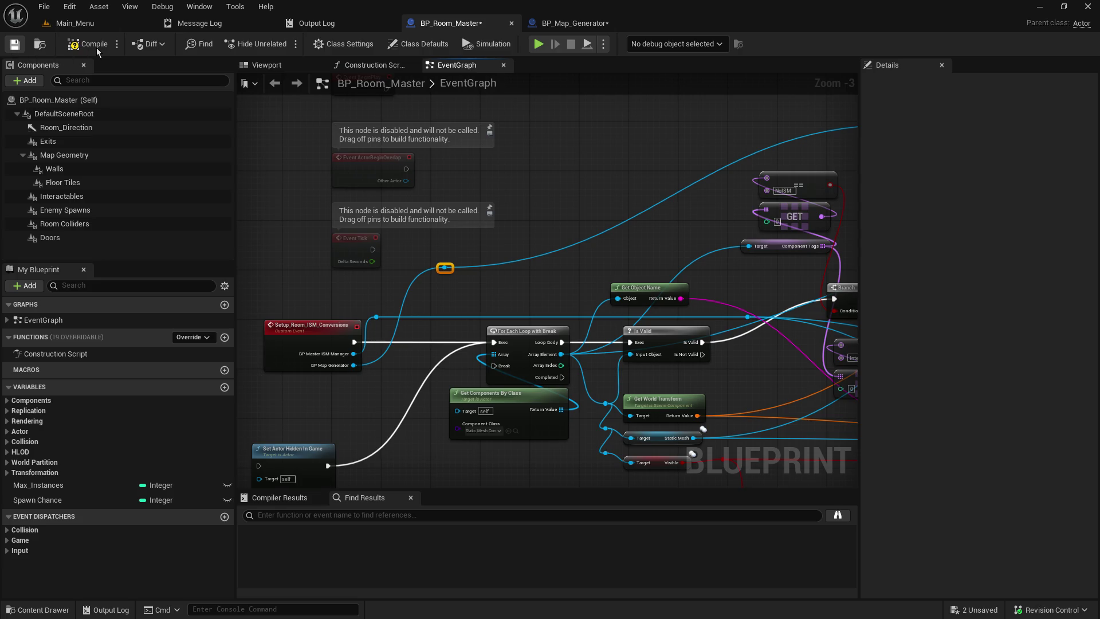
pyautogui.hotkey('ctrl', 's')
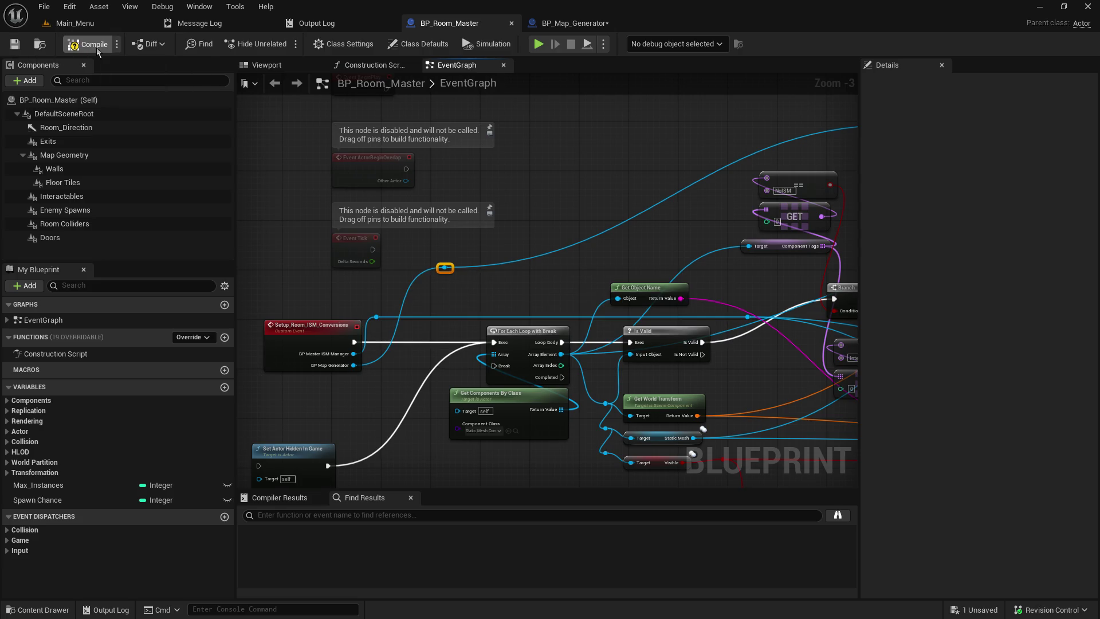
pyautogui.click(97, 50)
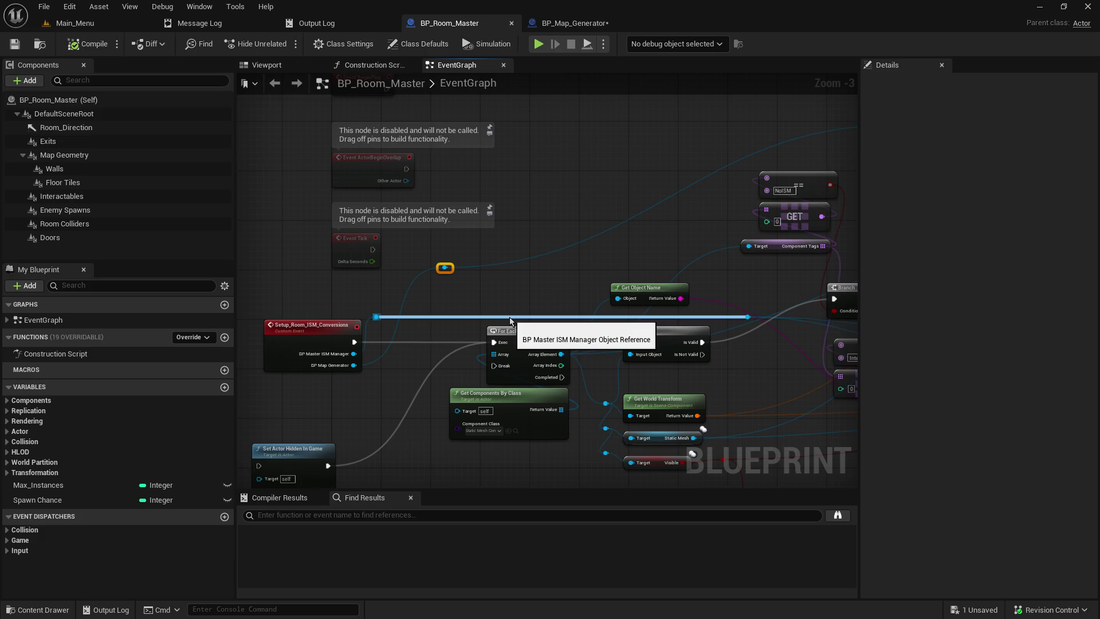
# Shift For Each Loop with Break and Get Components By Class slightly left, then pan to Is Valid
pyautogui.moveTo(511, 289); pyautogui.dragTo(501, 157)
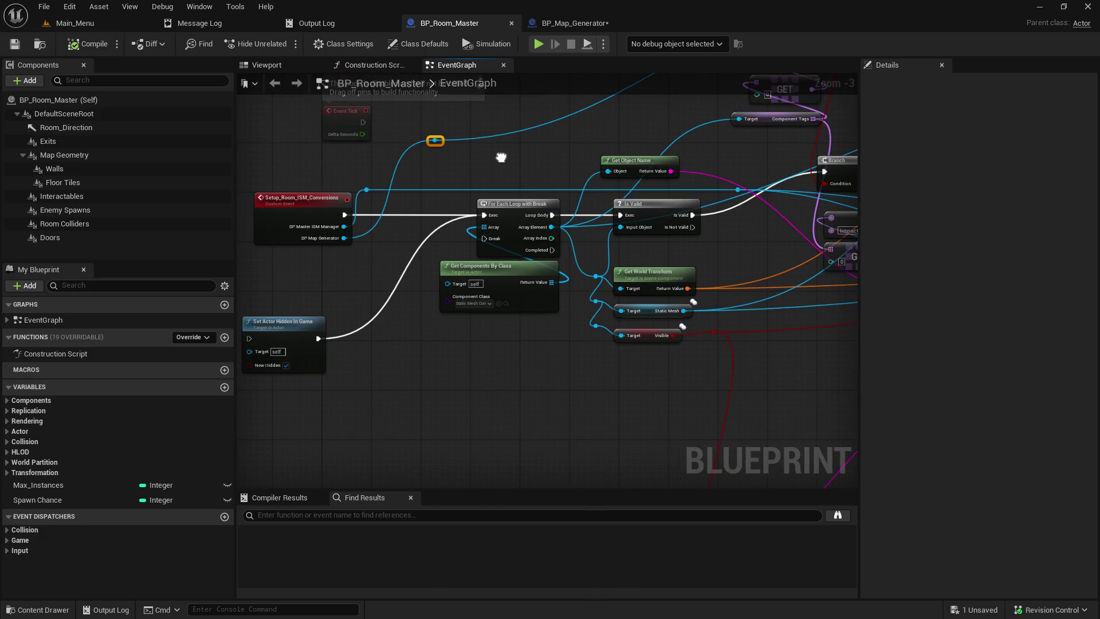
pyautogui.moveTo(496, 353); pyautogui.dragTo(487, 251)
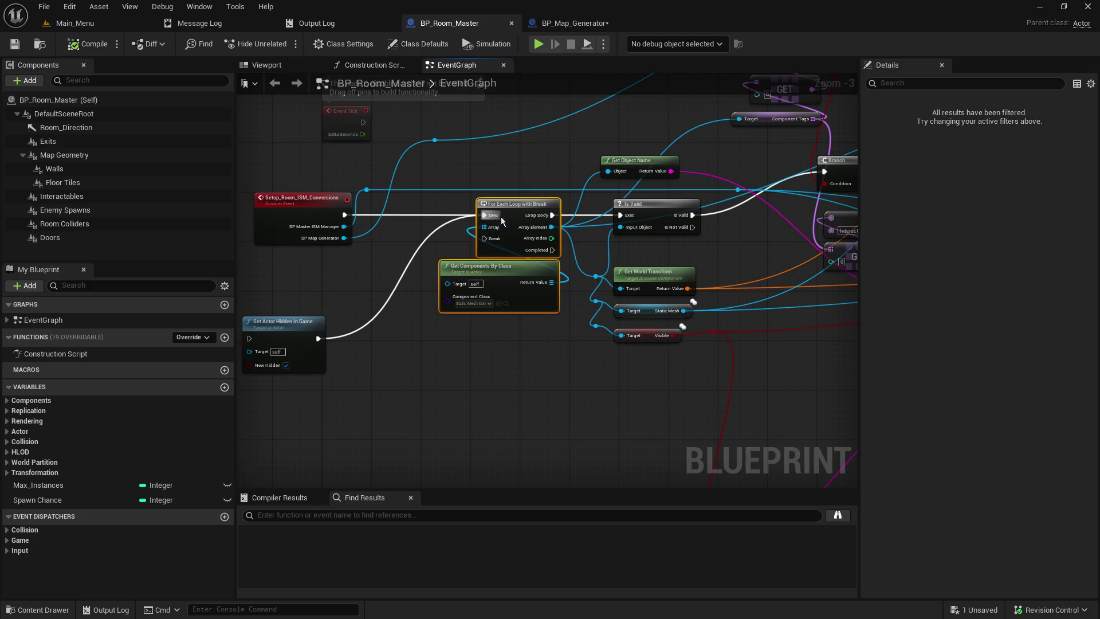
pyautogui.moveTo(512, 211); pyautogui.dragTo(468, 216)
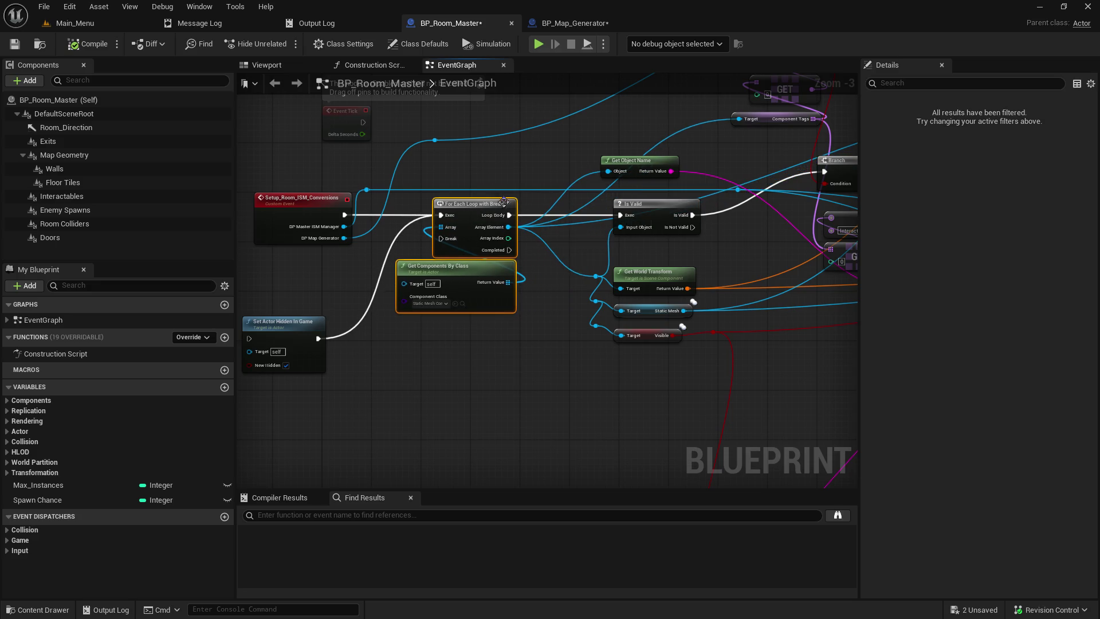
pyautogui.click(541, 178)
pyautogui.moveTo(541, 177); pyautogui.dragTo(355, 229)
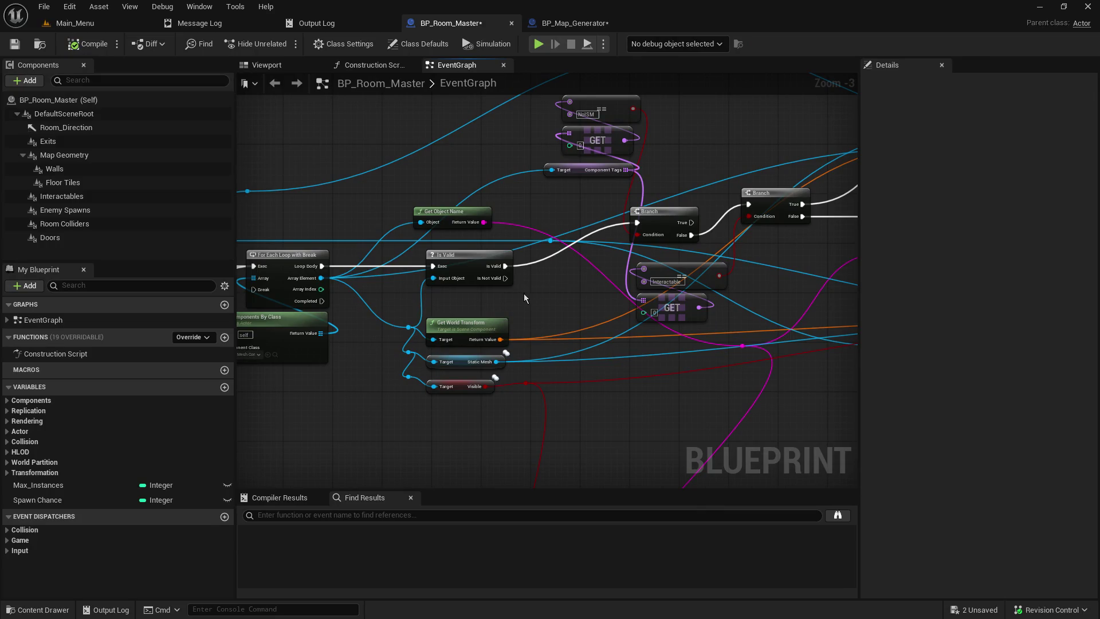
pyautogui.scroll(3, 355, 279)
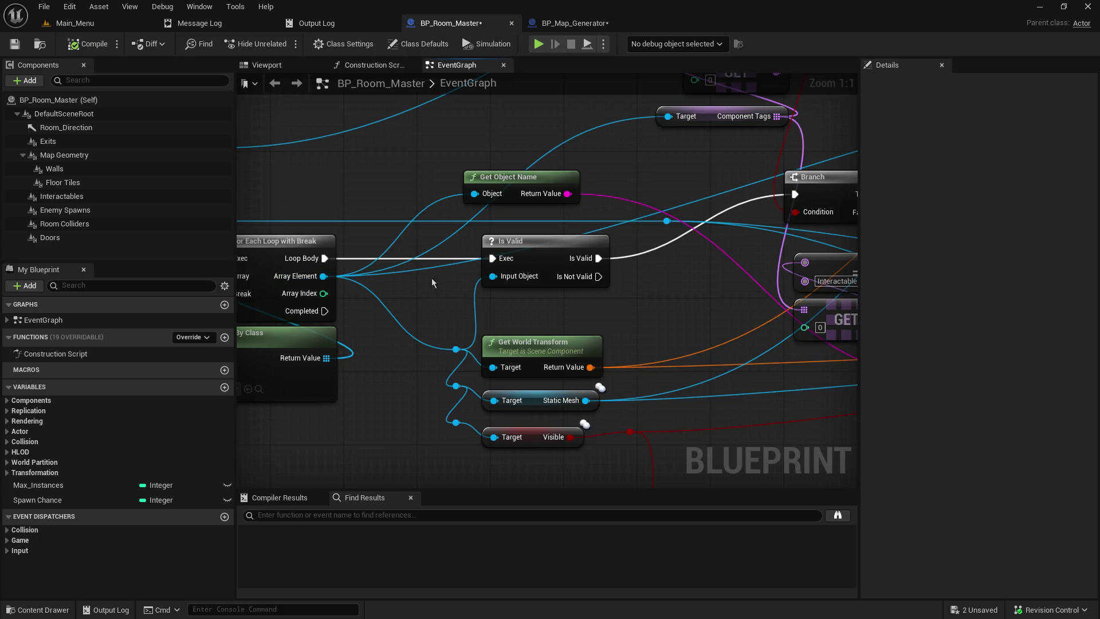
# Add reroute knots on the blue wires and route the Array Element wire through them
pyautogui.doubleClick(603, 221)
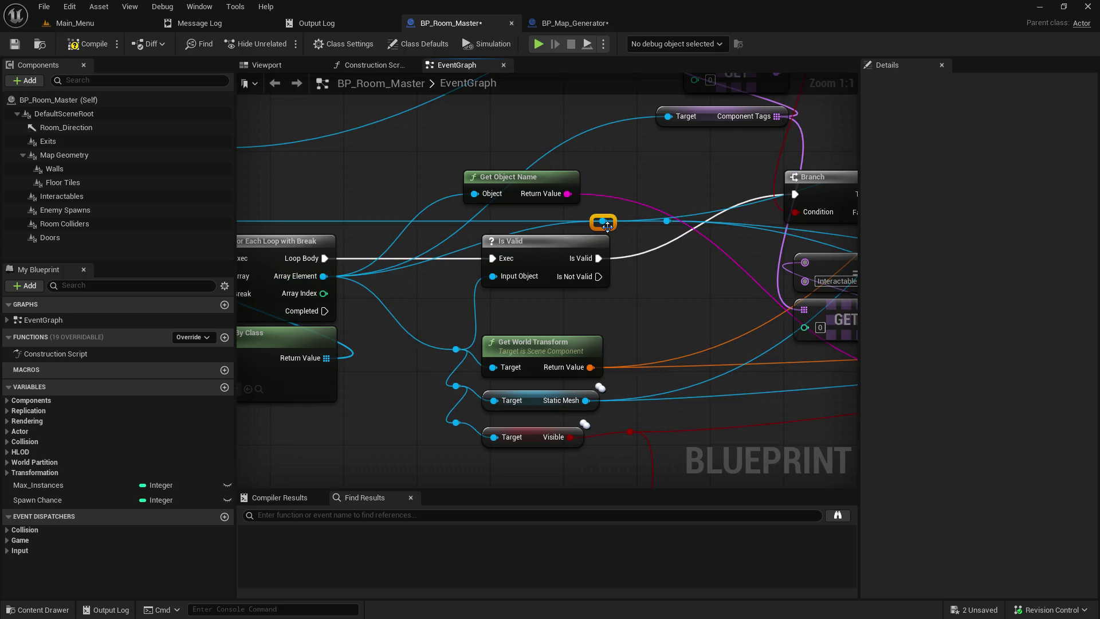
pyautogui.doubleClick(374, 294)
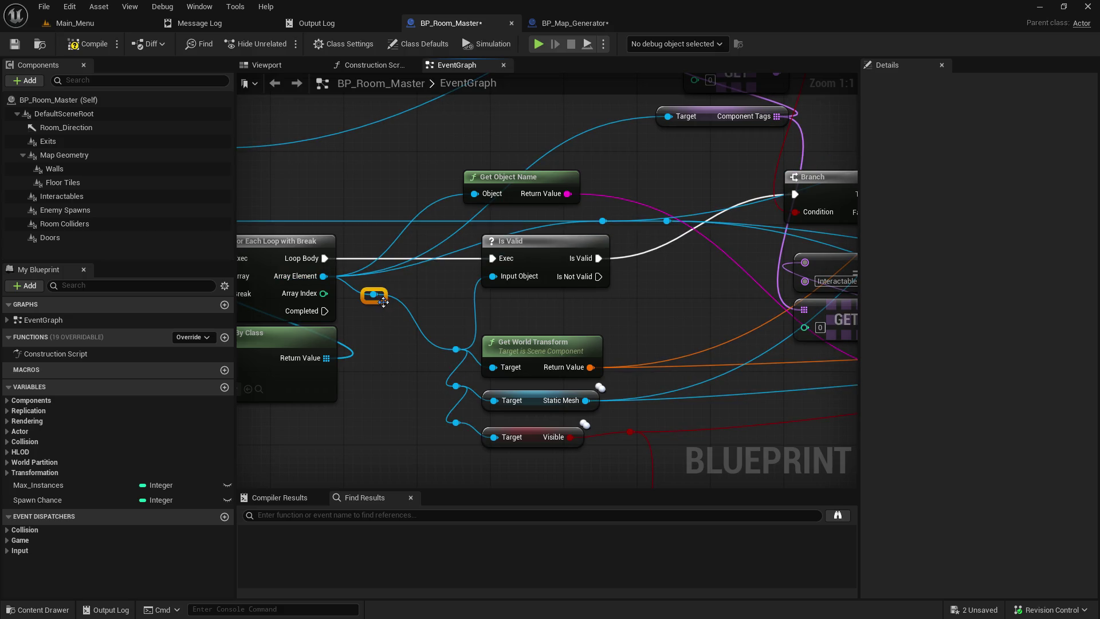
pyautogui.moveTo(379, 294); pyautogui.dragTo(603, 225)
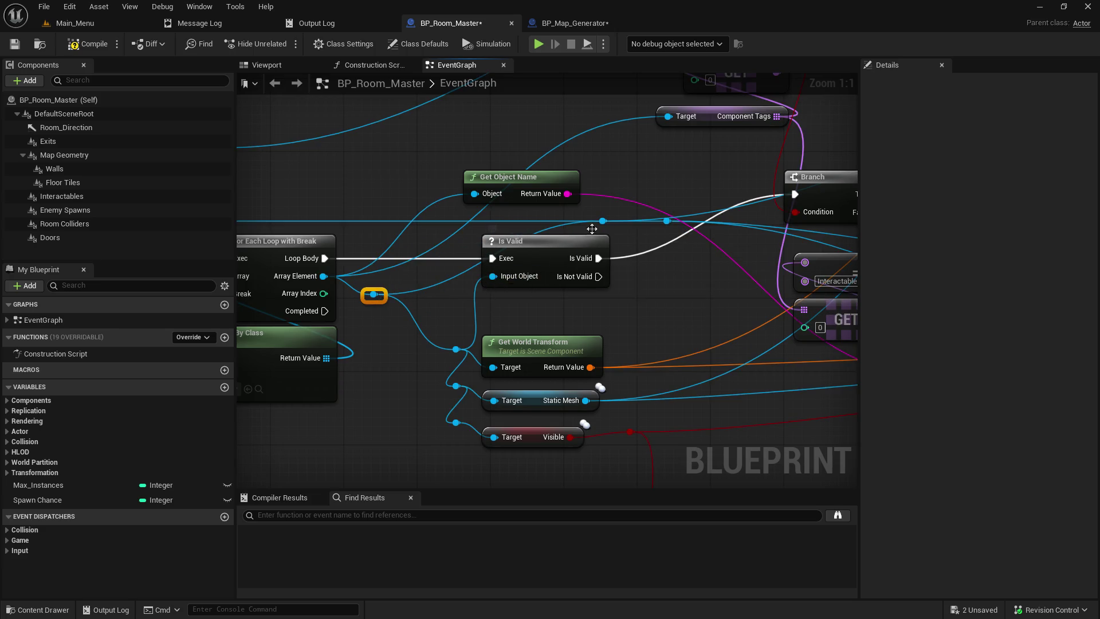
pyautogui.moveTo(595, 223)
pyautogui.mouseDown()
pyautogui.moveTo(577, 205)
pyautogui.moveTo(554, 228)
pyautogui.moveTo(589, 205)
pyautogui.moveTo(540, 170)
pyautogui.moveTo(520, 133)
pyautogui.moveTo(488, 423)
pyautogui.moveTo(541, 318)
pyautogui.mouseUp()
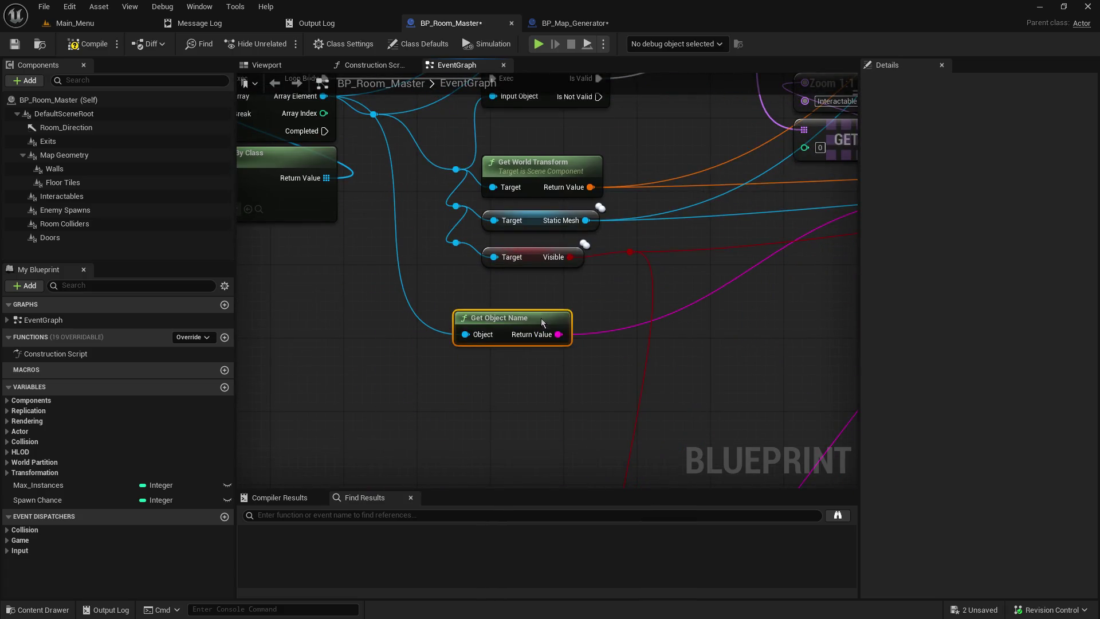
# Stack Is Valid above Get World Transform, Static Mesh and Visible, and raise the Array Element reroute
pyautogui.moveTo(449, 199)
pyautogui.mouseDown()
pyautogui.moveTo(255, 312)
pyautogui.moveTo(394, 298)
pyautogui.moveTo(240, 315)
pyautogui.moveTo(252, 338)
pyautogui.moveTo(502, 408)
pyautogui.moveTo(469, 392)
pyautogui.mouseUp()
pyautogui.click(550, 269)
pyautogui.moveTo(550, 271); pyautogui.dragTo(547, 304)
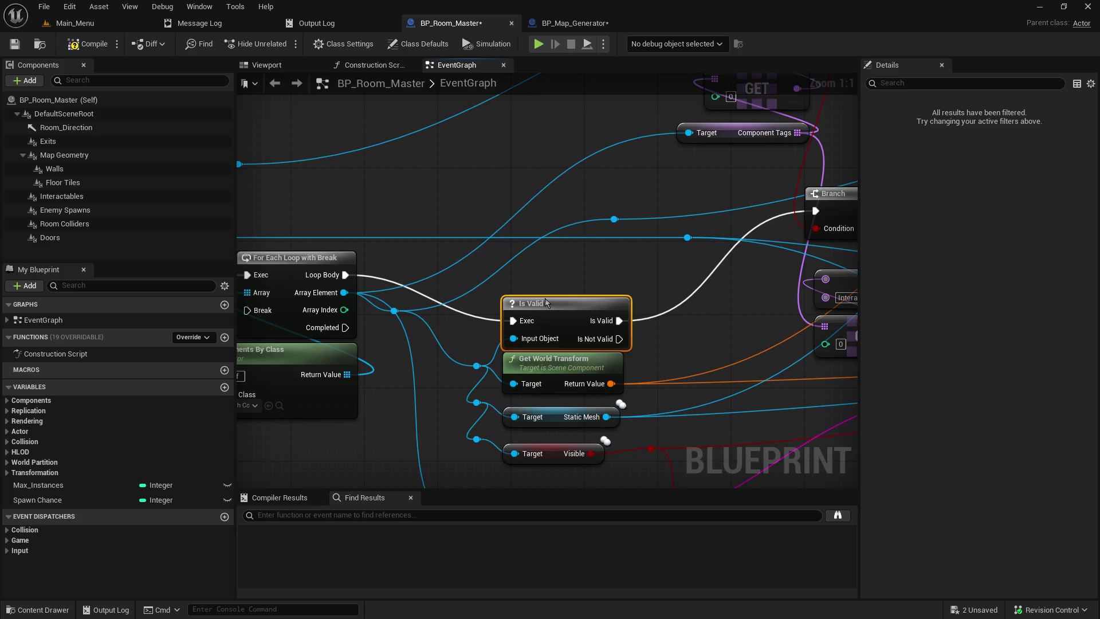
pyautogui.moveTo(549, 471)
pyautogui.mouseDown()
pyautogui.moveTo(553, 261)
pyautogui.moveTo(551, 324)
pyautogui.mouseUp()
pyautogui.click(579, 281)
pyautogui.hotkey('ctrl', 'z')
pyautogui.hotkey('ctrl', 'z')
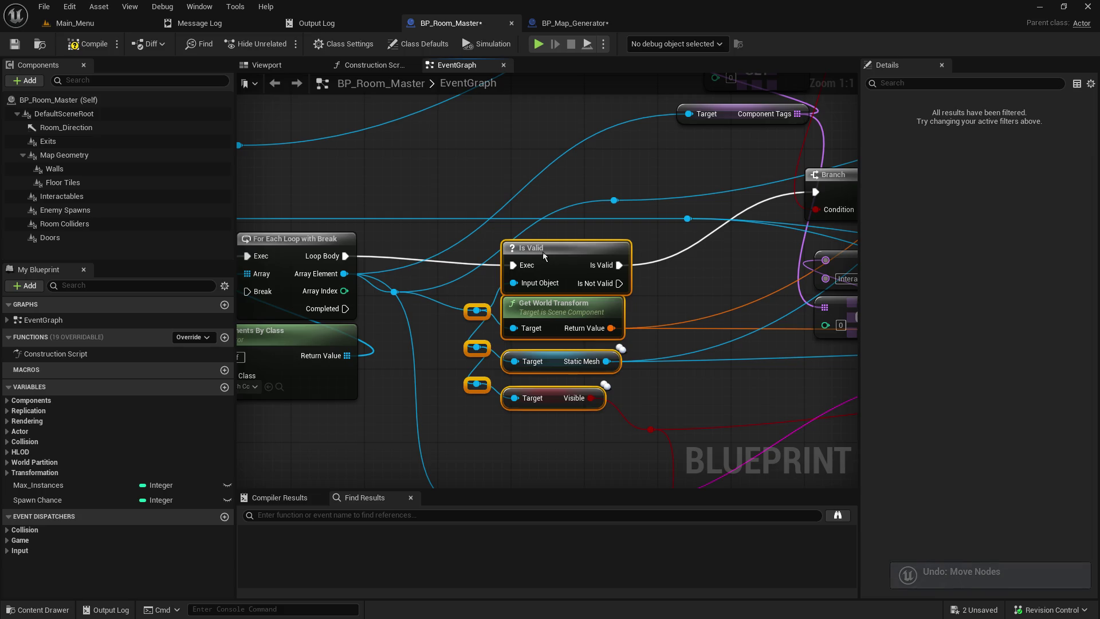
pyautogui.moveTo(505, 238)
pyautogui.mouseDown()
pyautogui.moveTo(442, 279)
pyautogui.moveTo(457, 273)
pyautogui.mouseUp()
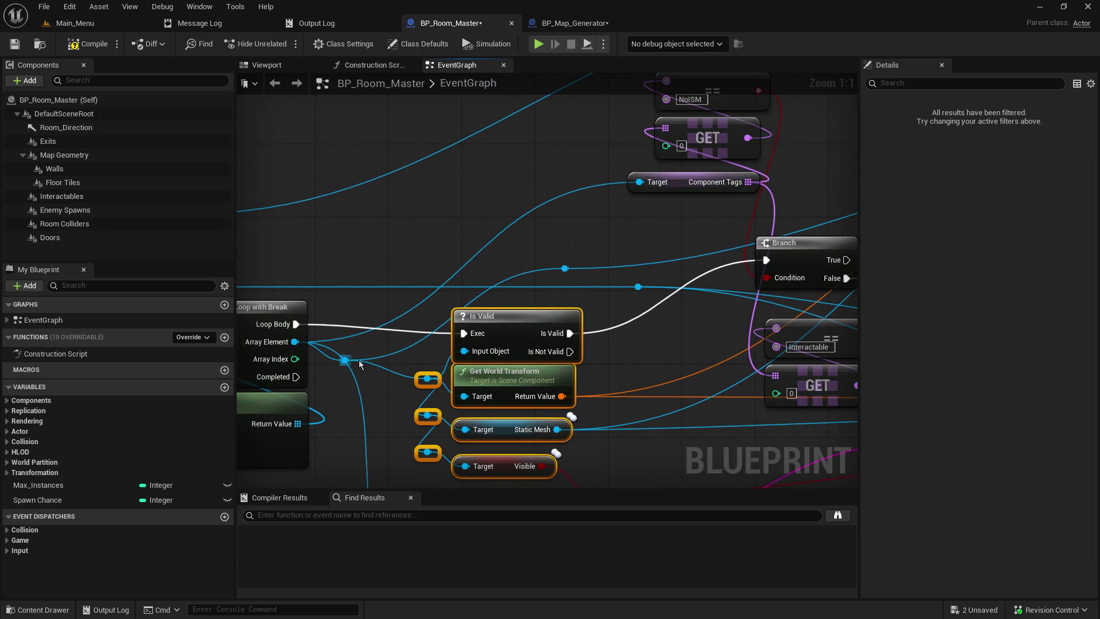
pyautogui.moveTo(335, 362)
pyautogui.mouseDown()
pyautogui.moveTo(363, 365)
pyautogui.moveTo(358, 348)
pyautogui.moveTo(371, 346)
pyautogui.moveTo(362, 346)
pyautogui.mouseUp()
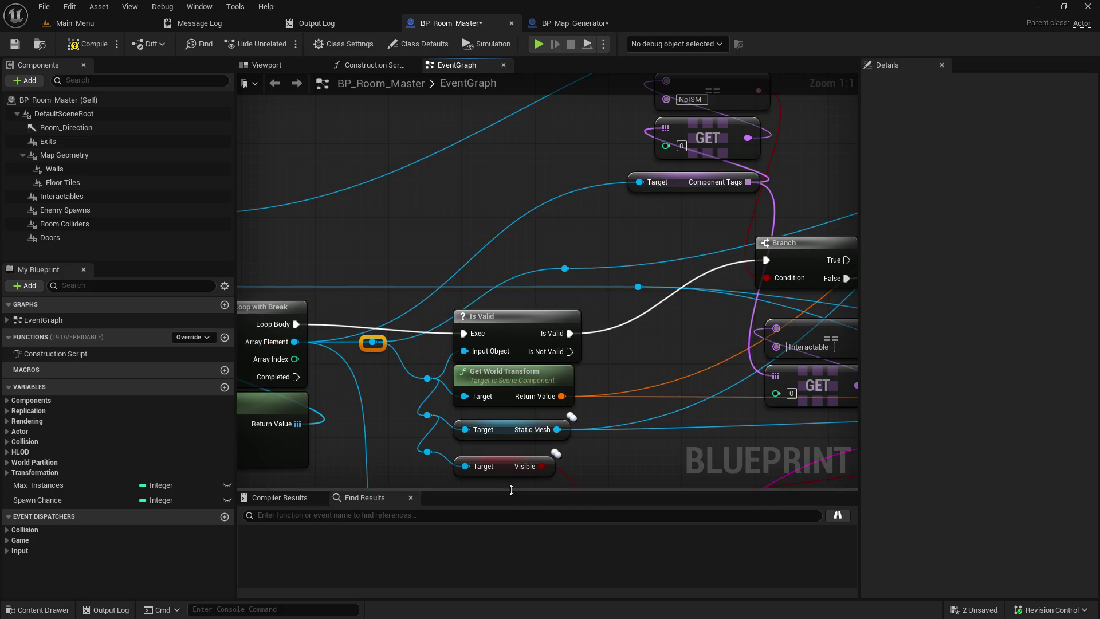
# Move the Visible node and the reroute knot feeding Static Mesh up
pyautogui.moveTo(504, 469); pyautogui.dragTo(504, 379)
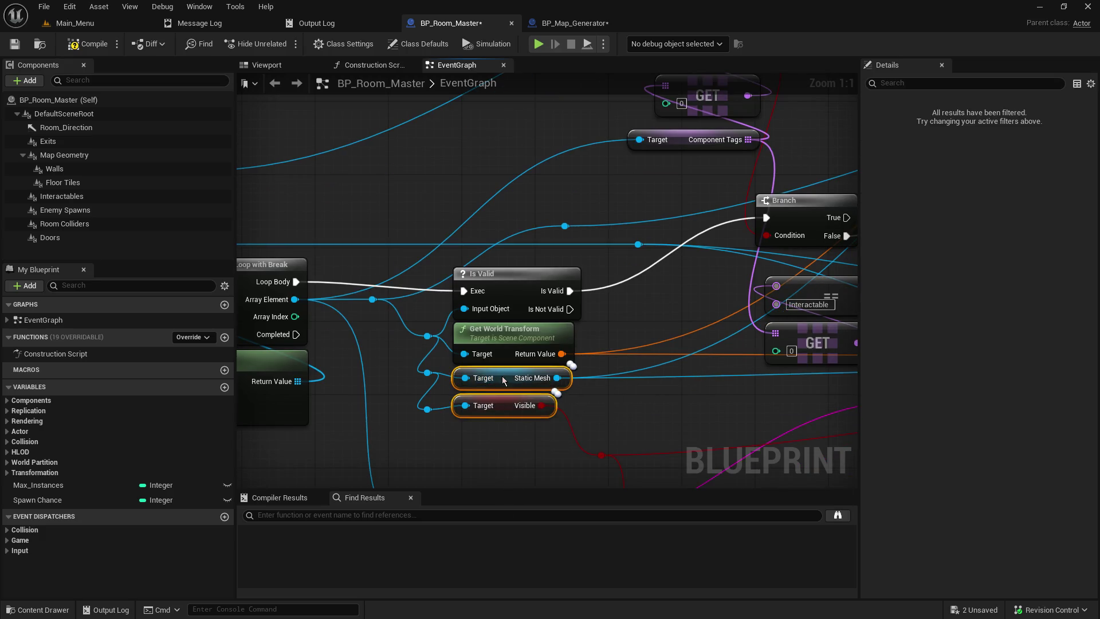
pyautogui.click(486, 426)
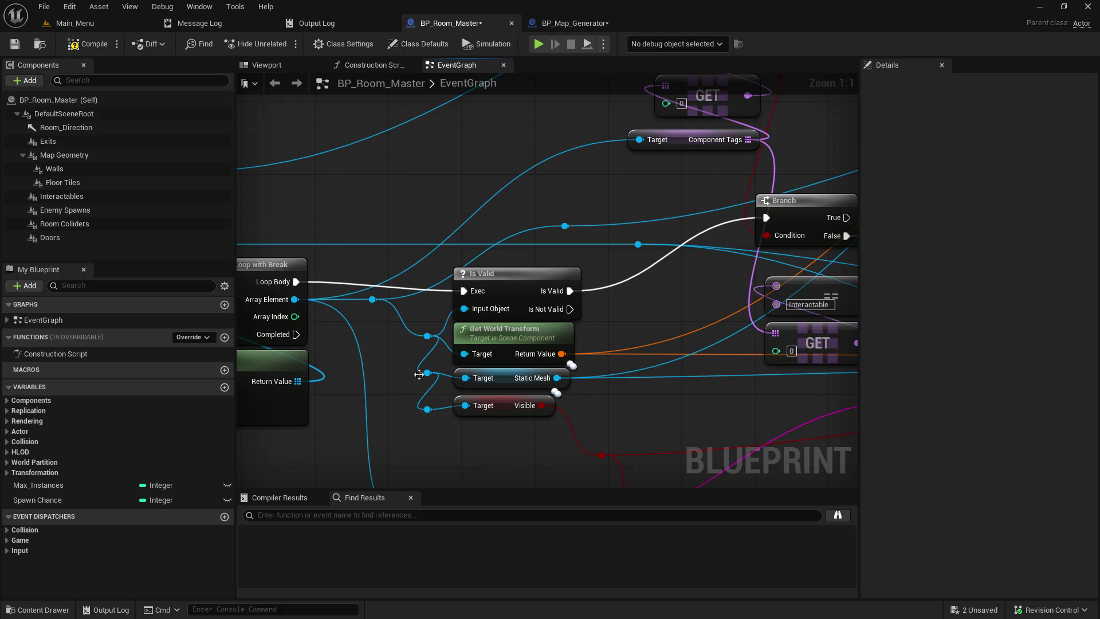
pyautogui.moveTo(418, 386)
pyautogui.mouseDown()
pyautogui.moveTo(416, 355)
pyautogui.moveTo(451, 441)
pyautogui.moveTo(470, 344)
pyautogui.moveTo(529, 373)
pyautogui.moveTo(371, 414)
pyautogui.mouseUp()
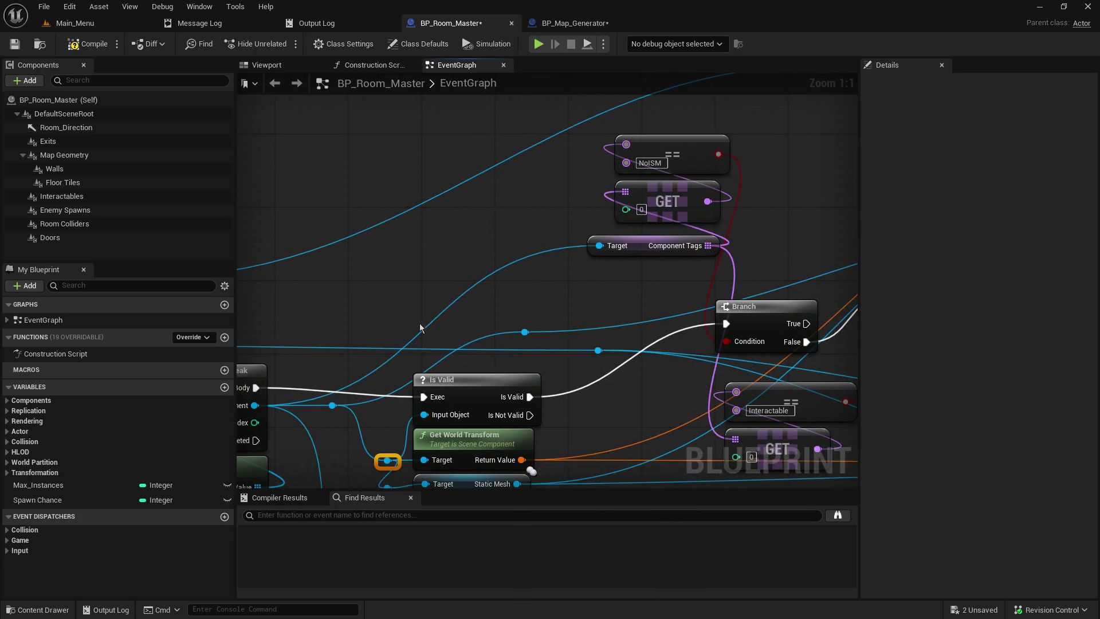
# Add a reroute knot on the Component Tags Target wire and reposition it
pyautogui.doubleClick(536, 253)
pyautogui.moveTo(525, 332)
pyautogui.mouseDown()
pyautogui.moveTo(534, 251)
pyautogui.moveTo(662, 196)
pyautogui.mouseUp()
pyautogui.moveTo(604, 264)
pyautogui.mouseDown()
pyautogui.moveTo(422, 262)
pyautogui.moveTo(380, 226)
pyautogui.moveTo(390, 242)
pyautogui.mouseUp()
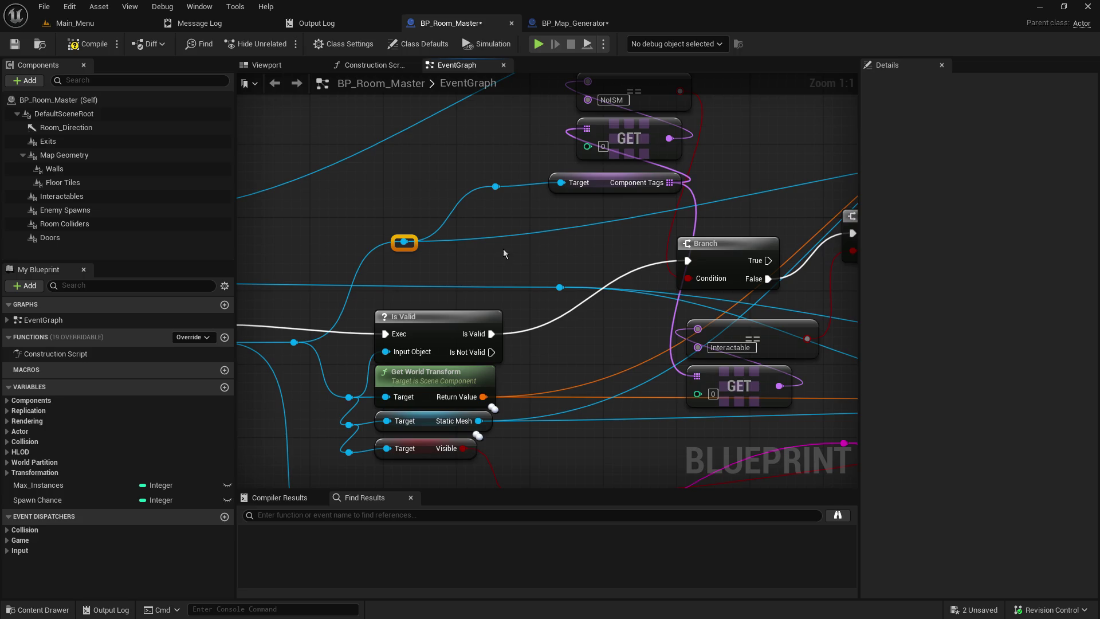
pyautogui.moveTo(543, 253)
pyautogui.mouseDown()
pyautogui.moveTo(479, 278)
pyautogui.moveTo(369, 268)
pyautogui.moveTo(448, 246)
pyautogui.moveTo(436, 254)
pyautogui.moveTo(424, 259)
pyautogui.moveTo(516, 204)
pyautogui.mouseUp()
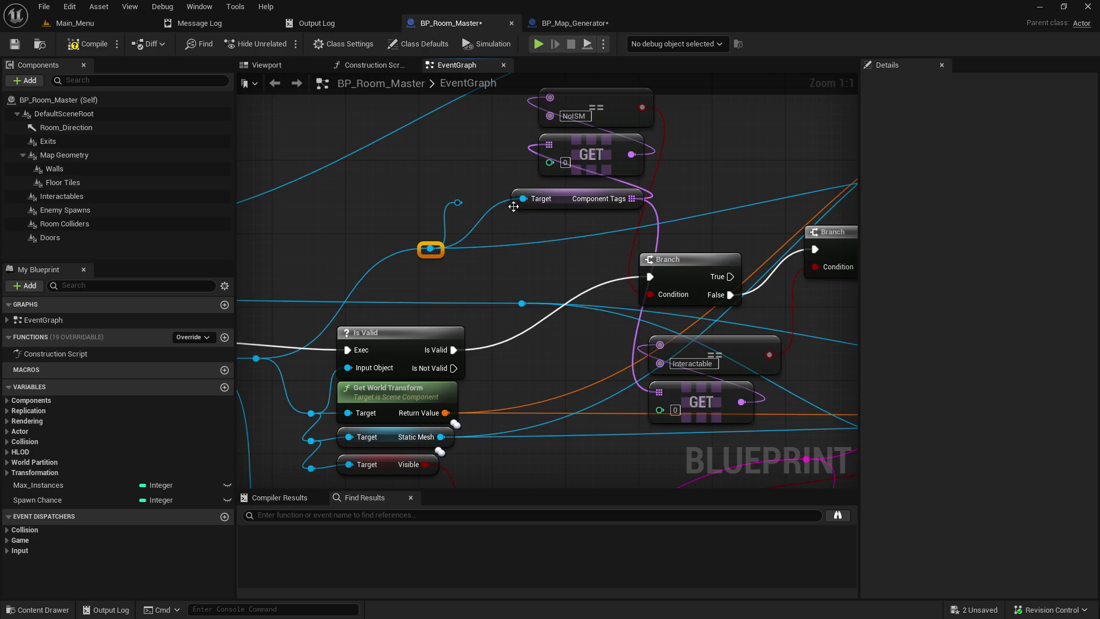
# Slide the existing blue-wire reroute along, then add a second reroute placed up-left
pyautogui.click(457, 202)
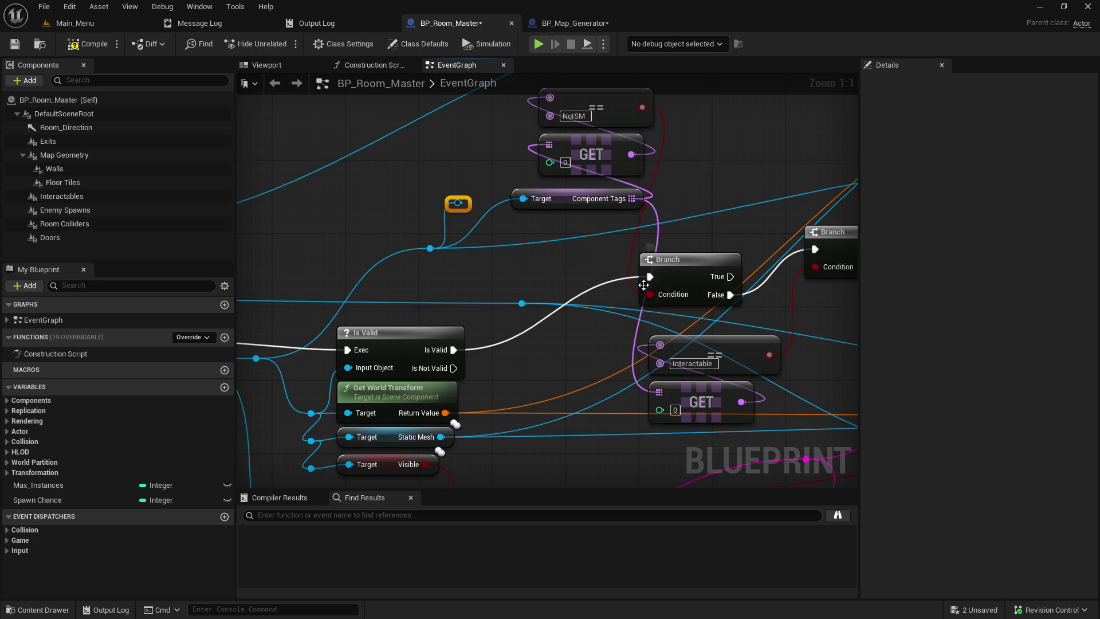
pyautogui.click(642, 269)
pyautogui.moveTo(569, 280)
pyautogui.mouseDown()
pyautogui.moveTo(289, 214)
pyautogui.moveTo(304, 215)
pyautogui.mouseUp()
pyautogui.moveTo(599, 298)
pyautogui.mouseDown()
pyautogui.moveTo(304, 260)
pyautogui.moveTo(329, 238)
pyautogui.moveTo(657, 262)
pyautogui.mouseUp()
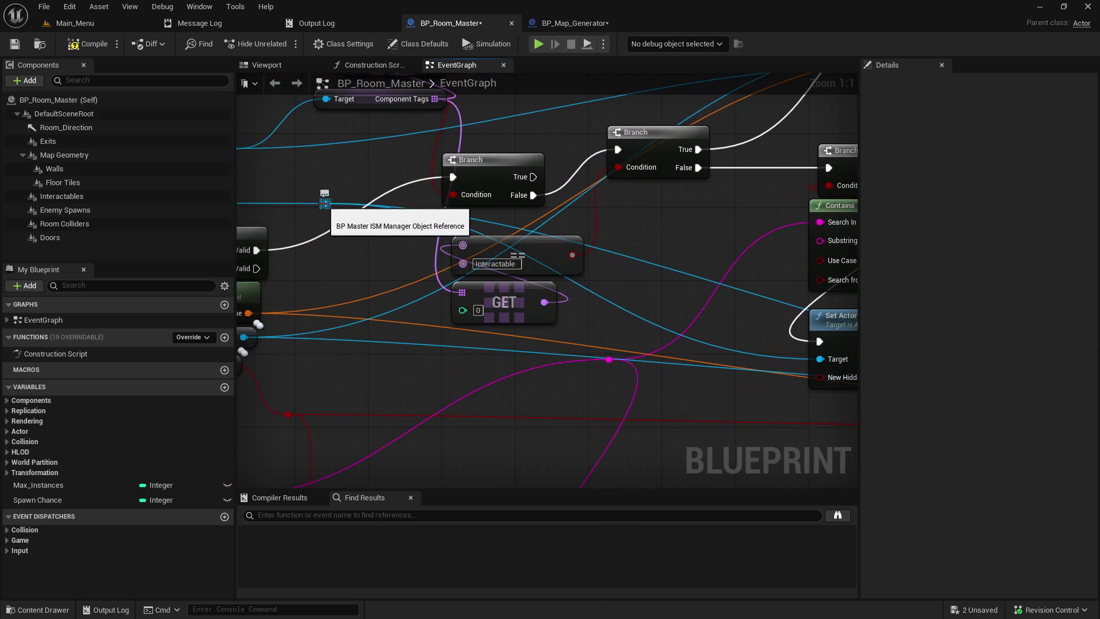
pyautogui.moveTo(325, 204)
pyautogui.mouseDown()
pyautogui.moveTo(572, 215)
pyautogui.moveTo(676, 247)
pyautogui.moveTo(678, 288)
pyautogui.mouseUp()
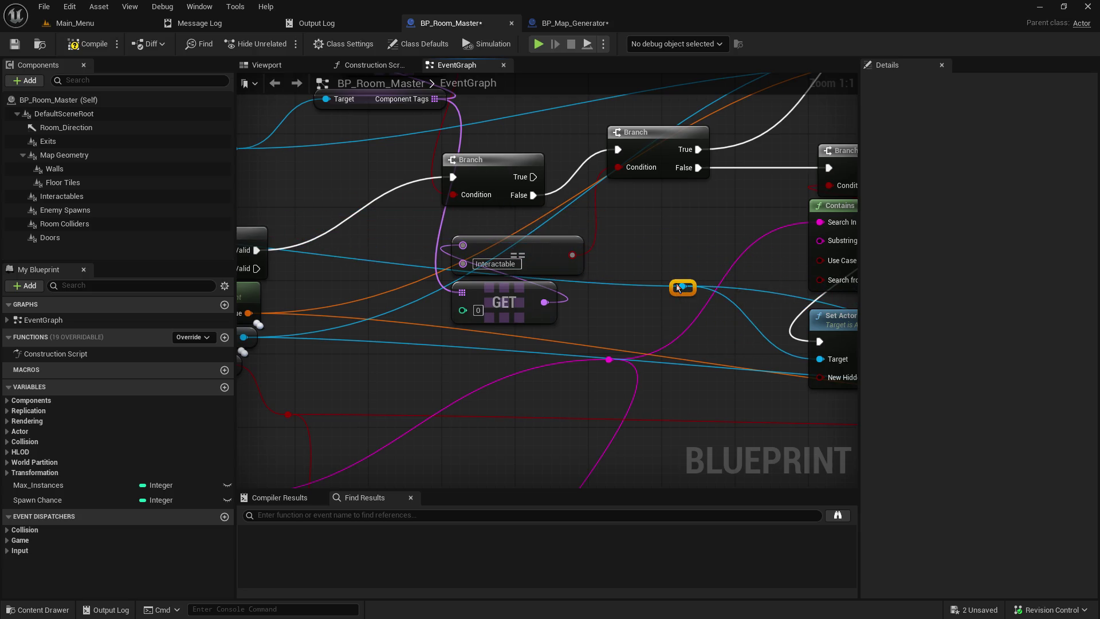
pyautogui.doubleClick(375, 261)
pyautogui.moveTo(367, 265)
pyautogui.mouseDown()
pyautogui.moveTo(335, 199)
pyautogui.moveTo(290, 236)
pyautogui.mouseUp()
# Place SR Add Mesh To Convert List beside Set Actor Hidden In Game, shifting both right
pyautogui.moveTo(449, 253); pyautogui.dragTo(466, 261)
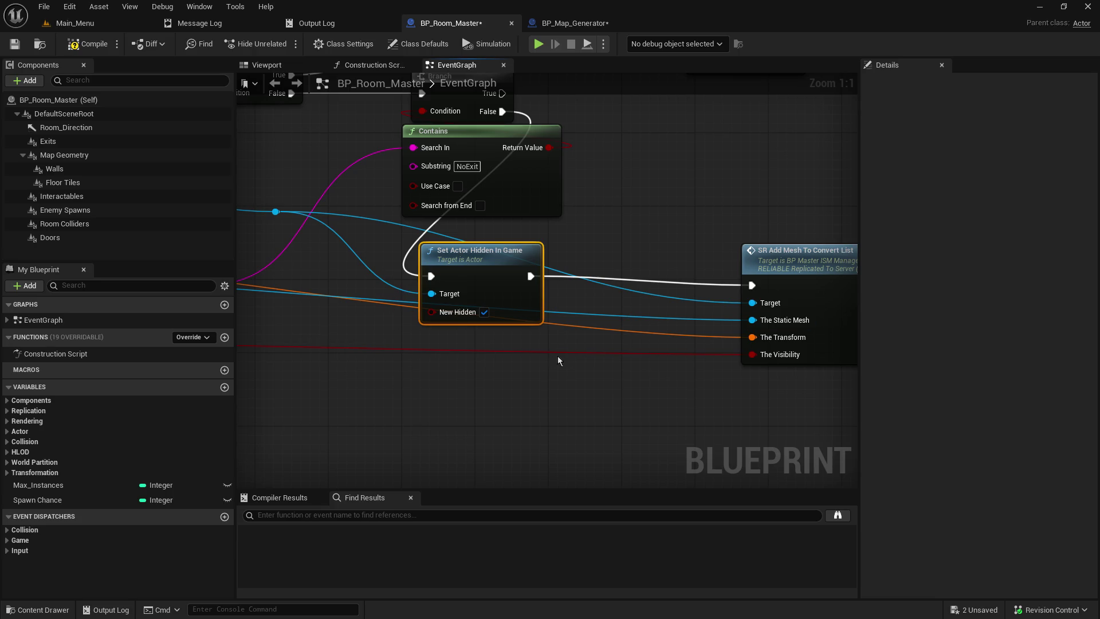
pyautogui.moveTo(369, 325)
pyautogui.mouseDown()
pyautogui.moveTo(491, 311)
pyautogui.moveTo(313, 368)
pyautogui.mouseUp()
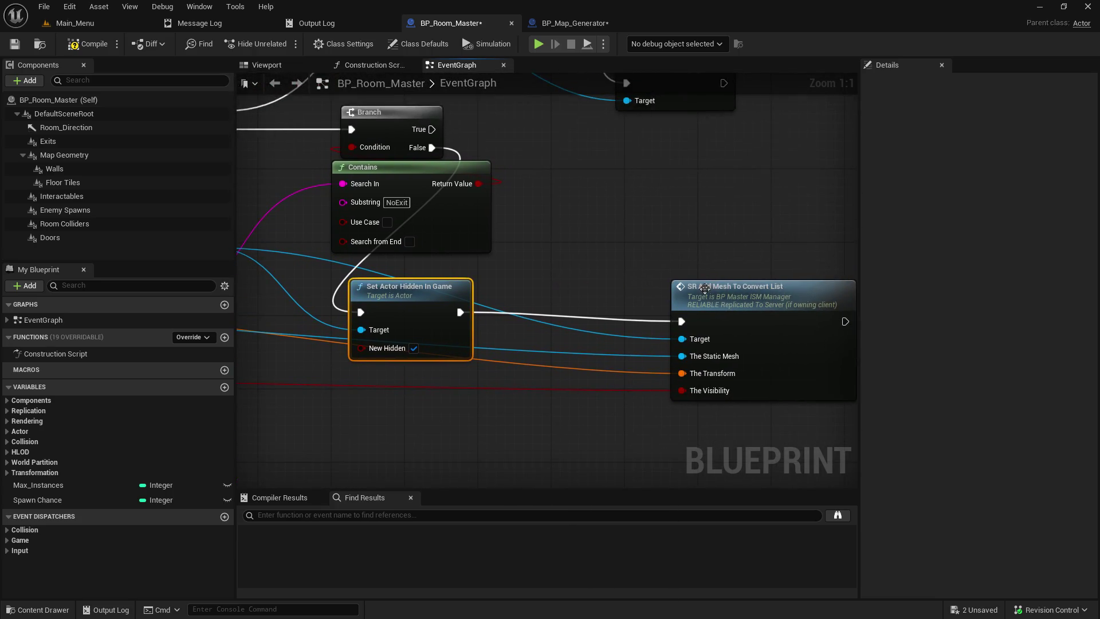
pyautogui.moveTo(725, 296); pyautogui.dragTo(577, 304)
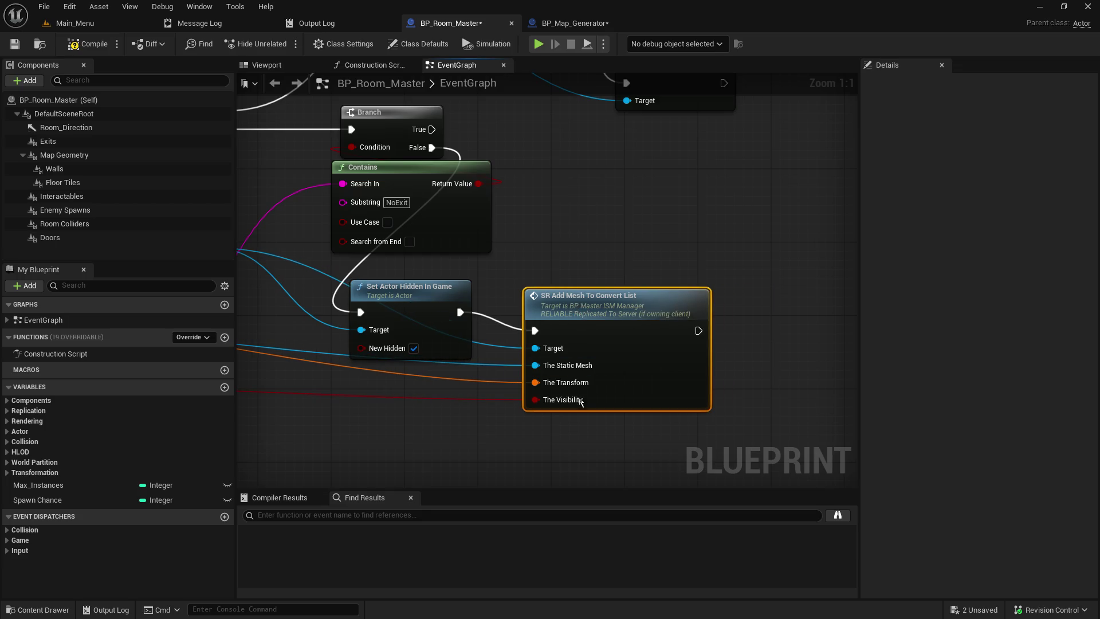
pyautogui.keyDown('ctrl'); pyautogui.click(408, 289); pyautogui.keyUp('ctrl')
pyautogui.moveTo(408, 289)
pyautogui.mouseDown()
pyautogui.moveTo(637, 290)
pyautogui.moveTo(646, 231)
pyautogui.mouseUp()
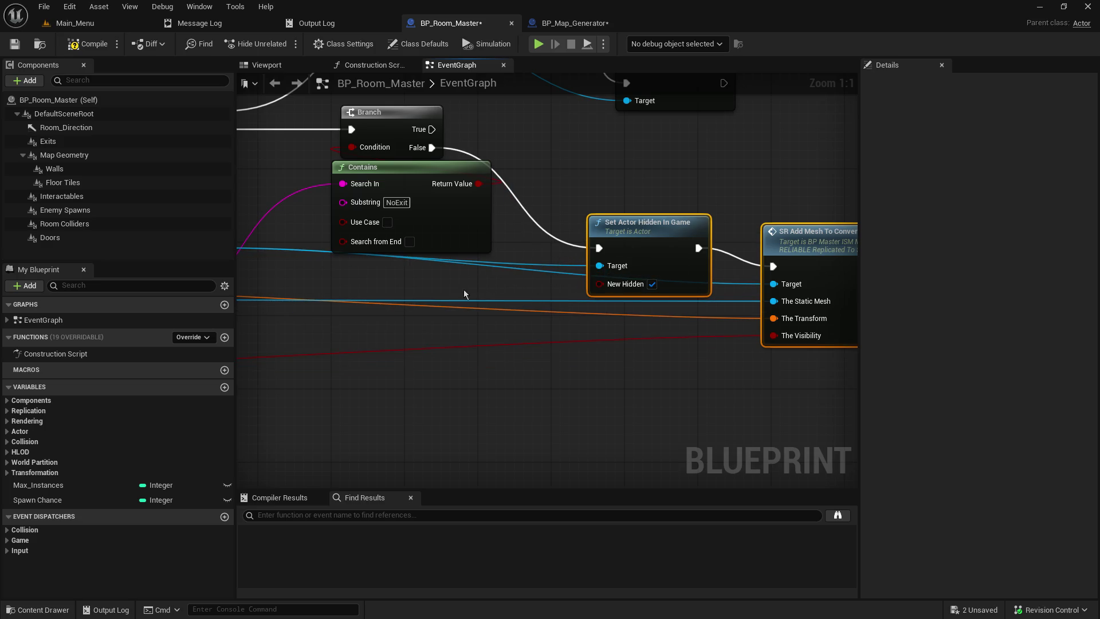
# Move the blue reroute toward Set Actor Hidden, raise that node, and lift the red reroute
pyautogui.moveTo(429, 275)
pyautogui.mouseDown()
pyautogui.moveTo(656, 320)
pyautogui.moveTo(750, 313)
pyautogui.mouseUp()
pyautogui.moveTo(631, 276); pyautogui.dragTo(329, 245)
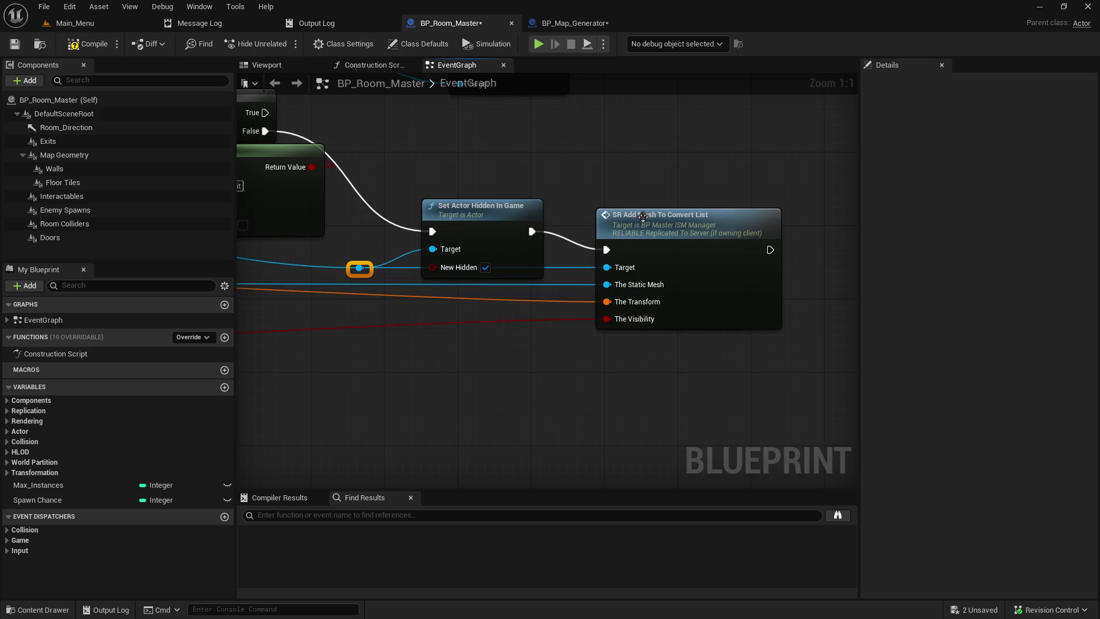
pyautogui.moveTo(518, 211)
pyautogui.mouseDown()
pyautogui.moveTo(520, 165)
pyautogui.moveTo(528, 174)
pyautogui.mouseUp()
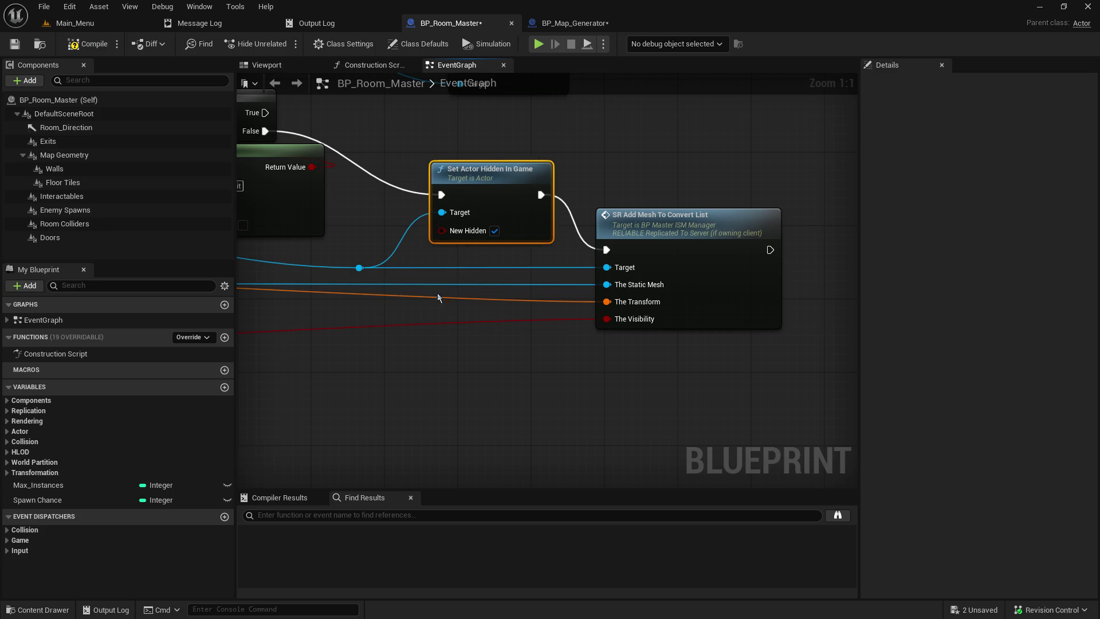
pyautogui.moveTo(440, 295); pyautogui.dragTo(748, 302)
pyautogui.moveTo(515, 309)
pyautogui.mouseDown()
pyautogui.moveTo(835, 293)
pyautogui.moveTo(457, 295)
pyautogui.moveTo(881, 294)
pyautogui.mouseUp()
pyautogui.moveTo(342, 315)
pyautogui.mouseDown()
pyautogui.moveTo(342, 256)
pyautogui.moveTo(342, 268)
pyautogui.mouseUp()
pyautogui.moveTo(722, 269)
pyautogui.mouseDown()
pyautogui.moveTo(342, 252)
pyautogui.moveTo(343, 269)
pyautogui.moveTo(295, 352)
pyautogui.moveTo(600, 373)
pyautogui.mouseUp()
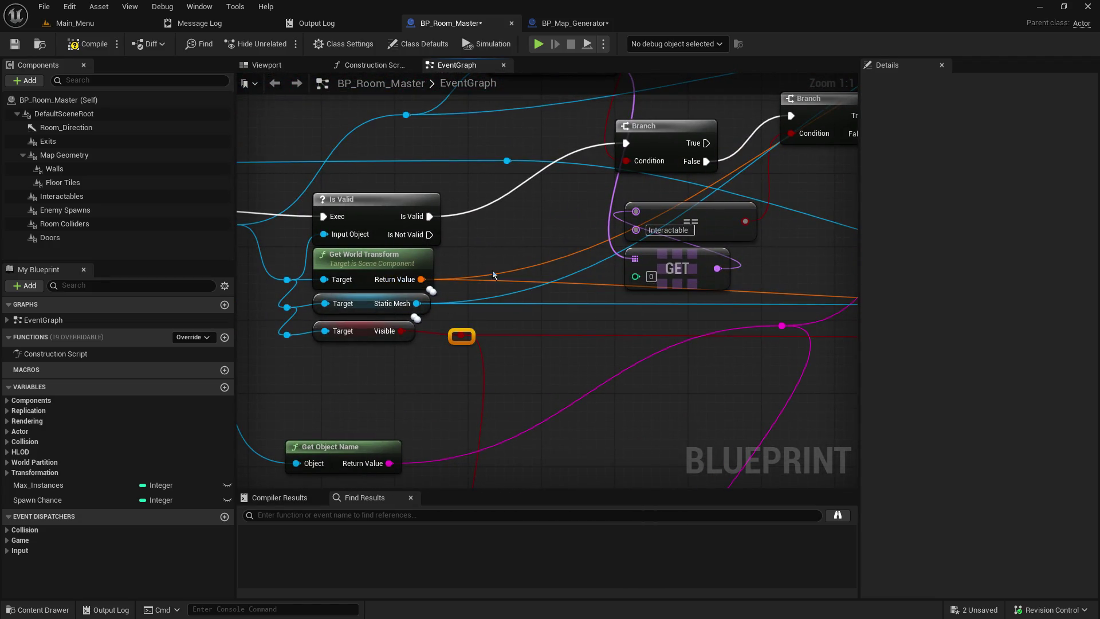
# Add reroutes on the orange Return Value wire, lowering one beside the Static Mesh node
pyautogui.doubleClick(466, 281)
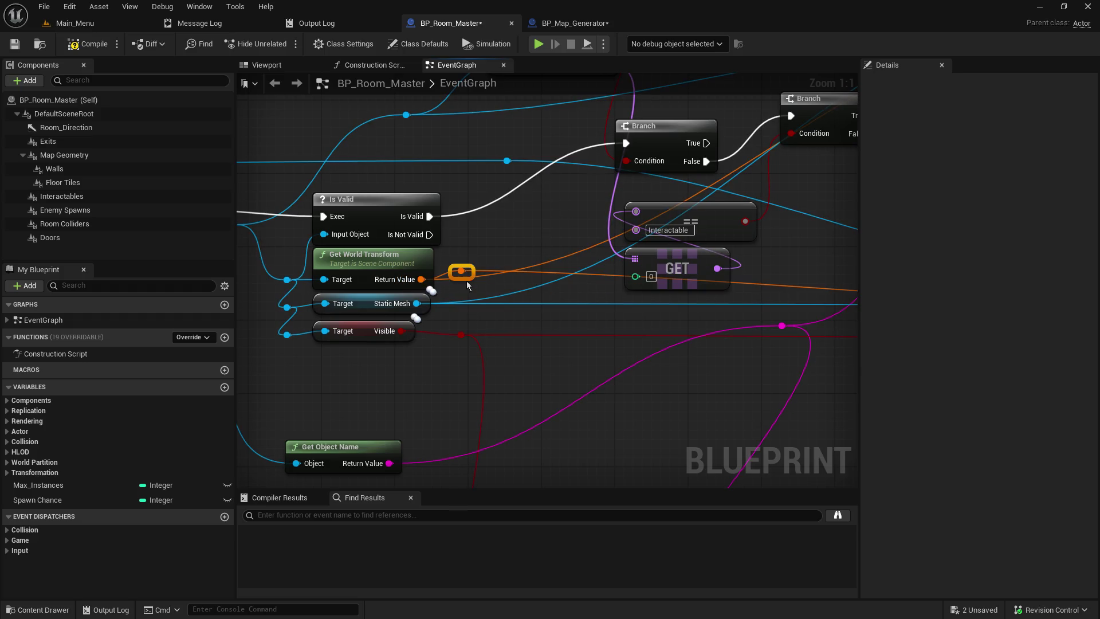
pyautogui.moveTo(454, 276); pyautogui.dragTo(481, 313)
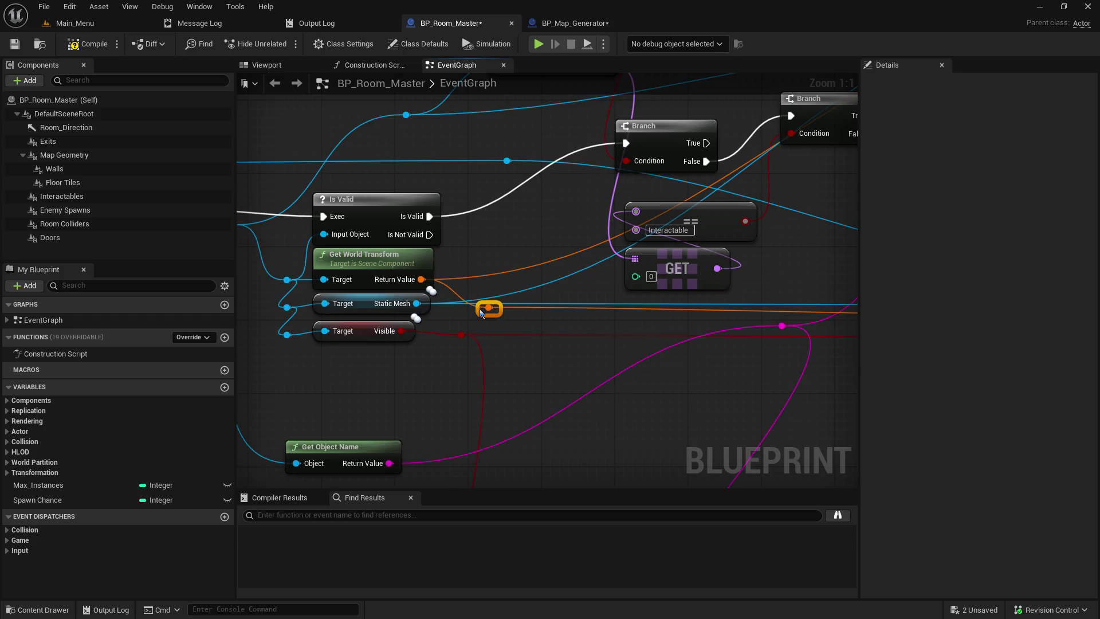
pyautogui.moveTo(566, 268)
pyautogui.mouseDown()
pyautogui.moveTo(378, 360)
pyautogui.moveTo(331, 410)
pyautogui.moveTo(397, 380)
pyautogui.moveTo(351, 380)
pyautogui.mouseUp()
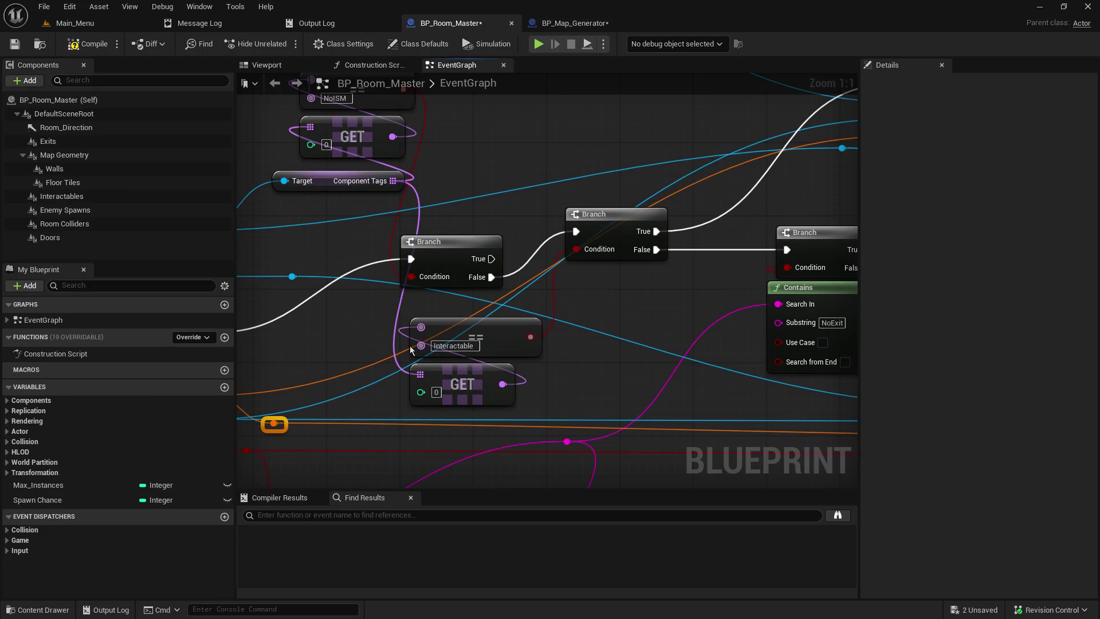
pyautogui.doubleClick(687, 191)
pyautogui.moveTo(275, 423)
pyautogui.mouseDown()
pyautogui.moveTo(582, 271)
pyautogui.moveTo(674, 189)
pyautogui.mouseUp()
pyautogui.moveTo(288, 324); pyautogui.dragTo(488, 290)
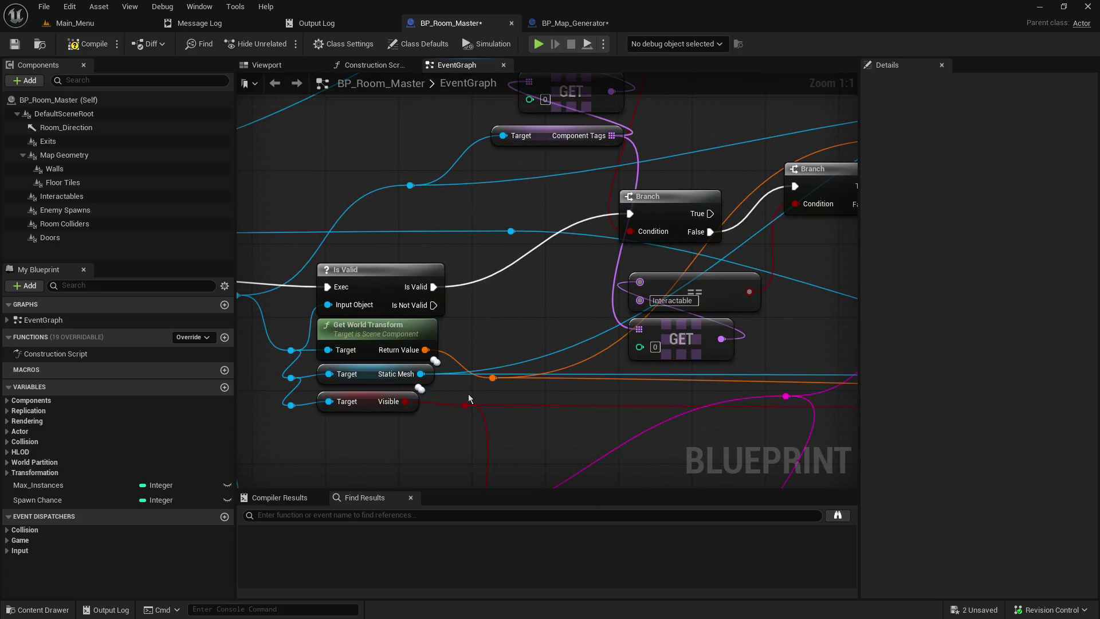
pyautogui.moveTo(484, 379); pyautogui.dragTo(488, 389)
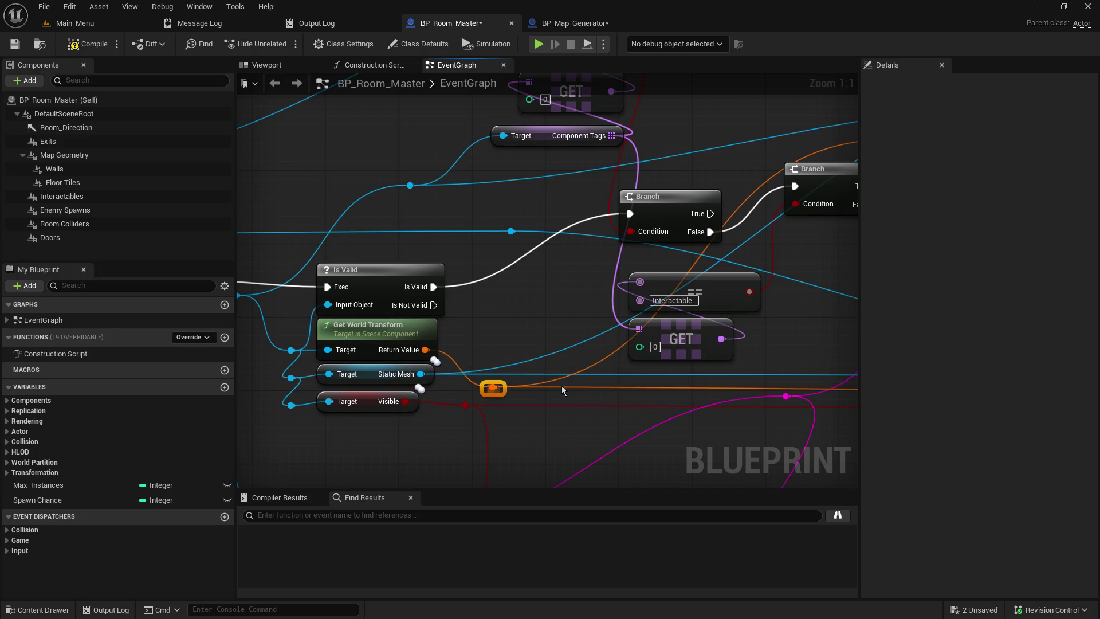
# Zoom out to survey the whole conversion loop from For Each Loop onward
pyautogui.moveTo(707, 281); pyautogui.dragTo(400, 299)
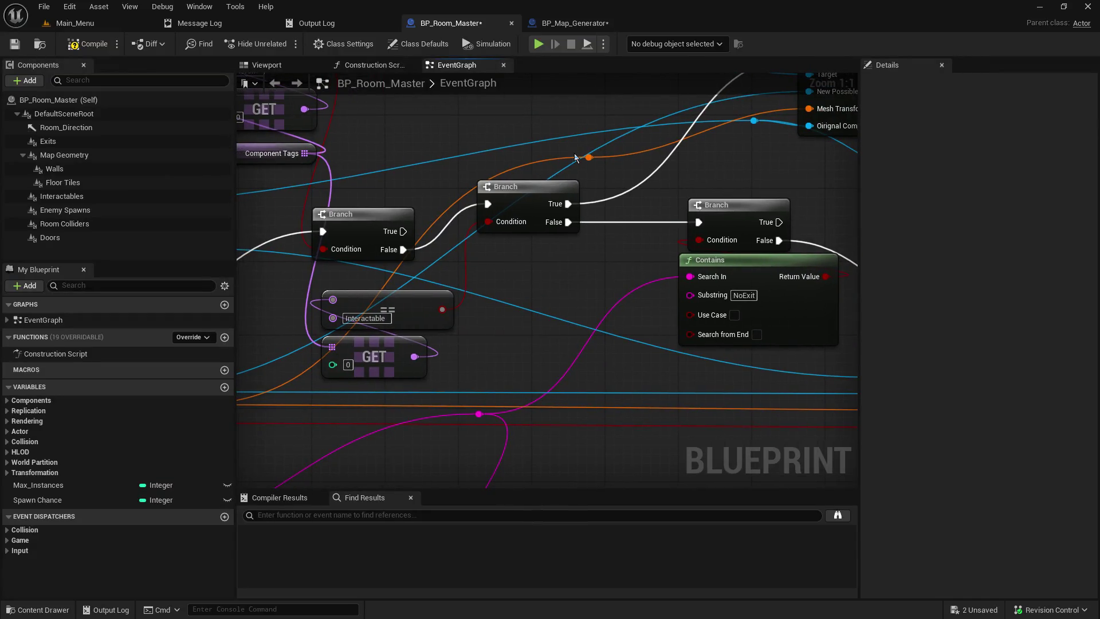
pyautogui.moveTo(583, 342)
pyautogui.mouseDown()
pyautogui.moveTo(227, 291)
pyautogui.moveTo(499, 314)
pyautogui.mouseUp()
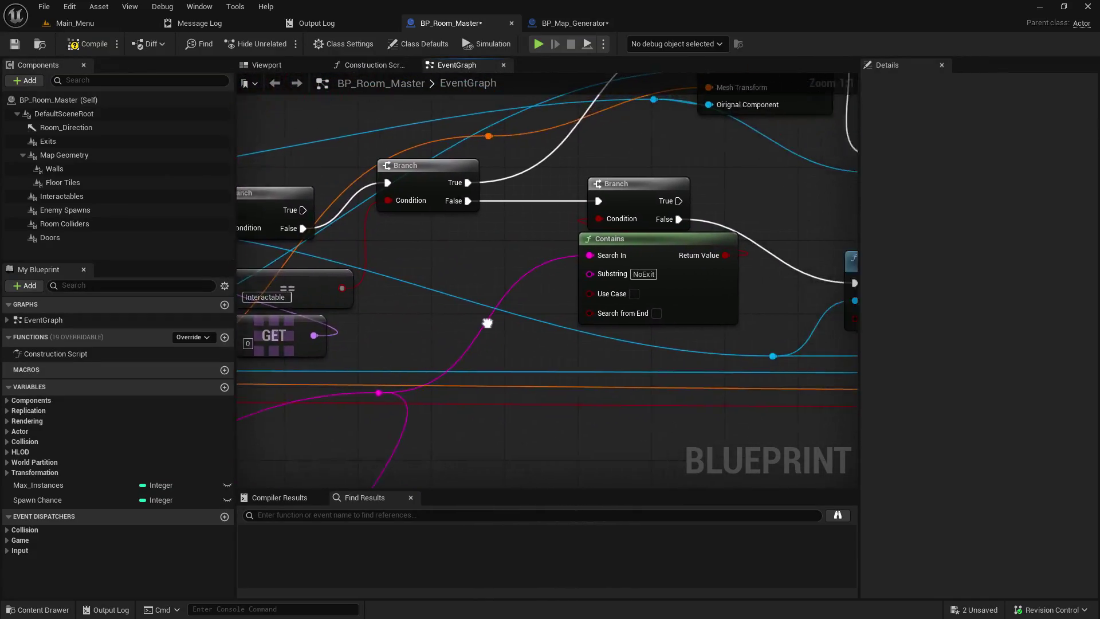
pyautogui.scroll(-3, 498, 314)
pyautogui.scroll(-1, 457, 383)
pyautogui.moveTo(247, 275)
pyautogui.mouseDown()
pyautogui.moveTo(498, 293)
pyautogui.moveTo(515, 320)
pyautogui.mouseUp()
pyautogui.scroll(3, 515, 320)
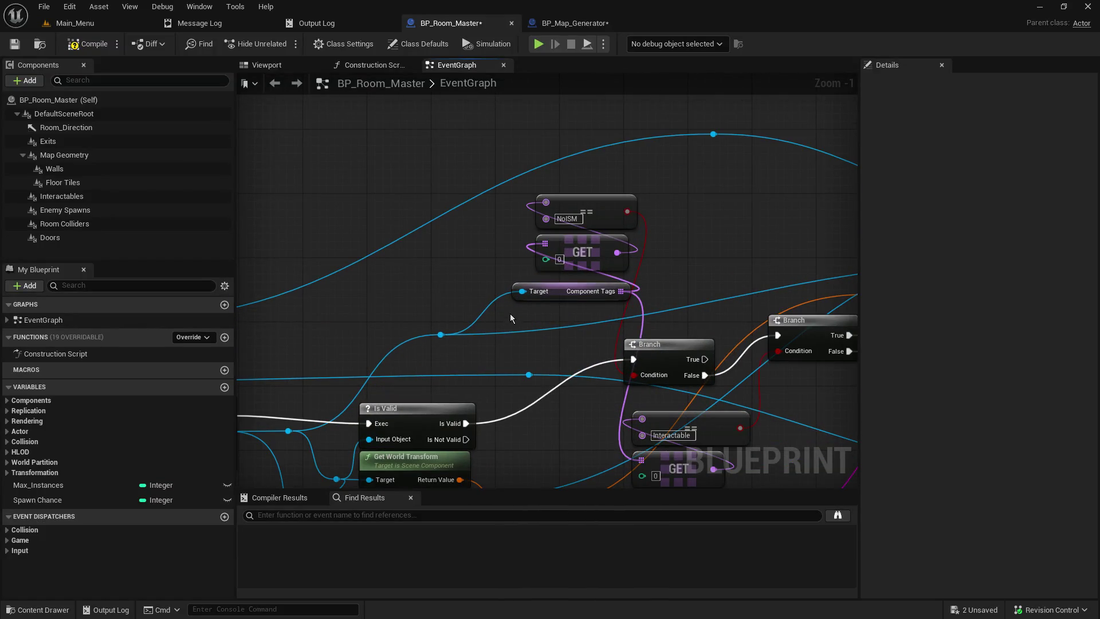
# Move the NoISM ==, GET and Component Tags group, then raise the Is Valid group and three reroutes
pyautogui.moveTo(539, 197); pyautogui.dragTo(603, 297)
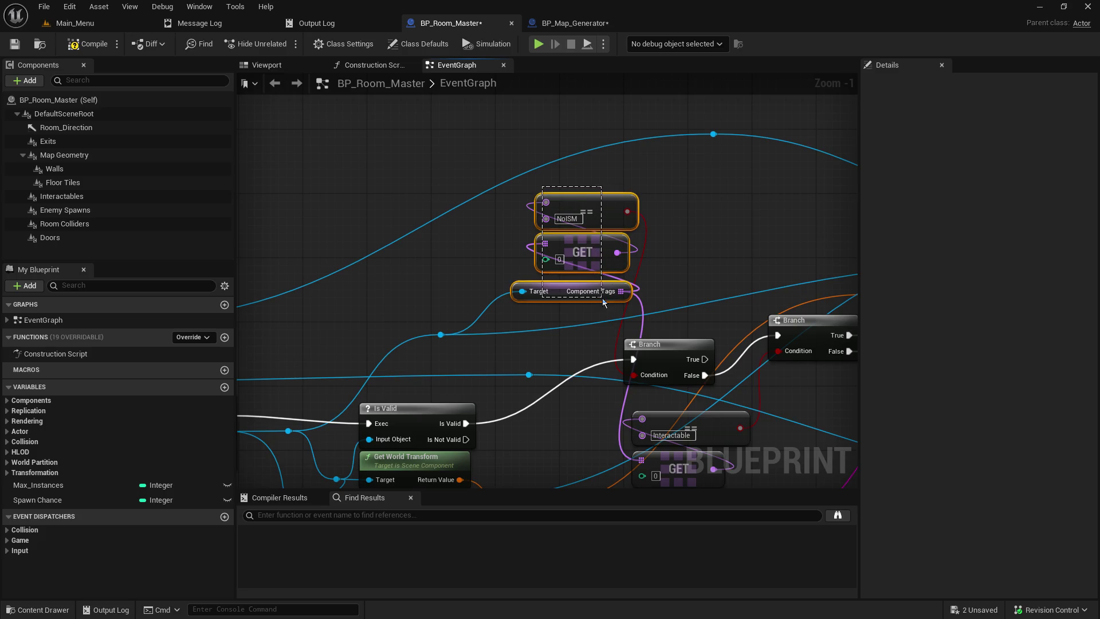
pyautogui.moveTo(585, 201); pyautogui.dragTo(521, 225)
pyautogui.moveTo(581, 318)
pyautogui.mouseDown()
pyautogui.moveTo(558, 257)
pyautogui.moveTo(441, 225)
pyautogui.moveTo(478, 237)
pyautogui.moveTo(564, 214)
pyautogui.moveTo(688, 212)
pyautogui.mouseUp()
pyautogui.moveTo(526, 451); pyautogui.dragTo(507, 297)
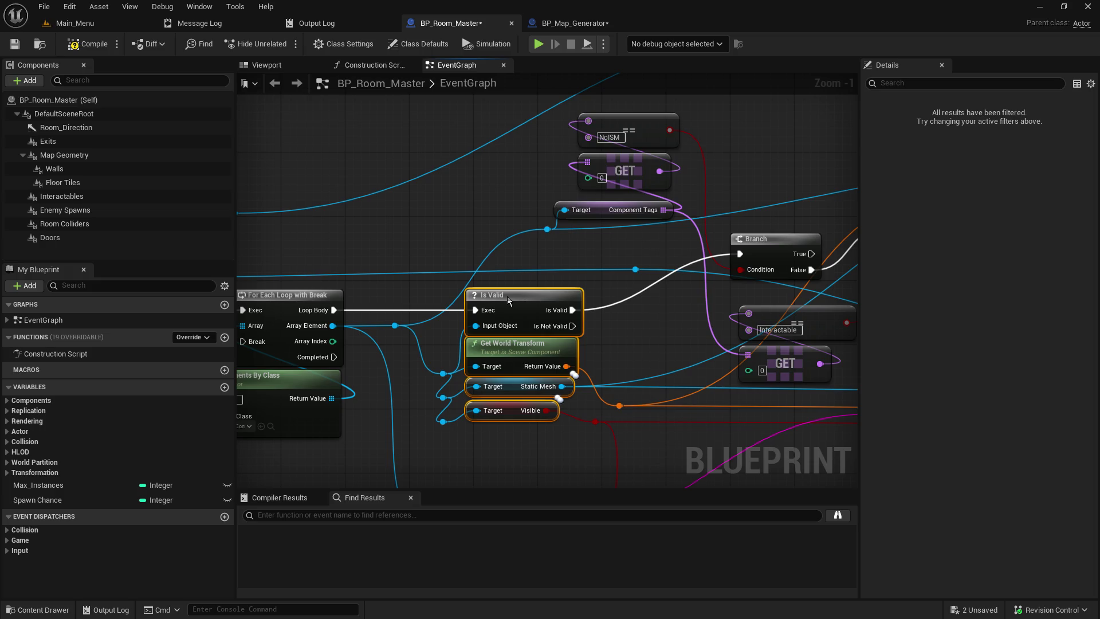
pyautogui.moveTo(484, 455)
pyautogui.mouseDown()
pyautogui.moveTo(434, 401)
pyautogui.moveTo(438, 371)
pyautogui.mouseUp()
pyautogui.click(399, 355)
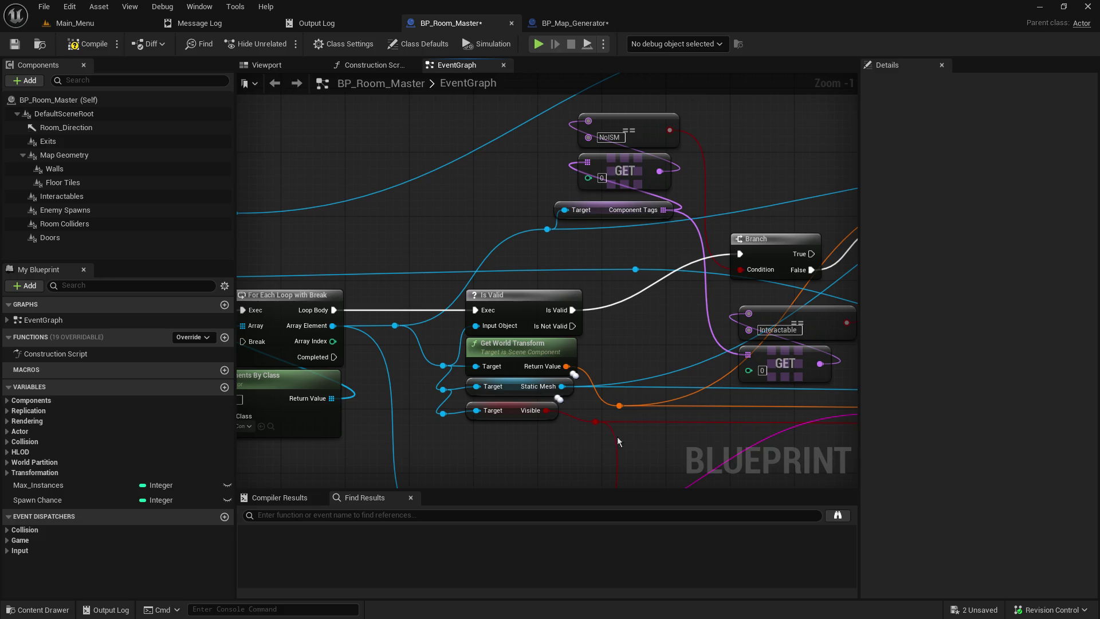
# Raise the first Branch node and move the second Branch right into line
pyautogui.moveTo(676, 437); pyautogui.dragTo(465, 429)
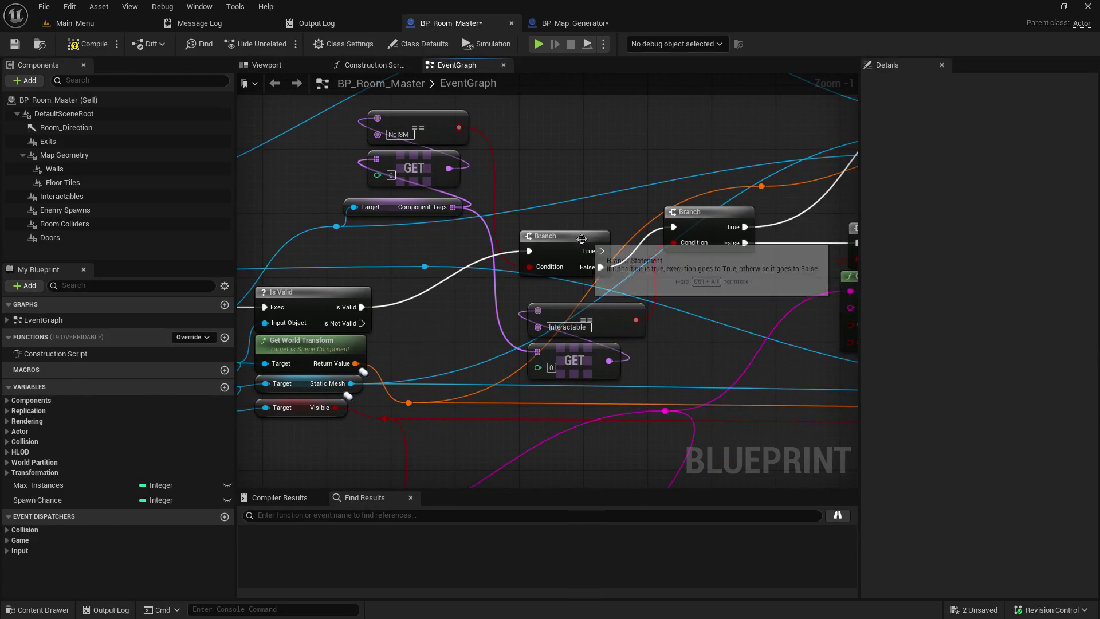
pyautogui.moveTo(574, 239); pyautogui.dragTo(581, 214)
pyautogui.moveTo(716, 213); pyautogui.dragTo(763, 229)
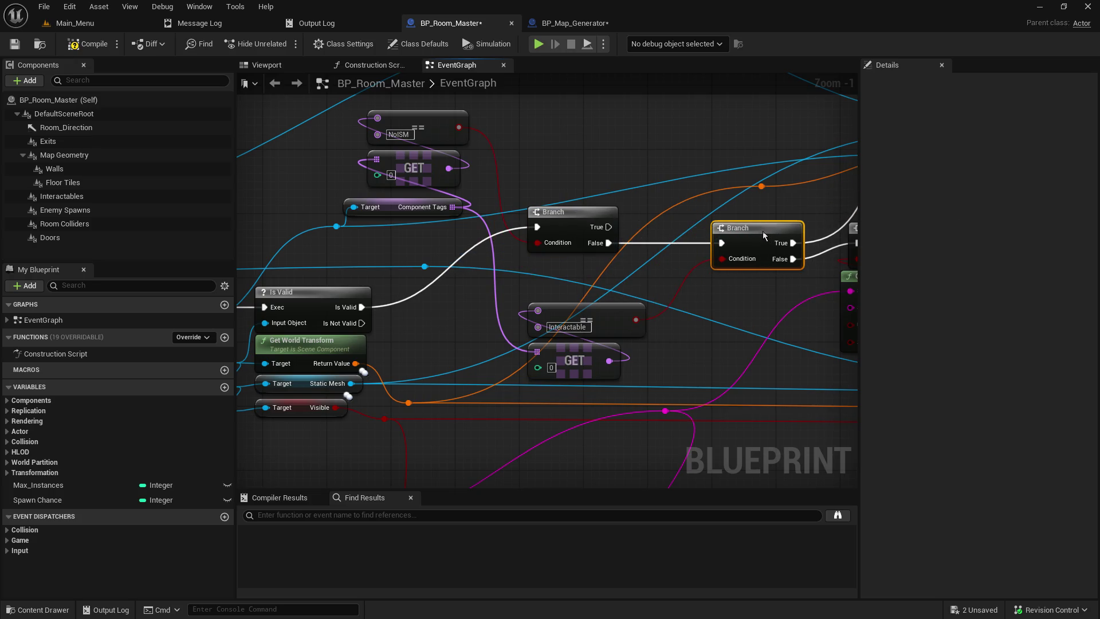
# Add a reroute point on the magenta wire and nudge the Contains node right
pyautogui.moveTo(605, 295)
pyautogui.mouseDown()
pyautogui.moveTo(621, 229)
pyautogui.moveTo(577, 322)
pyautogui.moveTo(454, 413)
pyautogui.moveTo(375, 411)
pyautogui.mouseUp()
pyautogui.doubleClick(593, 286)
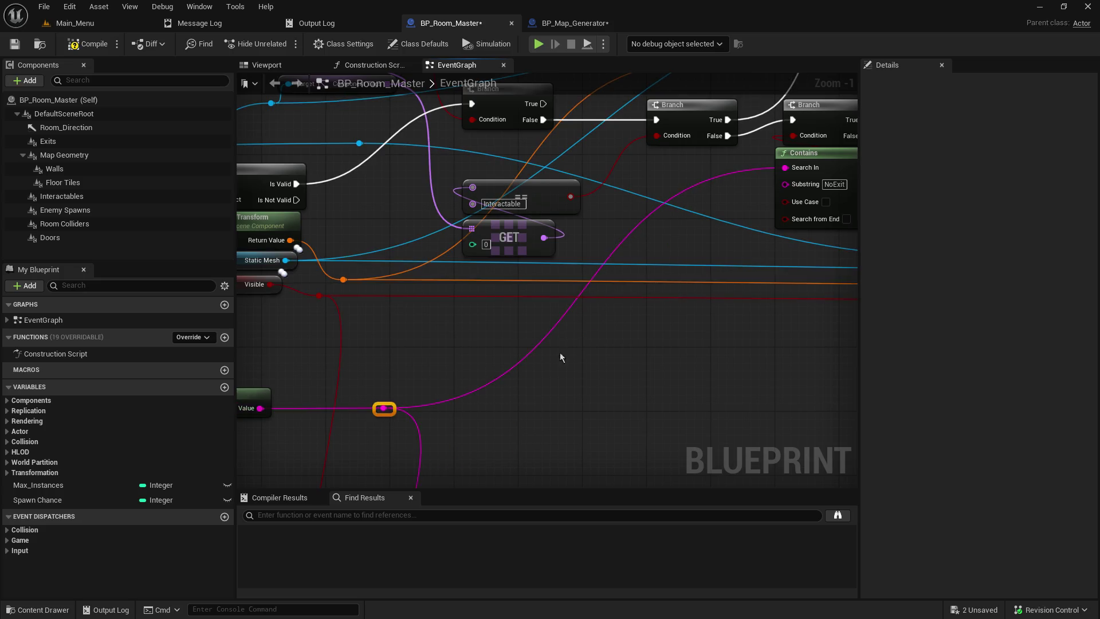
pyautogui.moveTo(527, 361); pyautogui.dragTo(142, 508)
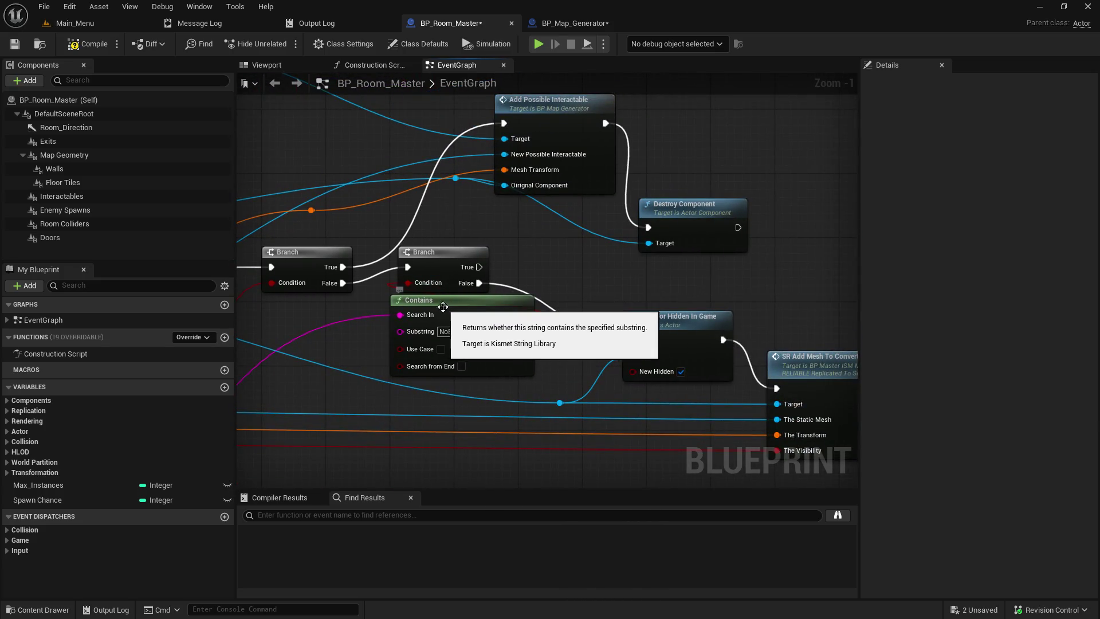
pyautogui.moveTo(441, 300); pyautogui.dragTo(449, 300)
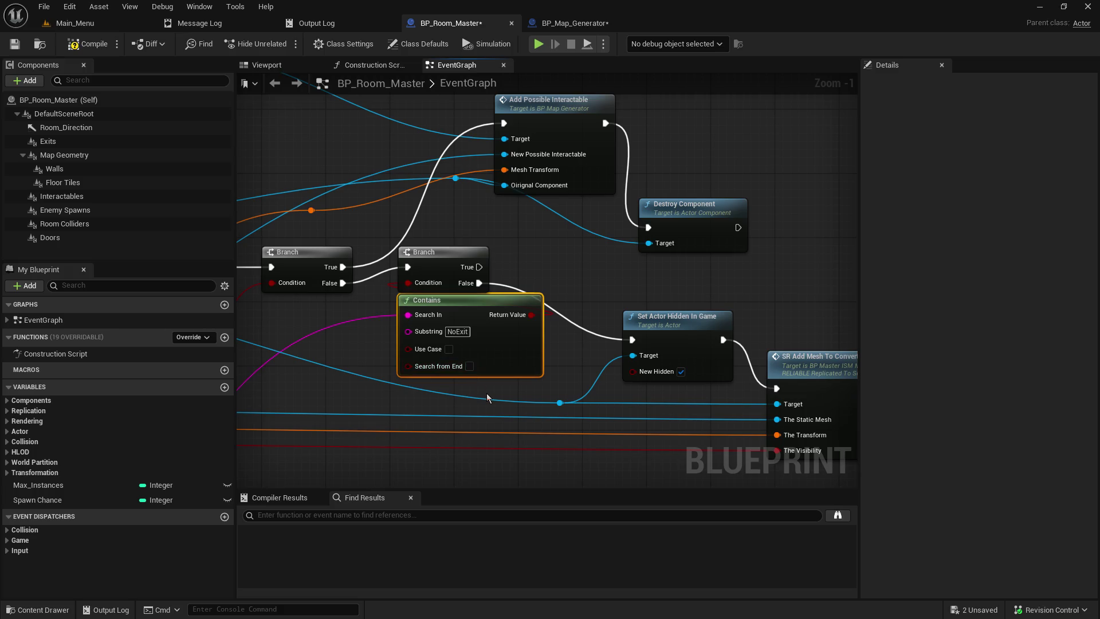
pyautogui.moveTo(517, 401)
pyautogui.mouseDown()
pyautogui.moveTo(672, 401)
pyautogui.moveTo(320, 389)
pyautogui.moveTo(566, 390)
pyautogui.moveTo(769, 413)
pyautogui.mouseUp()
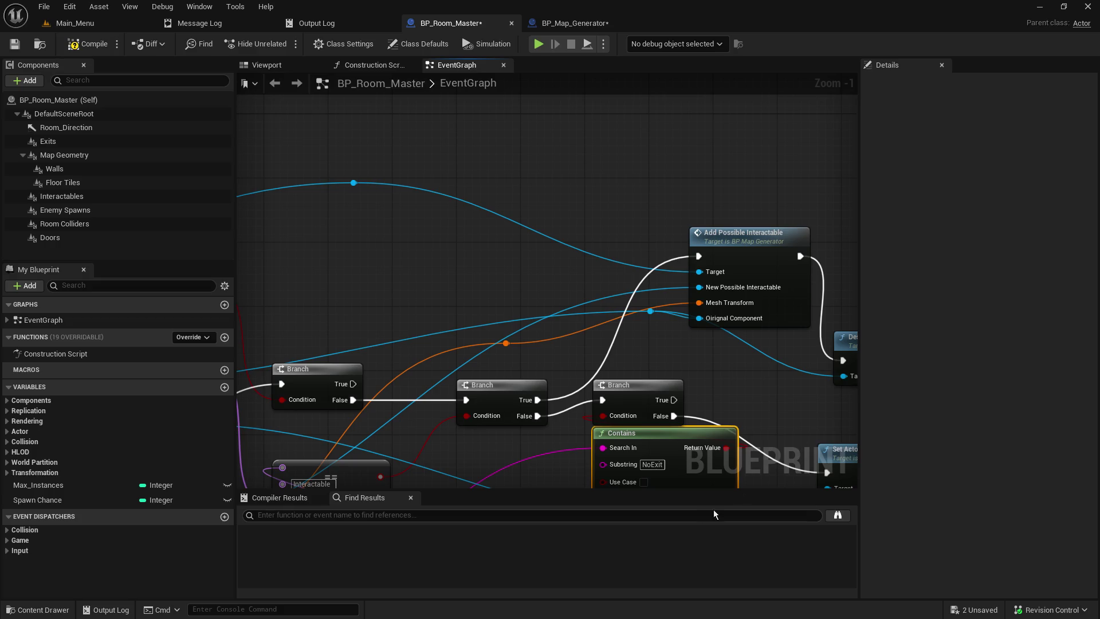
# Add two reroutes on the Destroy Component Target wire and place Destroy Component beside Add Possible Interactable
pyautogui.moveTo(856, 350); pyautogui.dragTo(667, 349)
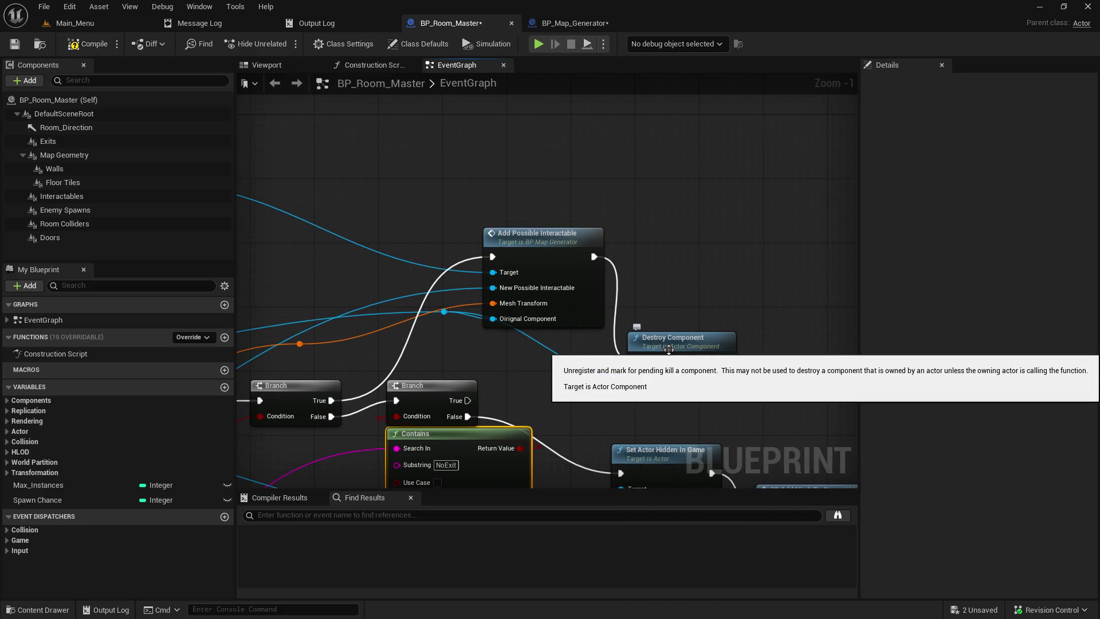
pyautogui.doubleClick(547, 348)
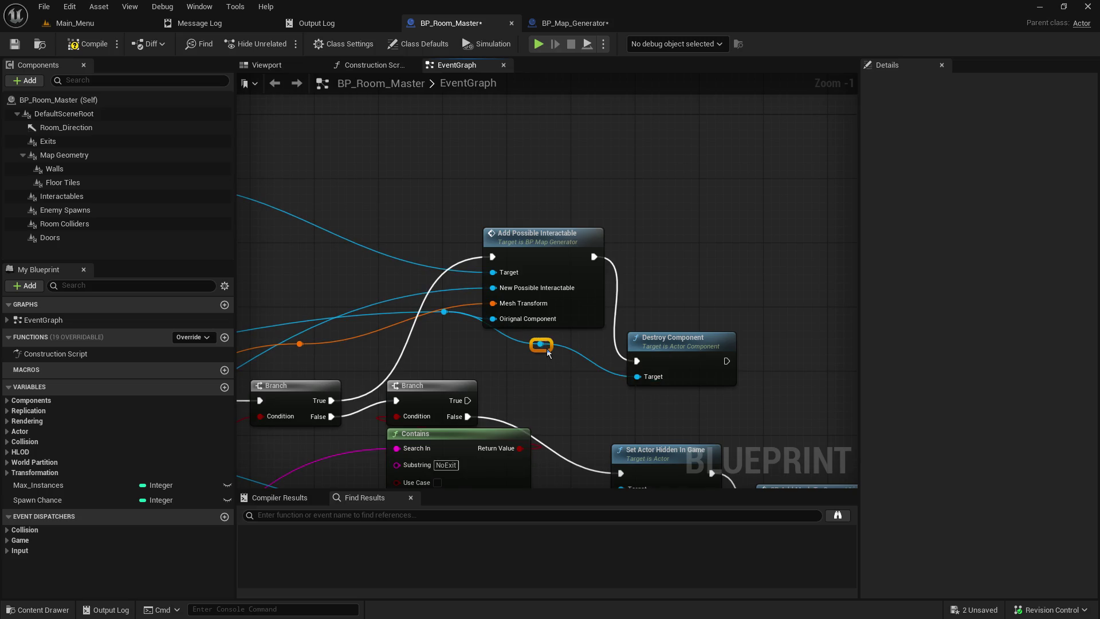
pyautogui.moveTo(548, 348); pyautogui.dragTo(485, 356)
pyautogui.moveTo(690, 344)
pyautogui.mouseDown()
pyautogui.moveTo(742, 300)
pyautogui.moveTo(743, 243)
pyautogui.mouseUp()
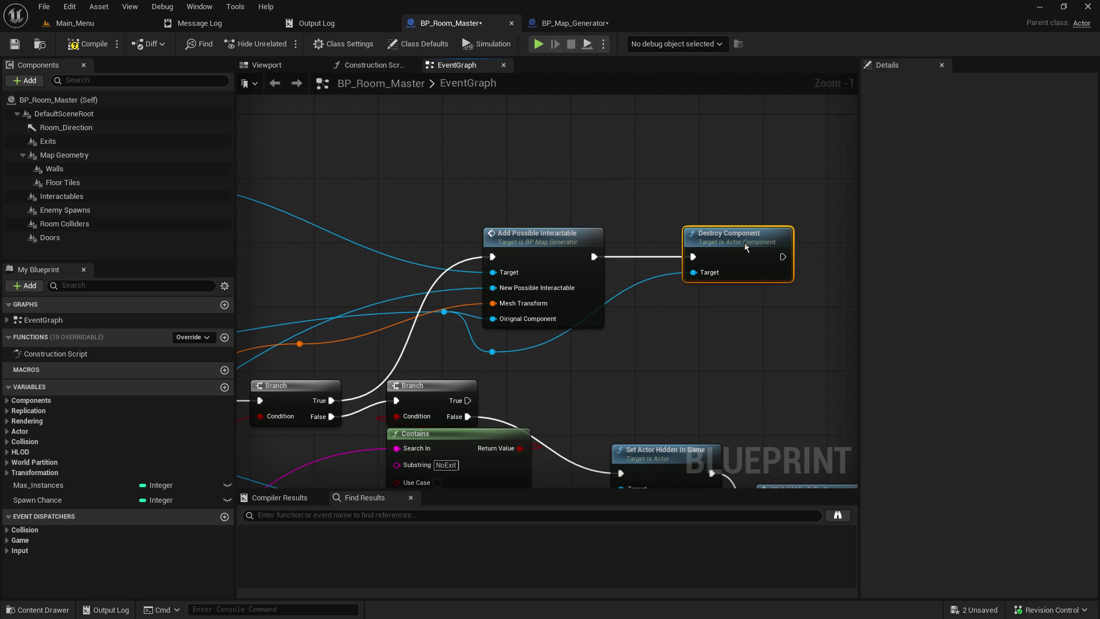
pyautogui.doubleClick(549, 339)
pyautogui.moveTo(548, 340)
pyautogui.mouseDown()
pyautogui.moveTo(611, 355)
pyautogui.moveTo(580, 357)
pyautogui.mouseUp()
pyautogui.moveTo(488, 354); pyautogui.dragTo(497, 346)
pyautogui.moveTo(442, 315); pyautogui.dragTo(450, 322)
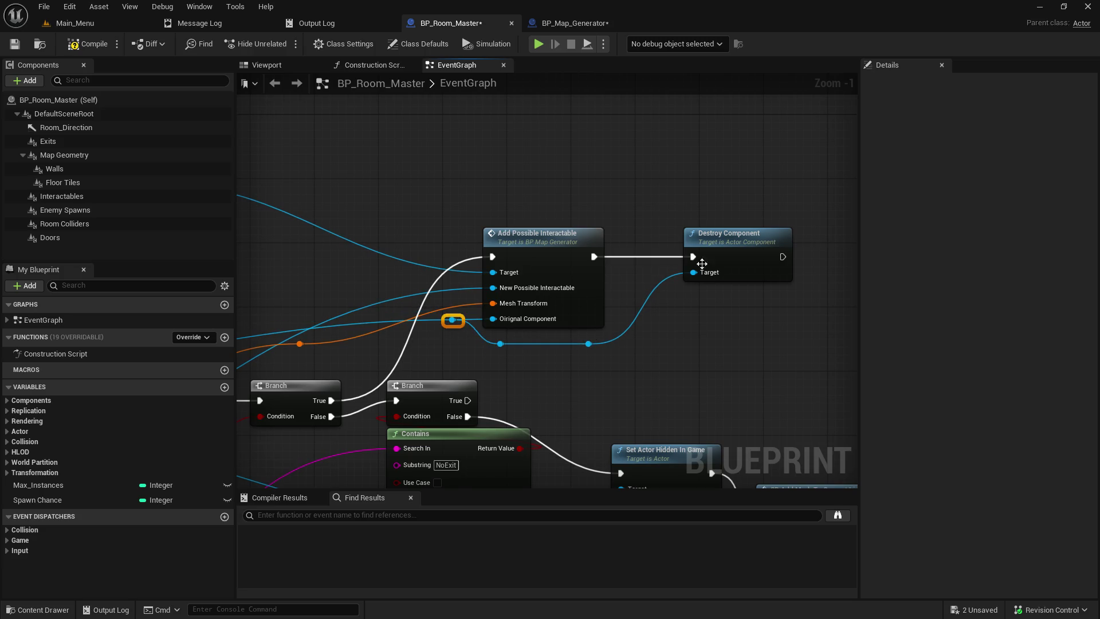
pyautogui.moveTo(762, 232)
pyautogui.mouseDown()
pyautogui.moveTo(703, 231)
pyautogui.moveTo(955, 212)
pyautogui.mouseUp()
pyautogui.moveTo(375, 174)
pyautogui.mouseDown()
pyautogui.moveTo(435, 232)
pyautogui.moveTo(410, 223)
pyautogui.moveTo(402, 247)
pyautogui.moveTo(711, 281)
pyautogui.moveTo(365, 246)
pyautogui.moveTo(422, 261)
pyautogui.mouseUp()
pyautogui.moveTo(669, 336)
pyautogui.mouseDown()
pyautogui.moveTo(617, 307)
pyautogui.moveTo(212, 319)
pyautogui.moveTo(256, 268)
pyautogui.mouseUp()
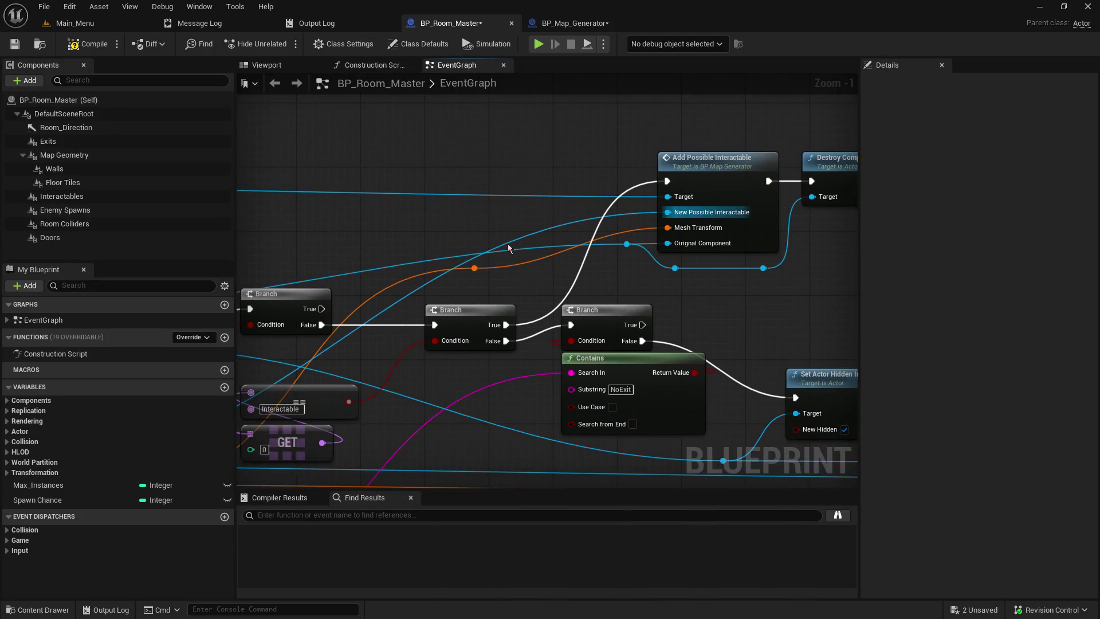
# Add a blue-wire reroute below Contains and shift the Contains node further left
pyautogui.moveTo(723, 417)
pyautogui.mouseDown()
pyautogui.moveTo(683, 302)
pyautogui.moveTo(1091, 281)
pyautogui.moveTo(342, 256)
pyautogui.mouseUp()
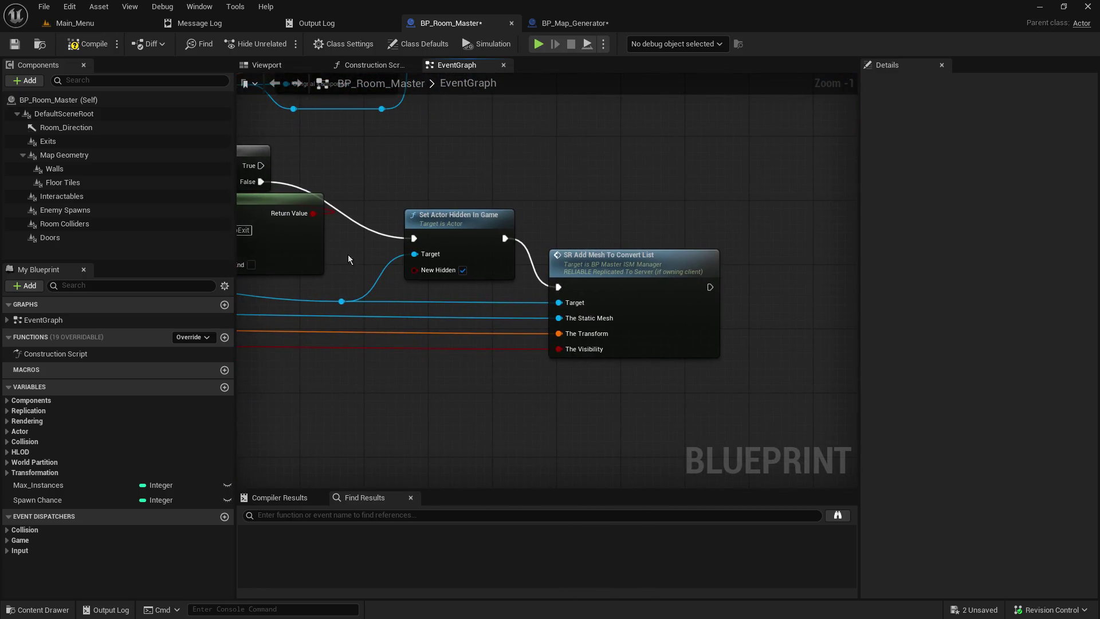
pyautogui.moveTo(520, 392)
pyautogui.mouseDown()
pyautogui.moveTo(686, 464)
pyautogui.moveTo(748, 445)
pyautogui.mouseUp()
pyautogui.moveTo(495, 366)
pyautogui.mouseDown()
pyautogui.moveTo(590, 401)
pyautogui.moveTo(338, 417)
pyautogui.moveTo(332, 454)
pyautogui.mouseUp()
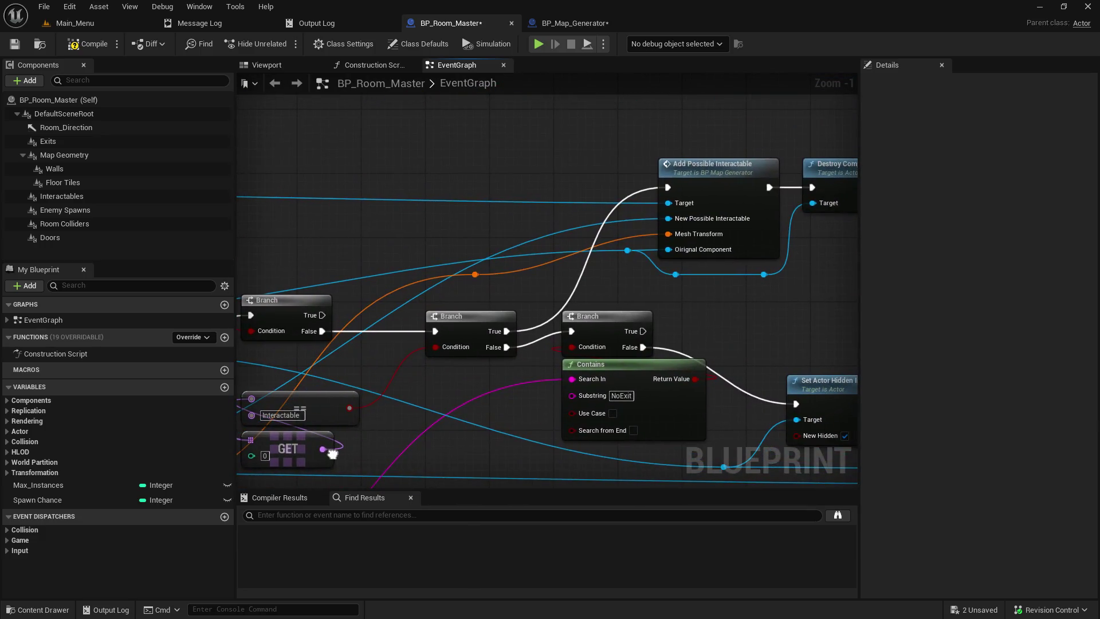
pyautogui.moveTo(660, 453); pyautogui.dragTo(670, 411)
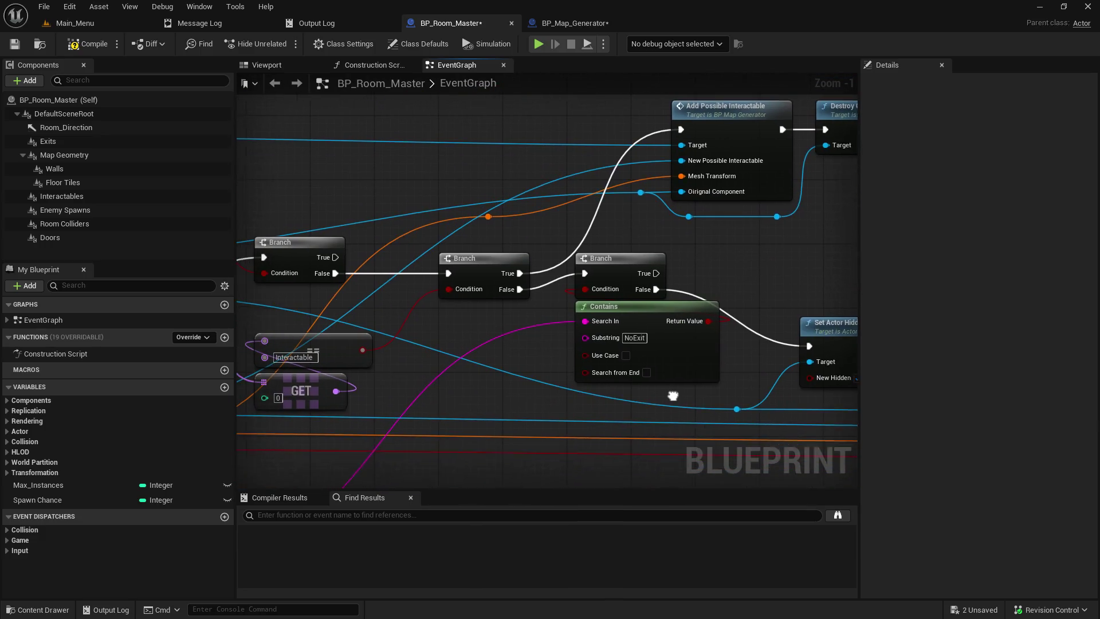
pyautogui.moveTo(737, 418)
pyautogui.mouseDown()
pyautogui.moveTo(645, 366)
pyautogui.moveTo(612, 294)
pyautogui.mouseUp()
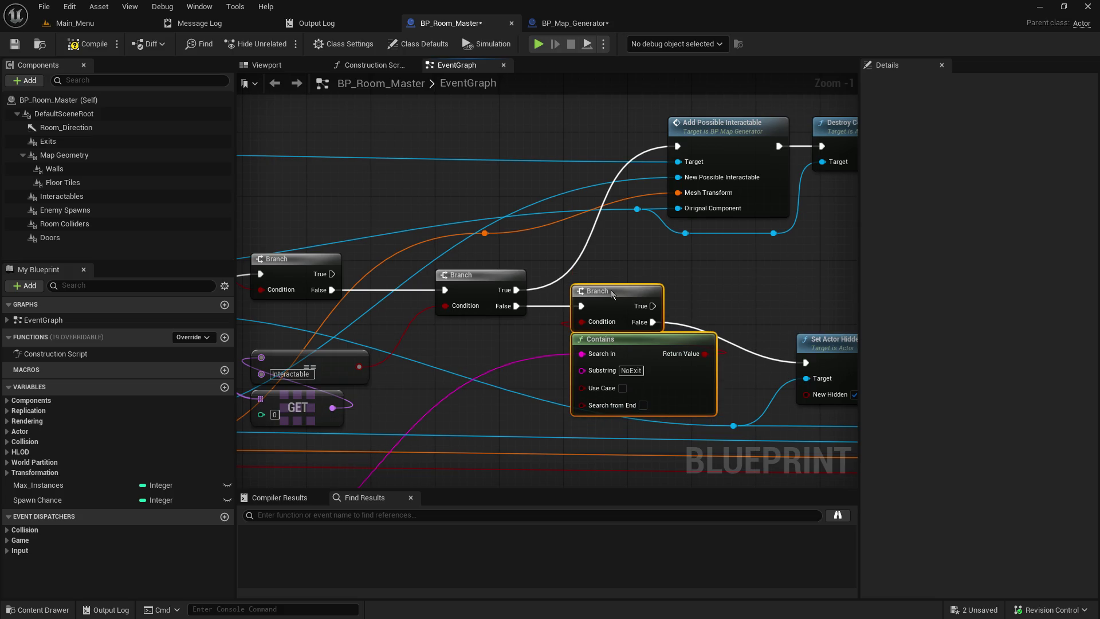
pyautogui.doubleClick(512, 392)
pyautogui.moveTo(512, 392); pyautogui.dragTo(503, 435)
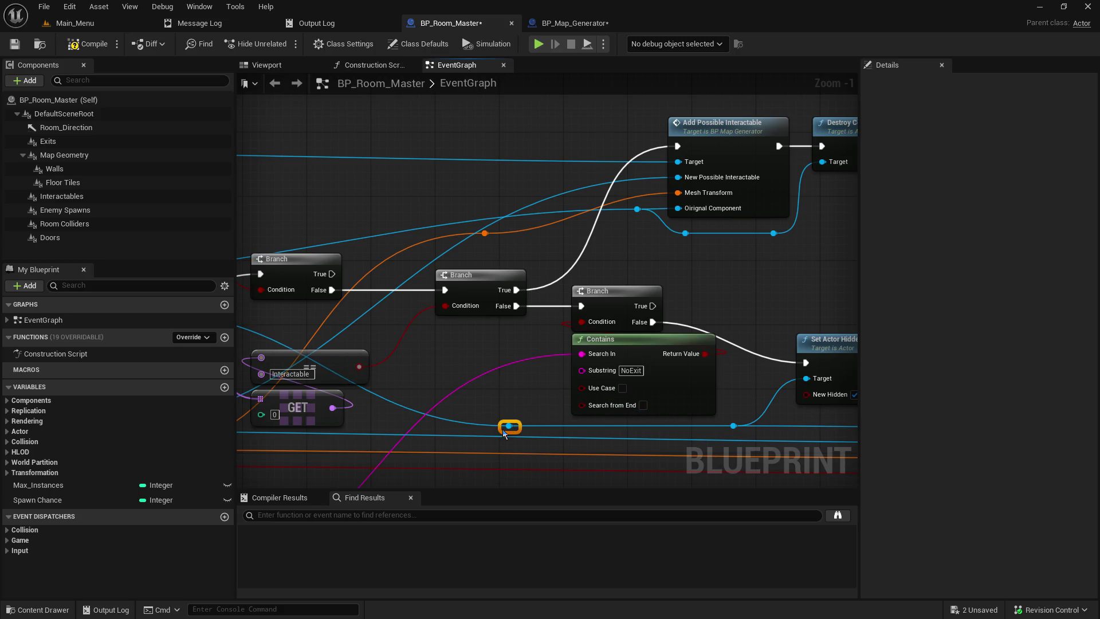
pyautogui.click(511, 402)
pyautogui.moveTo(538, 386); pyautogui.dragTo(468, 372)
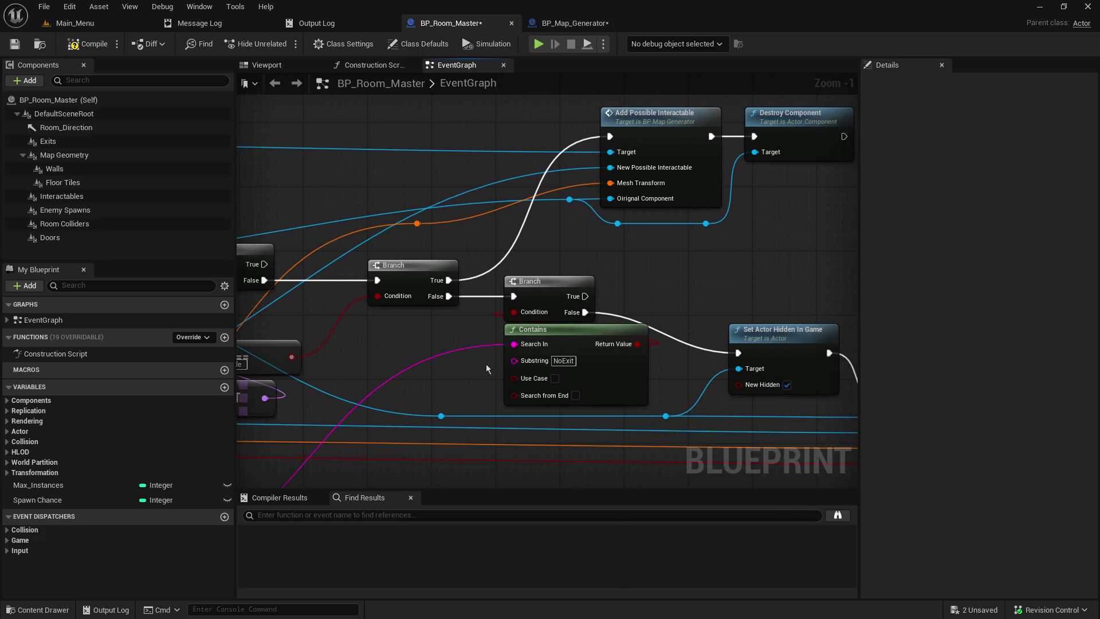
pyautogui.click(507, 337)
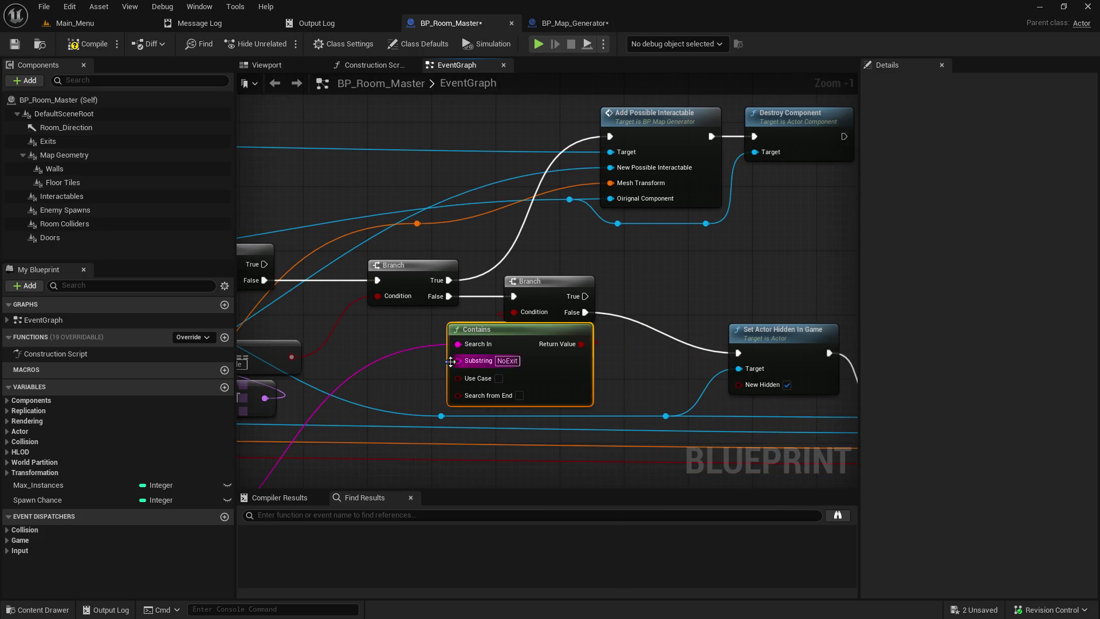
pyautogui.moveTo(411, 379)
pyautogui.mouseDown()
pyautogui.moveTo(518, 344)
pyautogui.moveTo(573, 286)
pyautogui.moveTo(567, 276)
pyautogui.moveTo(759, 210)
pyautogui.moveTo(841, 167)
pyautogui.mouseUp()
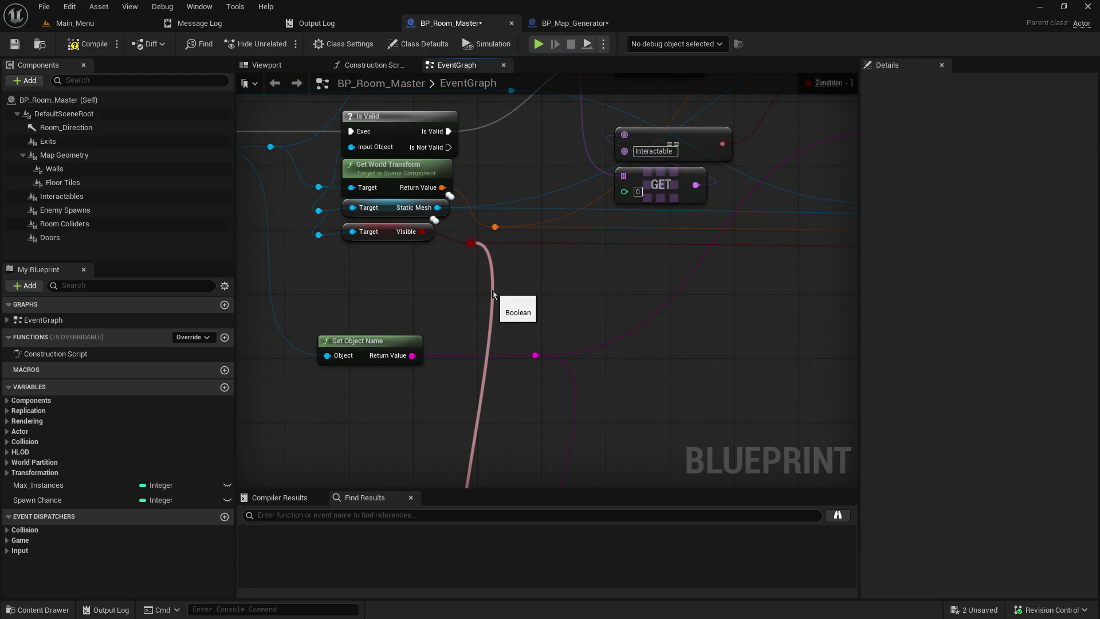
# Rework the Boolean wire from Visible and add a reroute point on the red wire
pyautogui.keyDown('alt'); pyautogui.click(492, 295); pyautogui.keyUp('alt')
pyautogui.moveTo(472, 243); pyautogui.dragTo(483, 318)
pyautogui.click(524, 270)
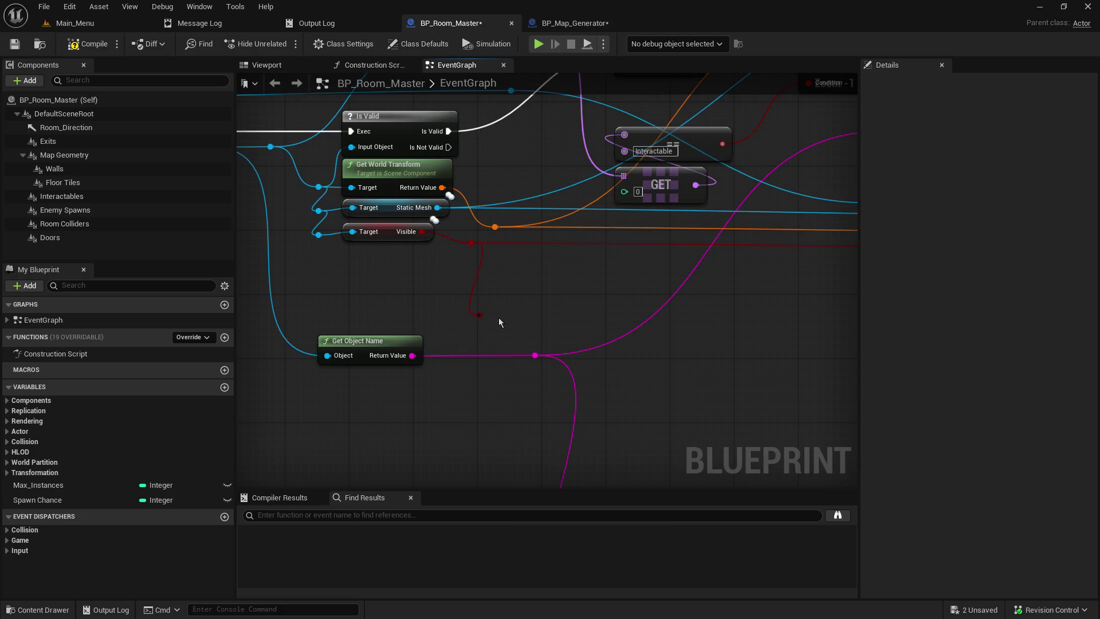
pyautogui.moveTo(515, 427)
pyautogui.mouseDown()
pyautogui.moveTo(489, 309)
pyautogui.moveTo(510, 170)
pyautogui.moveTo(513, 215)
pyautogui.moveTo(520, 179)
pyautogui.mouseUp()
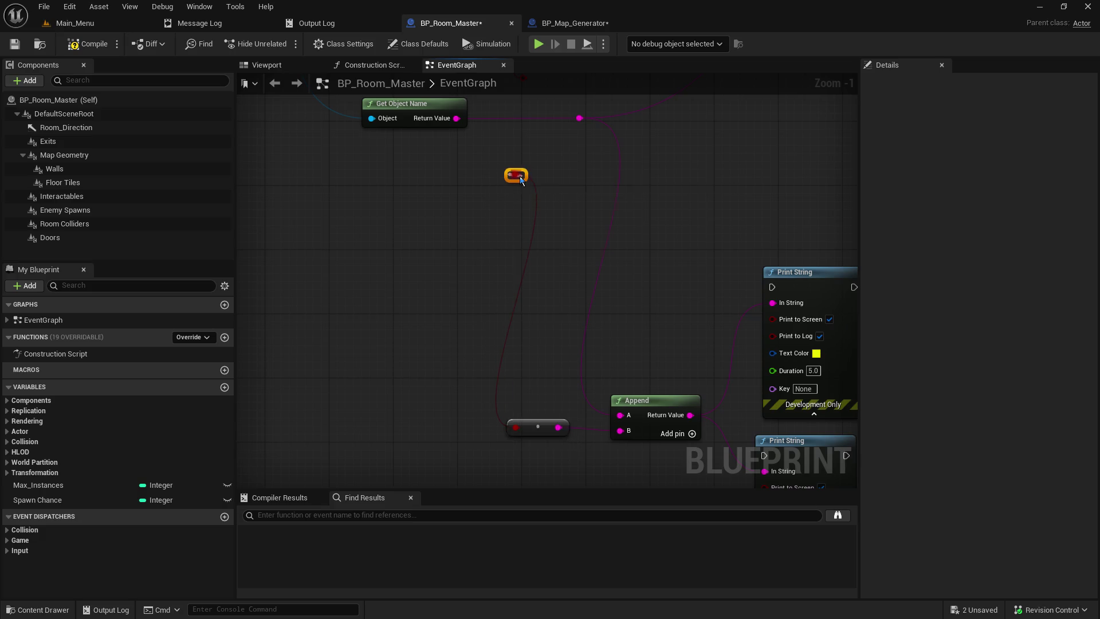
pyautogui.click(692, 146)
pyautogui.moveTo(692, 146)
pyautogui.mouseDown()
pyautogui.moveTo(629, 348)
pyautogui.moveTo(412, 411)
pyautogui.mouseUp()
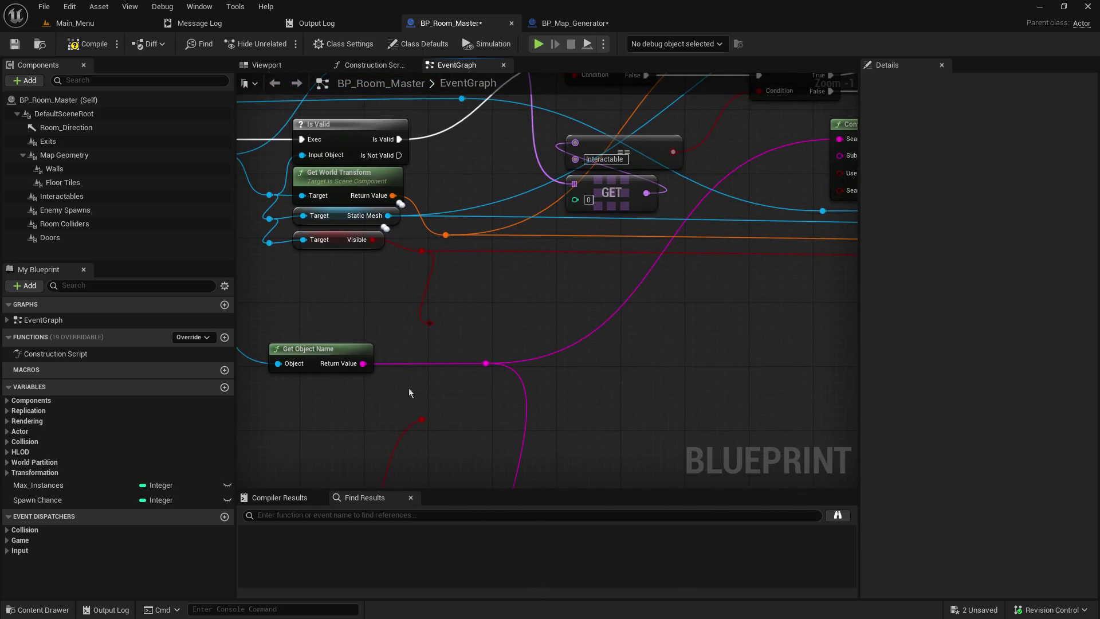
pyautogui.moveTo(662, 365)
pyautogui.mouseDown()
pyautogui.moveTo(609, 417)
pyautogui.moveTo(389, 416)
pyautogui.moveTo(368, 394)
pyautogui.mouseUp()
pyautogui.click(459, 380)
# Align the orange reroute, move the magenta reroute under Contains, and nudge the blue reroute
pyautogui.moveTo(451, 349)
pyautogui.mouseDown()
pyautogui.moveTo(437, 393)
pyautogui.moveTo(485, 449)
pyautogui.mouseUp()
pyautogui.moveTo(402, 403)
pyautogui.mouseDown()
pyautogui.moveTo(352, 366)
pyautogui.moveTo(387, 356)
pyautogui.moveTo(501, 366)
pyautogui.moveTo(485, 404)
pyautogui.mouseUp()
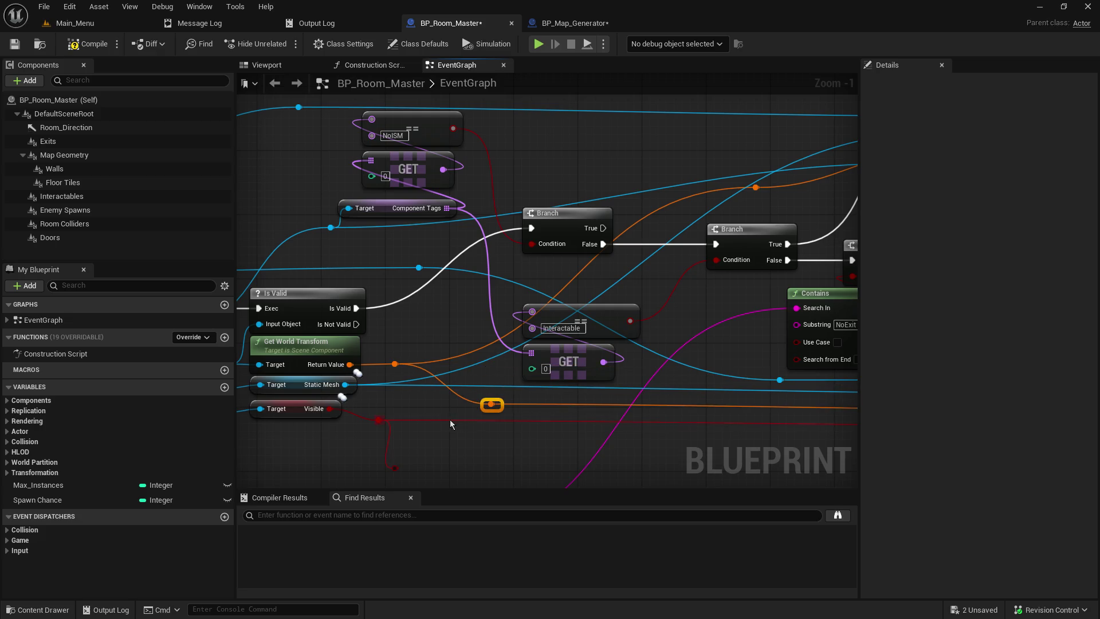
pyautogui.moveTo(666, 406)
pyautogui.mouseDown()
pyautogui.moveTo(565, 187)
pyautogui.moveTo(854, 294)
pyautogui.moveTo(618, 237)
pyautogui.mouseUp()
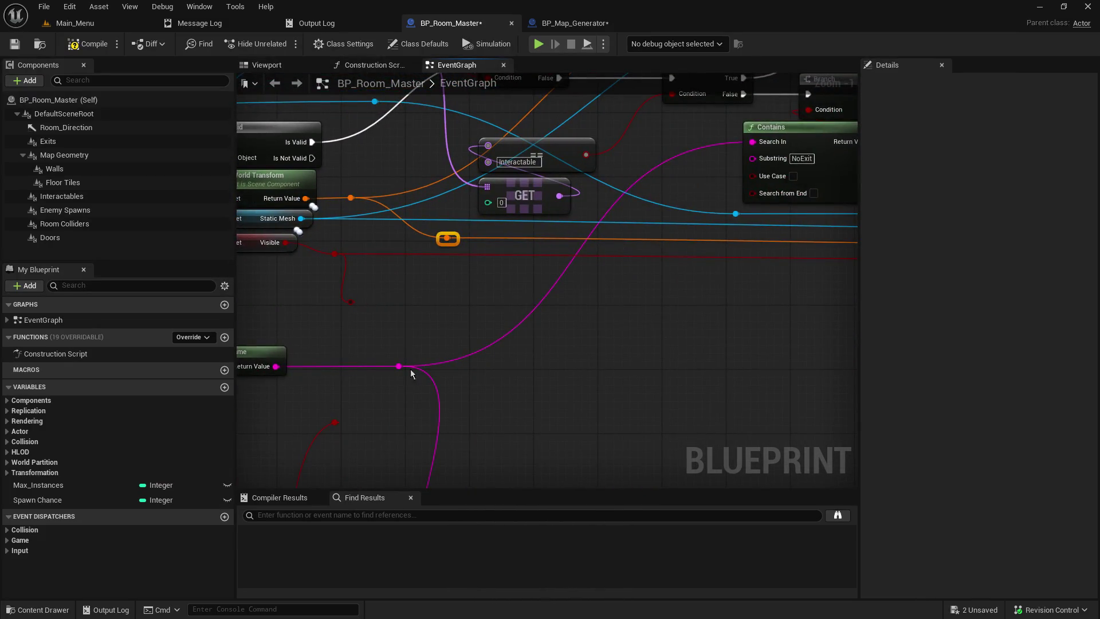
pyautogui.moveTo(390, 370)
pyautogui.mouseDown()
pyautogui.moveTo(665, 370)
pyautogui.moveTo(691, 434)
pyautogui.mouseUp()
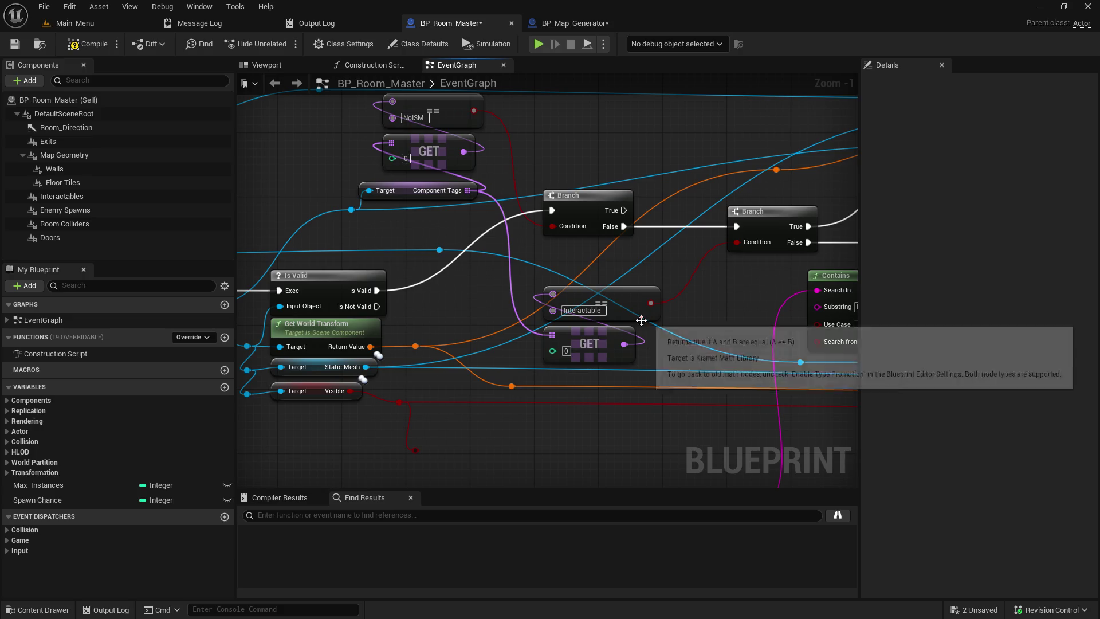
pyautogui.moveTo(673, 285); pyautogui.dragTo(898, 287)
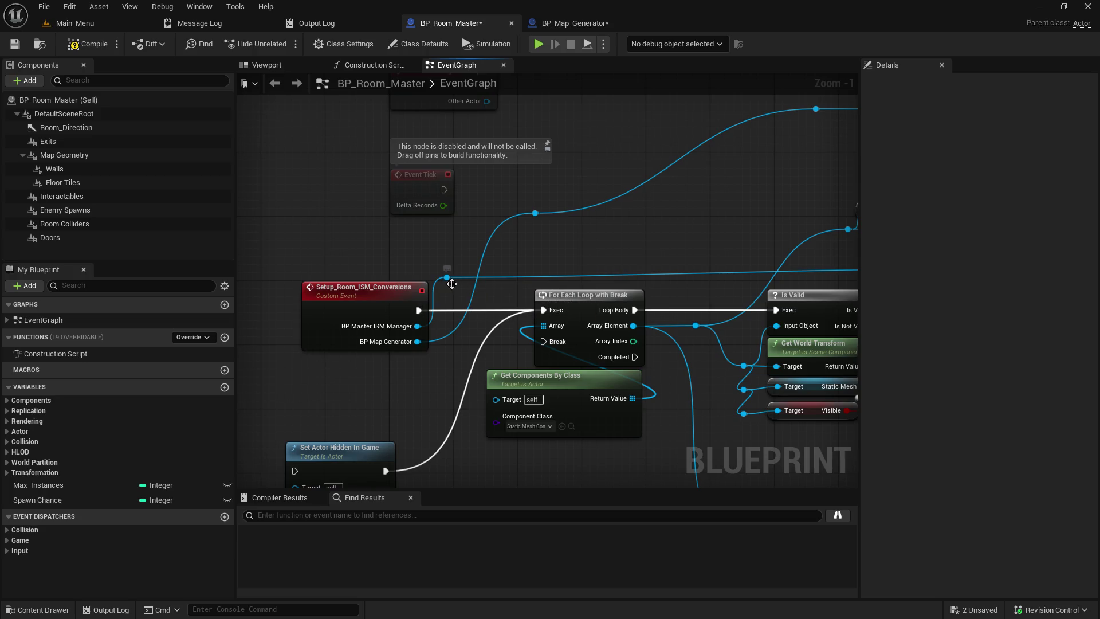
pyautogui.moveTo(494, 276)
pyautogui.mouseDown()
pyautogui.moveTo(391, 310)
pyautogui.moveTo(430, 302)
pyautogui.moveTo(412, 315)
pyautogui.mouseUp()
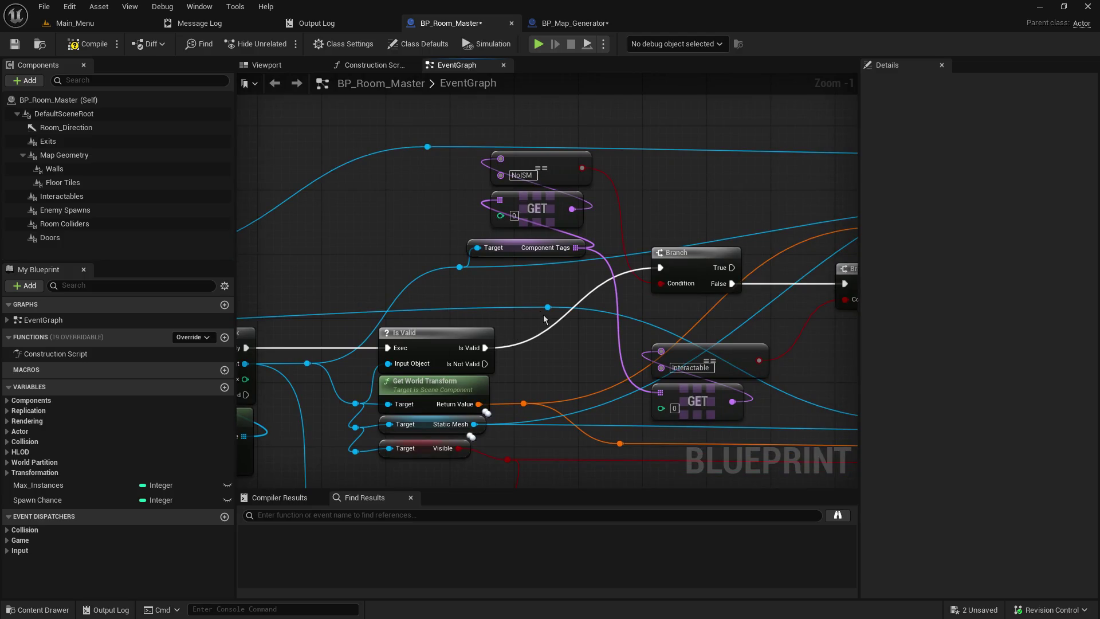
pyautogui.moveTo(542, 311)
pyautogui.mouseDown()
pyautogui.moveTo(534, 320)
pyautogui.moveTo(565, 341)
pyautogui.moveTo(534, 308)
pyautogui.mouseUp()
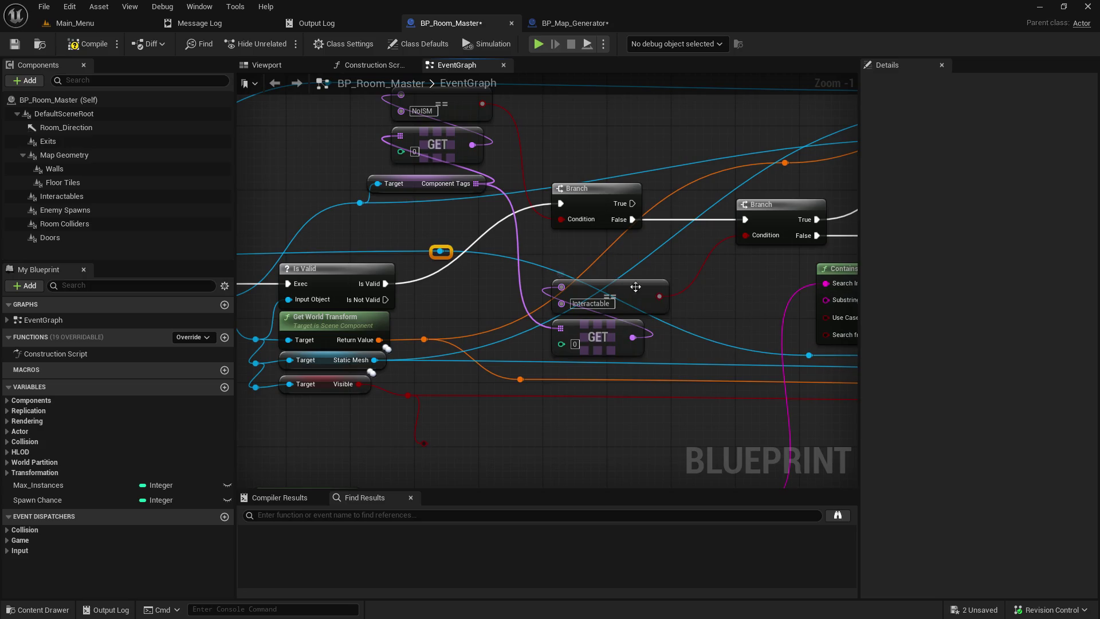
# Lower both Branch nodes into line with Is Valid and add a blue-wire reroute above them
pyautogui.moveTo(674, 358)
pyautogui.mouseDown()
pyautogui.moveTo(623, 298)
pyautogui.moveTo(637, 312)
pyautogui.moveTo(663, 434)
pyautogui.mouseUp()
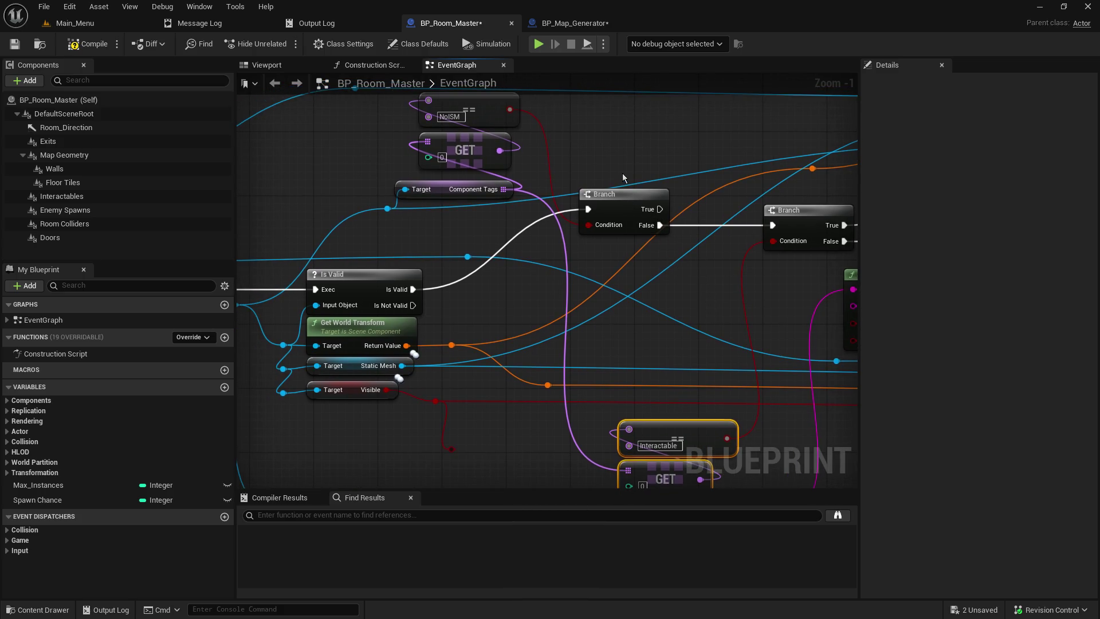
pyautogui.moveTo(623, 173); pyautogui.dragTo(790, 263)
pyautogui.moveTo(625, 195); pyautogui.dragTo(600, 276)
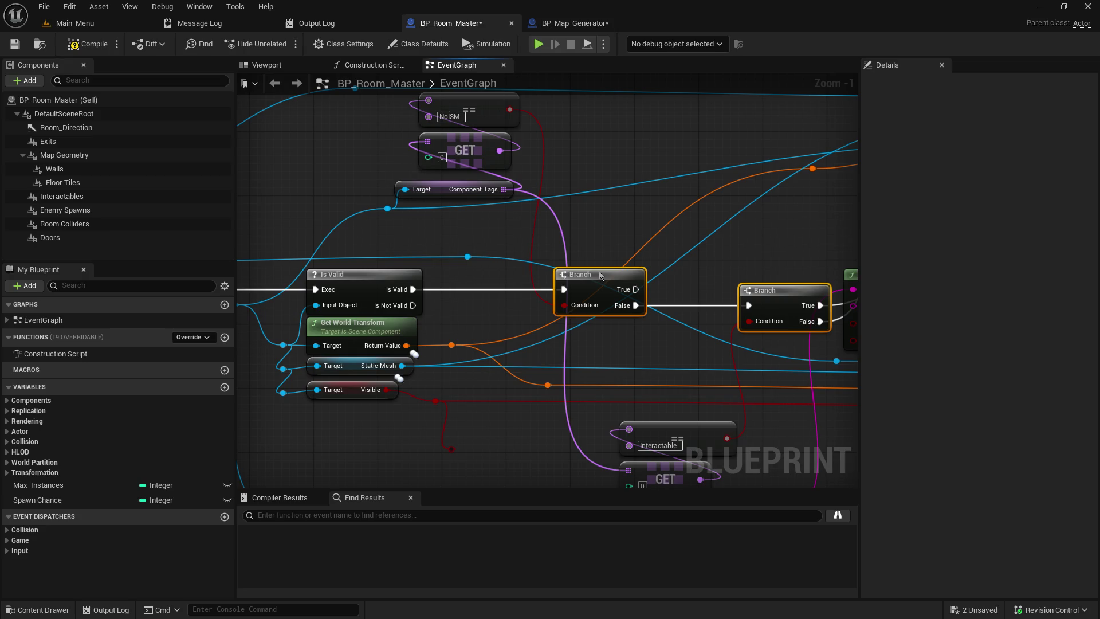
pyautogui.doubleClick(666, 315)
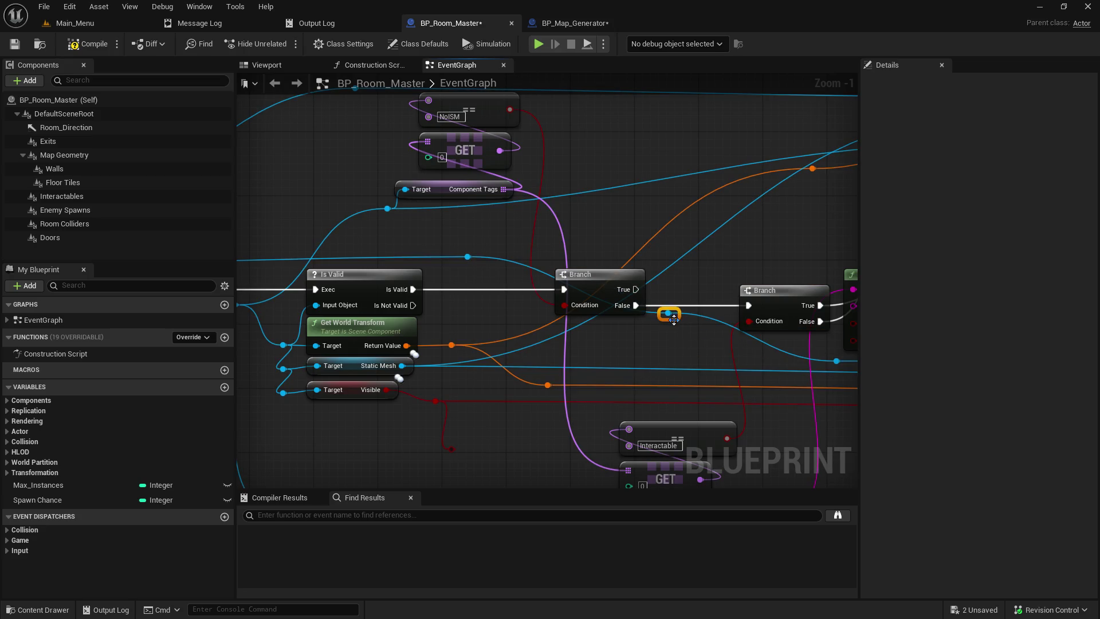
pyautogui.moveTo(665, 317); pyautogui.dragTo(640, 263)
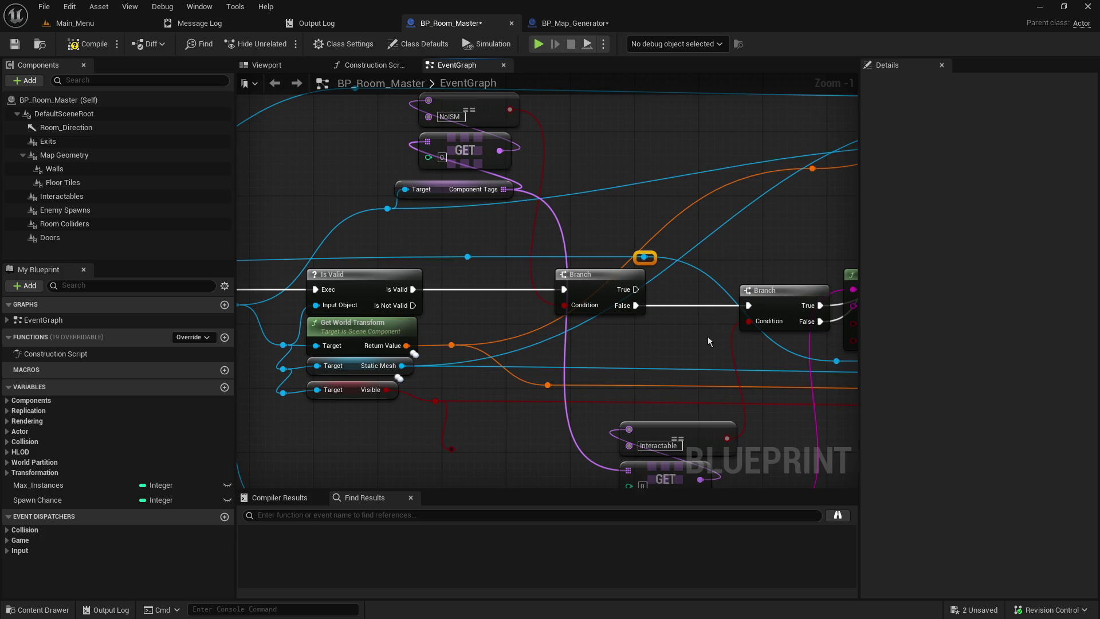
pyautogui.moveTo(707, 336); pyautogui.dragTo(620, 337)
pyautogui.moveTo(744, 362); pyautogui.dragTo(693, 362)
pyautogui.click(566, 351)
# Drop the Contains node below the Branches and lower the last Branch into line
pyautogui.moveTo(578, 349); pyautogui.dragTo(299, 339)
pyautogui.moveTo(528, 265)
pyautogui.mouseDown()
pyautogui.moveTo(564, 371)
pyautogui.moveTo(546, 424)
pyautogui.moveTo(555, 415)
pyautogui.mouseUp()
pyautogui.moveTo(568, 218); pyautogui.dragTo(560, 298)
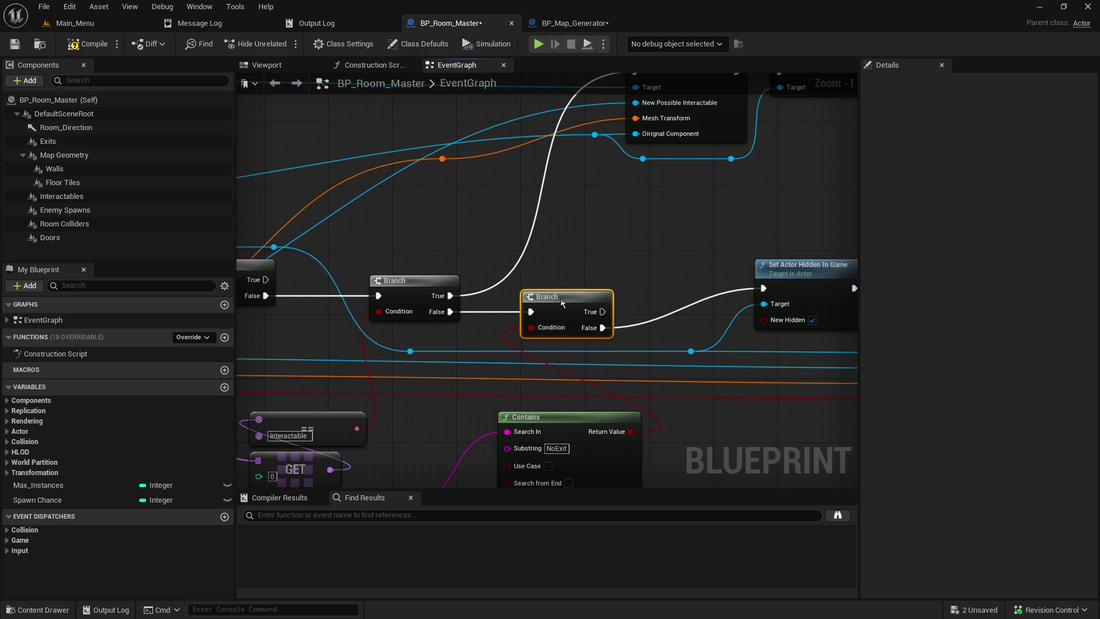
pyautogui.moveTo(583, 421); pyautogui.dragTo(583, 414)
pyautogui.moveTo(644, 384)
pyautogui.mouseDown()
pyautogui.moveTo(705, 344)
pyautogui.moveTo(446, 339)
pyautogui.moveTo(657, 337)
pyautogui.moveTo(444, 399)
pyautogui.moveTo(468, 399)
pyautogui.moveTo(748, 294)
pyautogui.moveTo(385, 304)
pyautogui.mouseUp()
# Raise Set Actor Hidden, SR Add Mesh and their reroute into line, and lift the blue reroute
pyautogui.moveTo(721, 353)
pyautogui.mouseDown()
pyautogui.moveTo(542, 168)
pyautogui.moveTo(422, 154)
pyautogui.mouseUp()
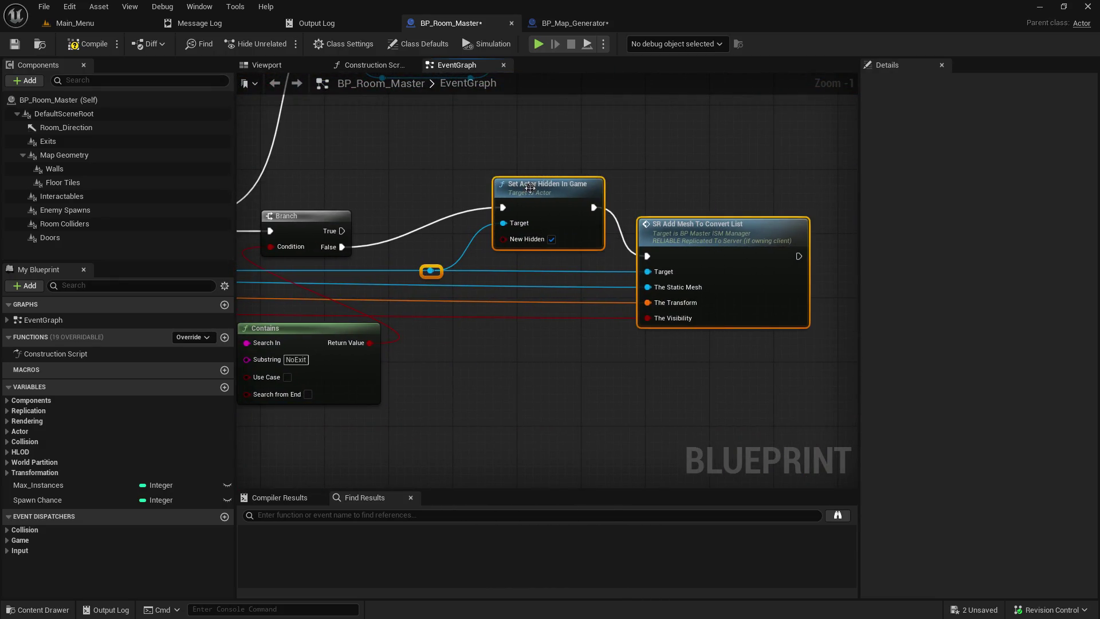
pyautogui.moveTo(546, 195); pyautogui.dragTo(545, 187)
pyautogui.rightClick(544, 364)
pyautogui.click(503, 356)
pyautogui.moveTo(503, 356); pyautogui.dragTo(835, 389)
pyautogui.moveTo(576, 312); pyautogui.dragTo(569, 305)
pyautogui.click(606, 371)
pyautogui.moveTo(763, 351); pyautogui.dragTo(531, 351)
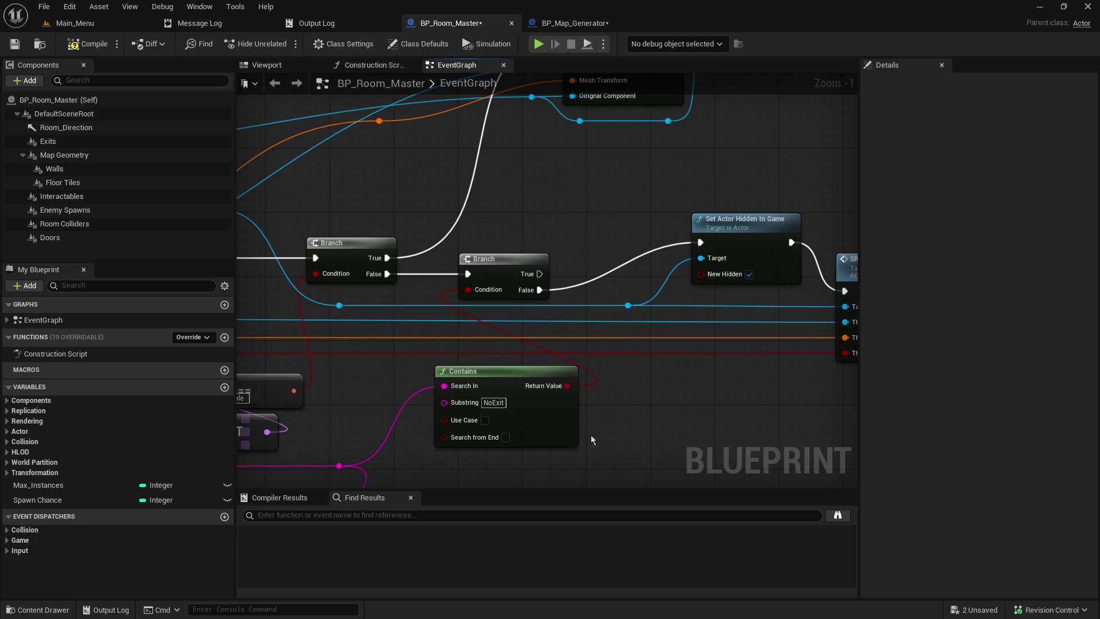
pyautogui.moveTo(626, 463); pyautogui.dragTo(760, 387)
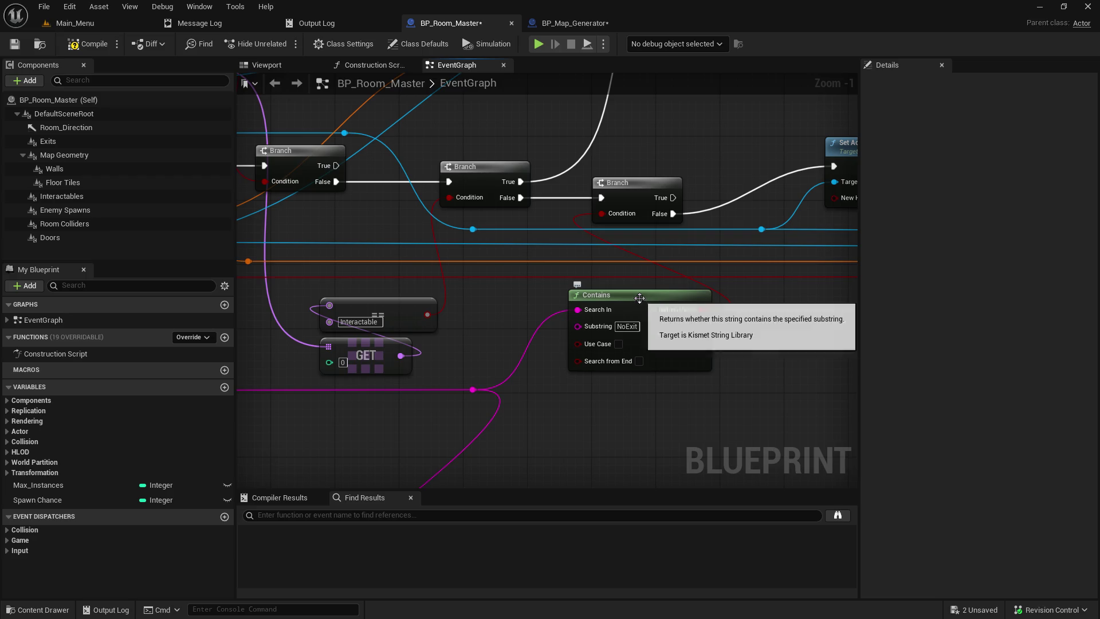
# Shift Set Actor Hidden In Game into line beside SR Add Mesh To Convert List
pyautogui.moveTo(689, 167)
pyautogui.mouseDown()
pyautogui.moveTo(417, 200)
pyautogui.moveTo(343, 198)
pyautogui.mouseUp()
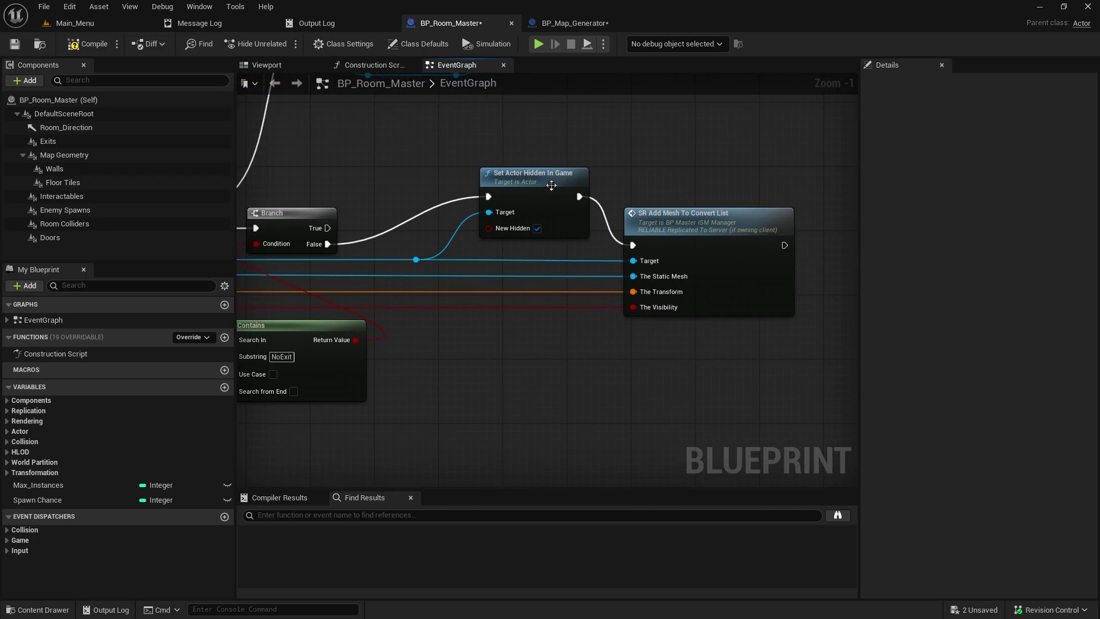
pyautogui.moveTo(405, 148)
pyautogui.mouseDown()
pyautogui.moveTo(599, 245)
pyautogui.moveTo(692, 350)
pyautogui.mouseUp()
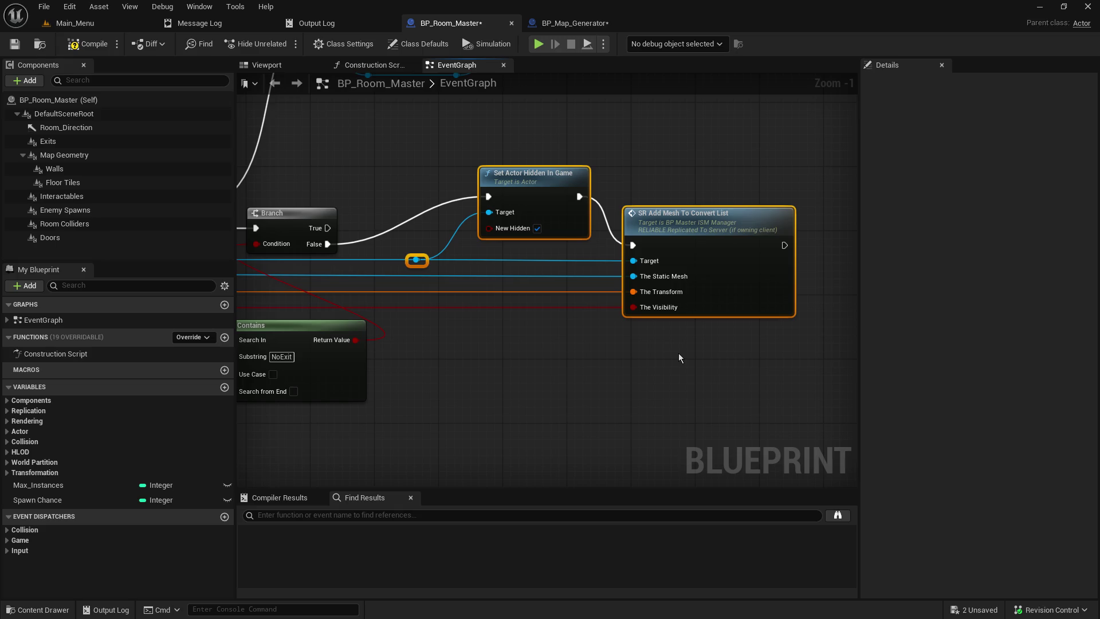
pyautogui.click(510, 181)
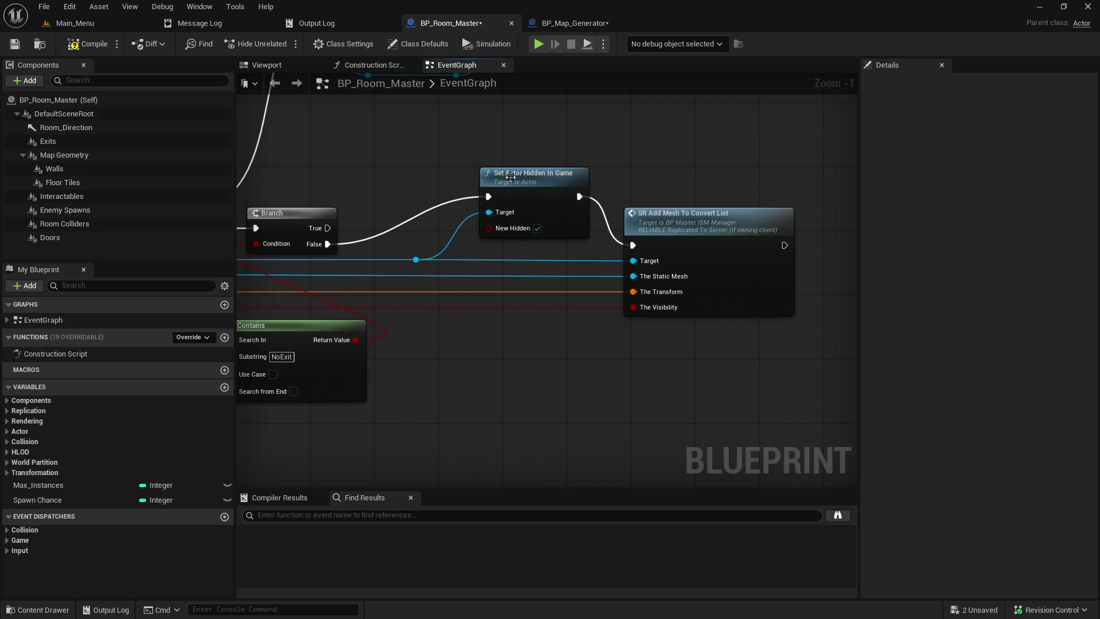
pyautogui.moveTo(510, 181); pyautogui.dragTo(518, 197)
pyautogui.moveTo(444, 172)
pyautogui.mouseDown()
pyautogui.moveTo(780, 164)
pyautogui.moveTo(761, 336)
pyautogui.moveTo(662, 370)
pyautogui.moveTo(400, 331)
pyautogui.moveTo(790, 326)
pyautogui.moveTo(437, 462)
pyautogui.moveTo(299, 497)
pyautogui.moveTo(275, 448)
pyautogui.moveTo(451, 403)
pyautogui.mouseUp()
# Move the NoISM check nodes down-left and add a reroute point on the blue wire
pyautogui.moveTo(425, 258); pyautogui.dragTo(353, 297)
pyautogui.moveTo(441, 273)
pyautogui.mouseDown()
pyautogui.moveTo(492, 154)
pyautogui.moveTo(474, 184)
pyautogui.moveTo(466, 176)
pyautogui.mouseUp()
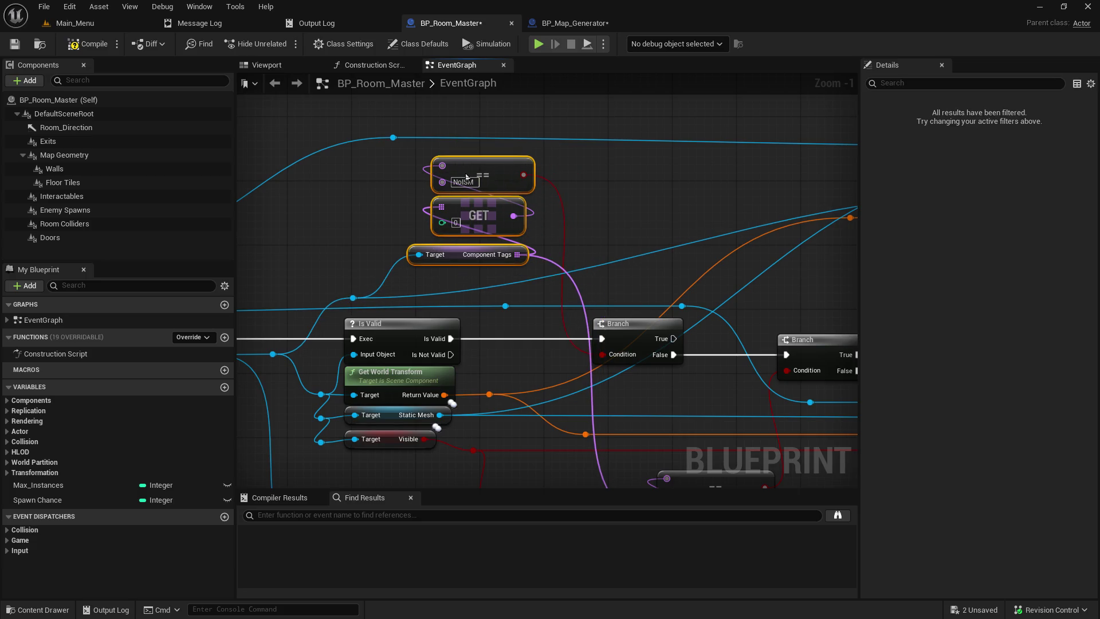
pyautogui.doubleClick(522, 273)
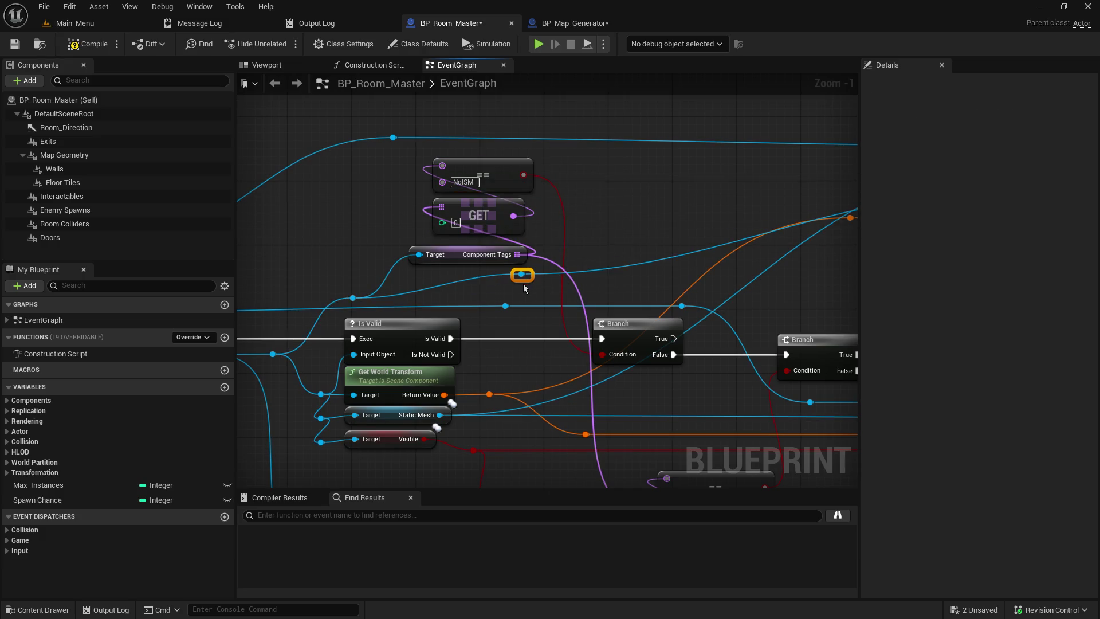
pyautogui.moveTo(520, 274); pyautogui.dragTo(537, 298)
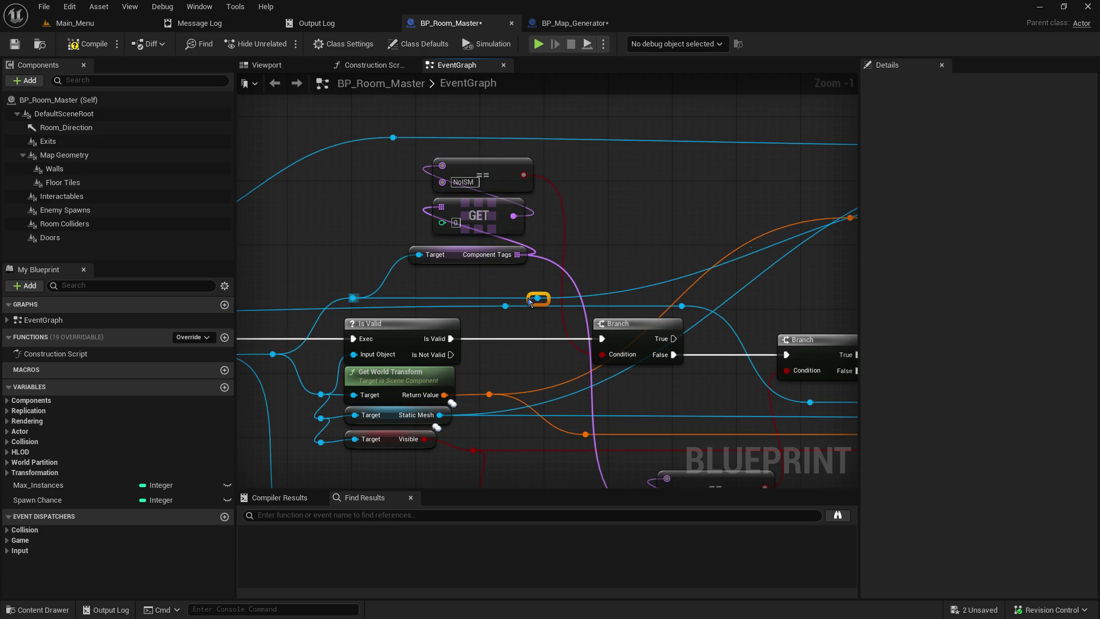
pyautogui.moveTo(489, 270)
pyautogui.mouseDown()
pyautogui.moveTo(469, 166)
pyautogui.moveTo(457, 191)
pyautogui.mouseUp()
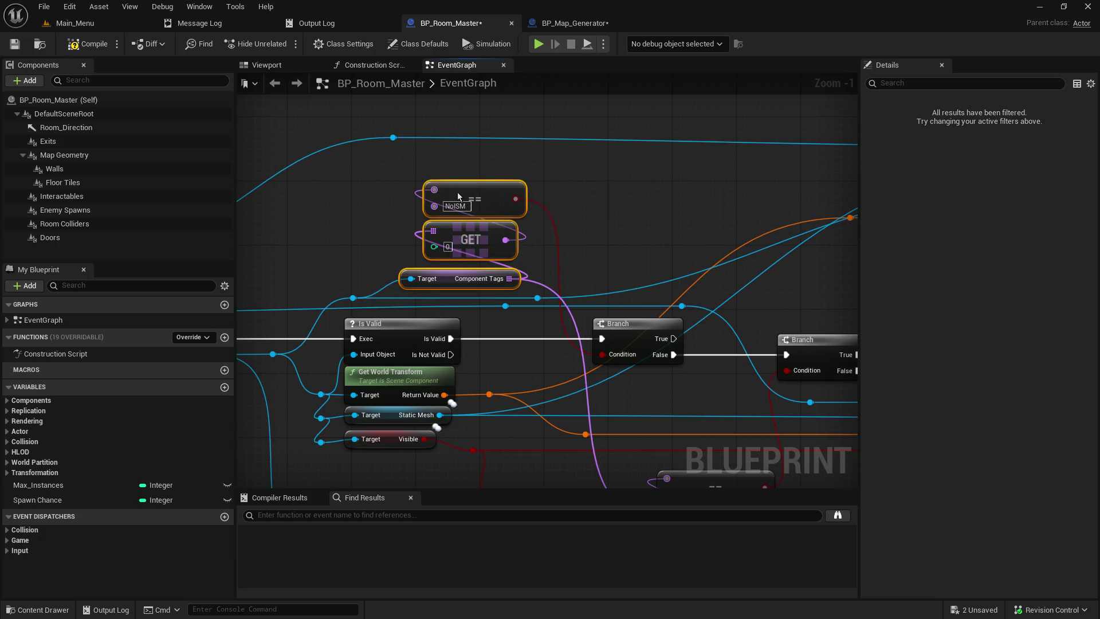
pyautogui.click(387, 140)
pyautogui.moveTo(572, 189)
pyautogui.mouseDown()
pyautogui.moveTo(349, 184)
pyautogui.moveTo(913, 175)
pyautogui.mouseUp()
# Move Add Possible Interactable, Destroy Component and their reroutes lower in the graph
pyautogui.moveTo(777, 162); pyautogui.dragTo(320, 81)
pyautogui.moveTo(241, 270)
pyautogui.mouseDown()
pyautogui.moveTo(487, 300)
pyautogui.moveTo(414, 323)
pyautogui.moveTo(385, 315)
pyautogui.mouseUp()
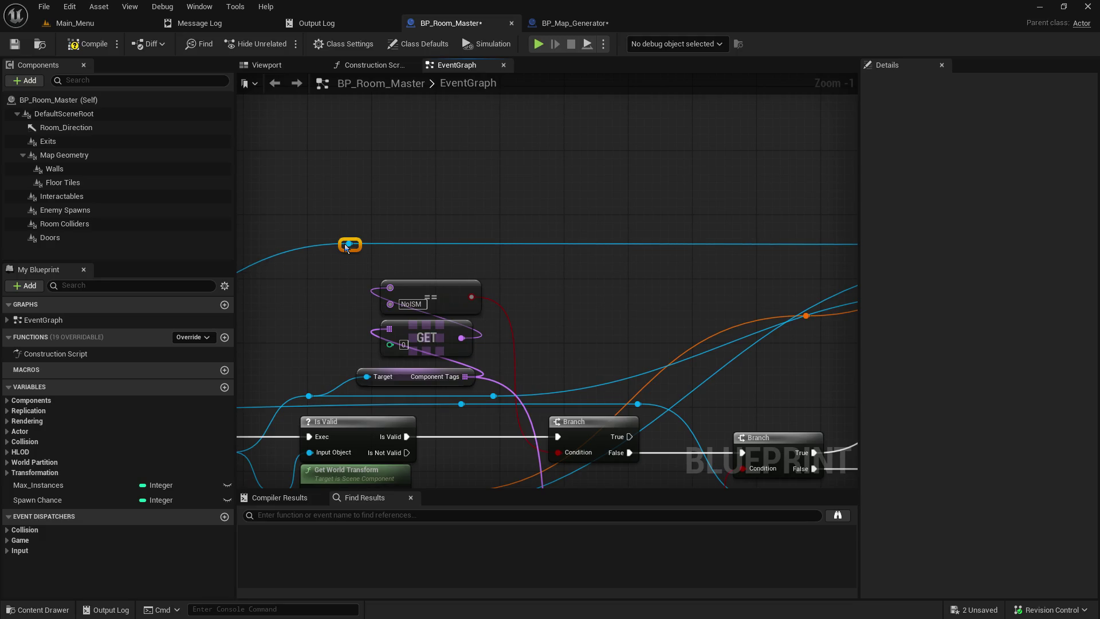
pyautogui.moveTo(567, 287)
pyautogui.mouseDown()
pyautogui.moveTo(316, 260)
pyautogui.moveTo(356, 228)
pyautogui.moveTo(172, 218)
pyautogui.moveTo(280, 256)
pyautogui.mouseUp()
pyautogui.moveTo(775, 301)
pyautogui.mouseDown()
pyautogui.moveTo(417, 143)
pyautogui.moveTo(297, 136)
pyautogui.mouseUp()
pyautogui.moveTo(572, 163); pyautogui.dragTo(584, 235)
pyautogui.click(448, 199)
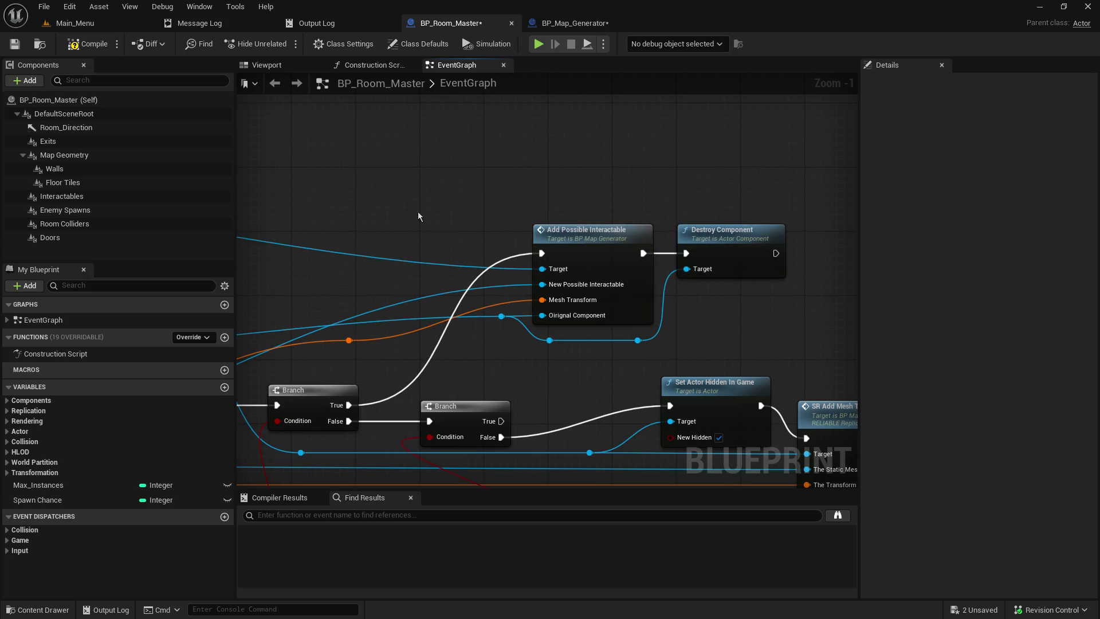
# Place a reroute onto the Mesh Transform wire, adjust the top wire's reroute, and review the loop
pyautogui.moveTo(348, 342)
pyautogui.mouseDown()
pyautogui.moveTo(746, 239)
pyautogui.moveTo(784, 267)
pyautogui.mouseUp()
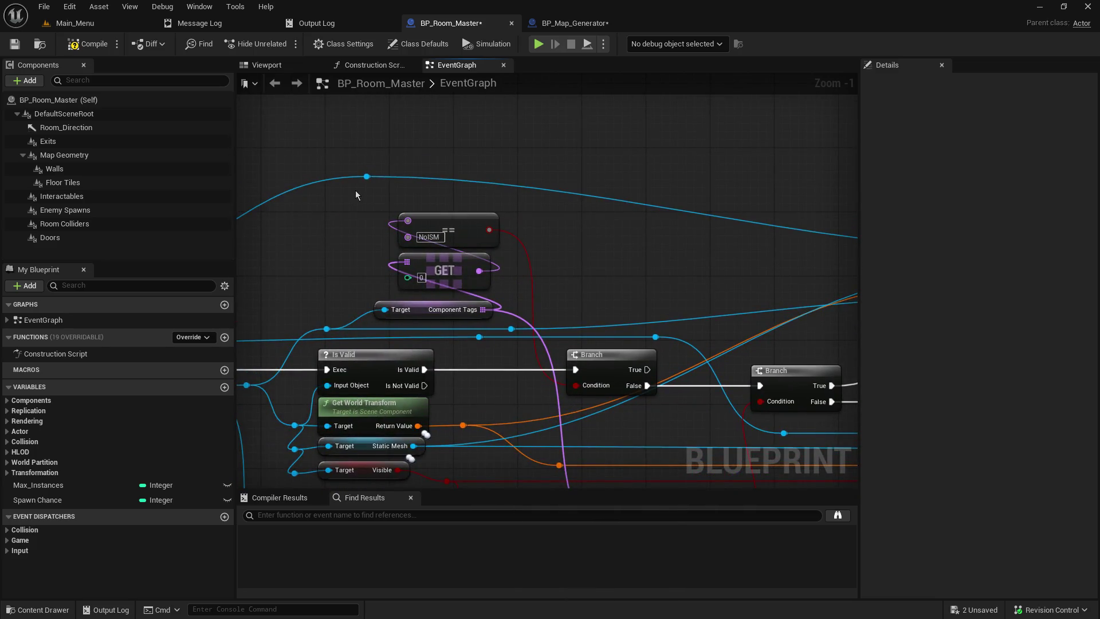
pyautogui.moveTo(364, 178); pyautogui.dragTo(401, 207)
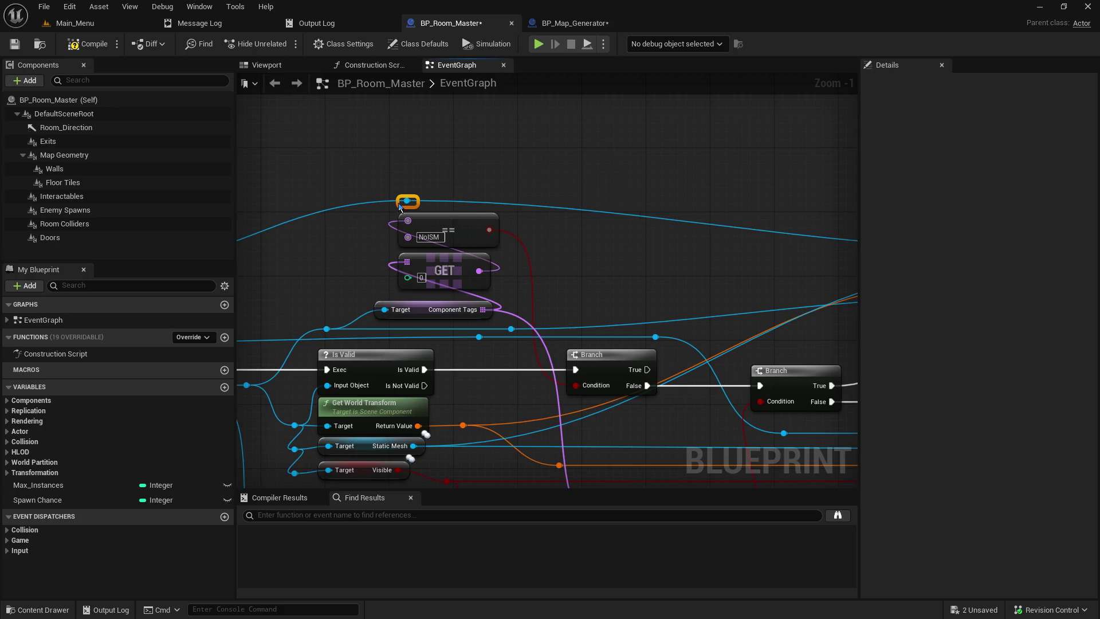
pyautogui.moveTo(339, 274)
pyautogui.mouseDown()
pyautogui.moveTo(423, 207)
pyautogui.moveTo(526, 179)
pyautogui.moveTo(439, 182)
pyautogui.mouseUp()
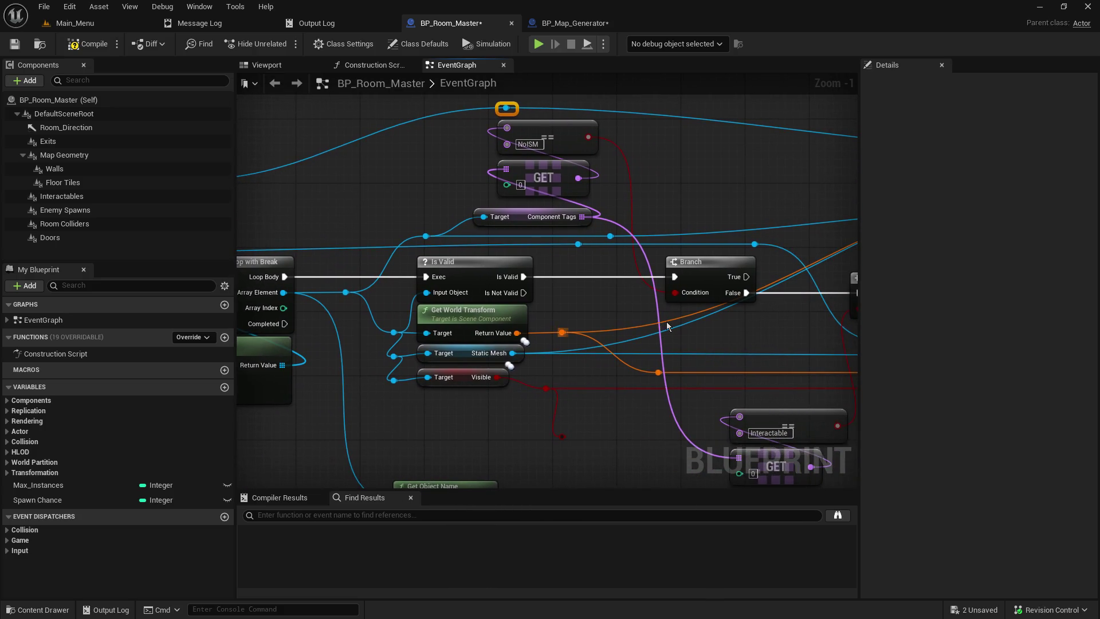
pyautogui.moveTo(403, 170); pyautogui.dragTo(700, 214)
pyautogui.moveTo(562, 259)
pyautogui.mouseDown()
pyautogui.moveTo(93, 316)
pyautogui.moveTo(447, 271)
pyautogui.moveTo(134, 307)
pyautogui.mouseUp()
pyautogui.moveTo(854, 269)
pyautogui.mouseDown()
pyautogui.moveTo(582, 315)
pyautogui.moveTo(422, 311)
pyautogui.moveTo(368, 288)
pyautogui.moveTo(607, 238)
pyautogui.moveTo(716, 171)
pyautogui.mouseUp()
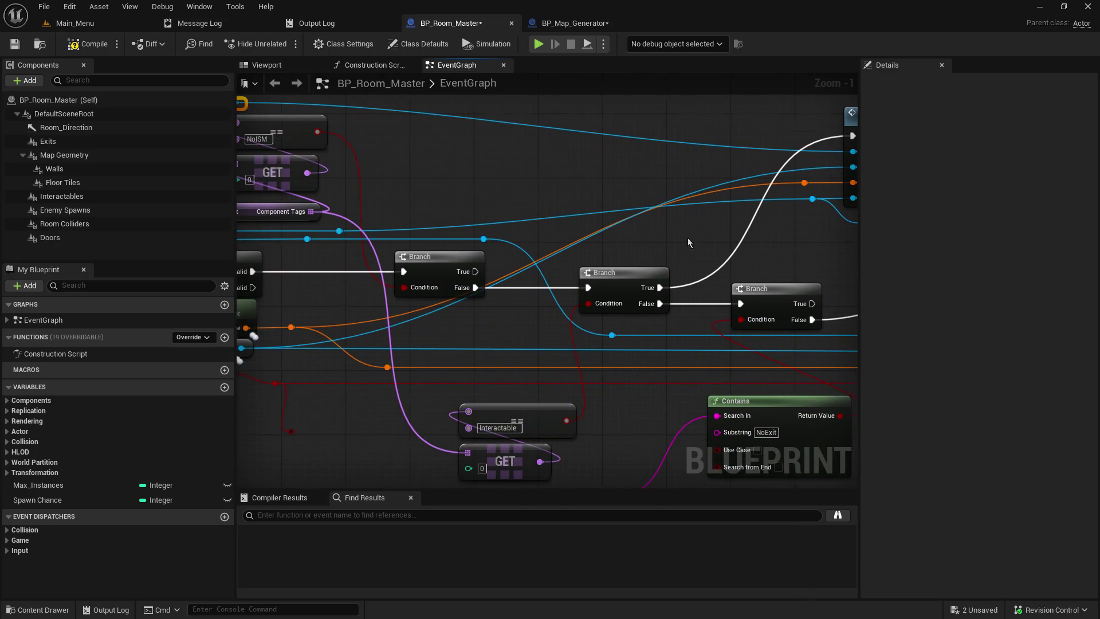
# Move the Append node and both Print String nodes up, closer to the Contains node
pyautogui.scroll(-4, 687, 235)
pyautogui.moveTo(600, 259); pyautogui.dragTo(607, 262)
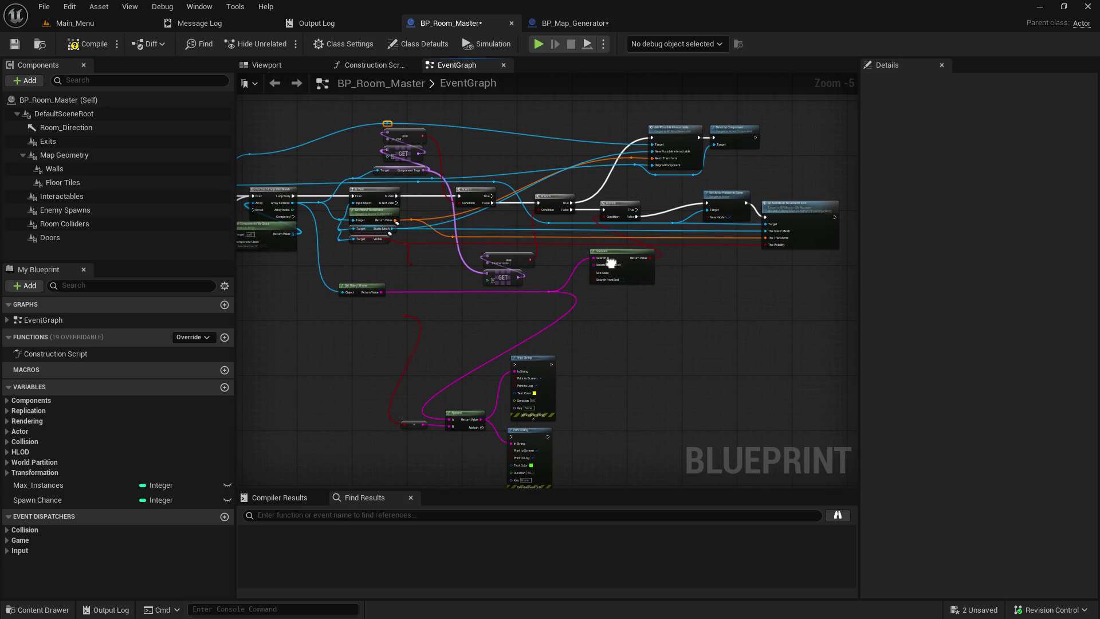
pyautogui.moveTo(608, 449)
pyautogui.mouseDown()
pyautogui.moveTo(642, 386)
pyautogui.moveTo(423, 331)
pyautogui.mouseUp()
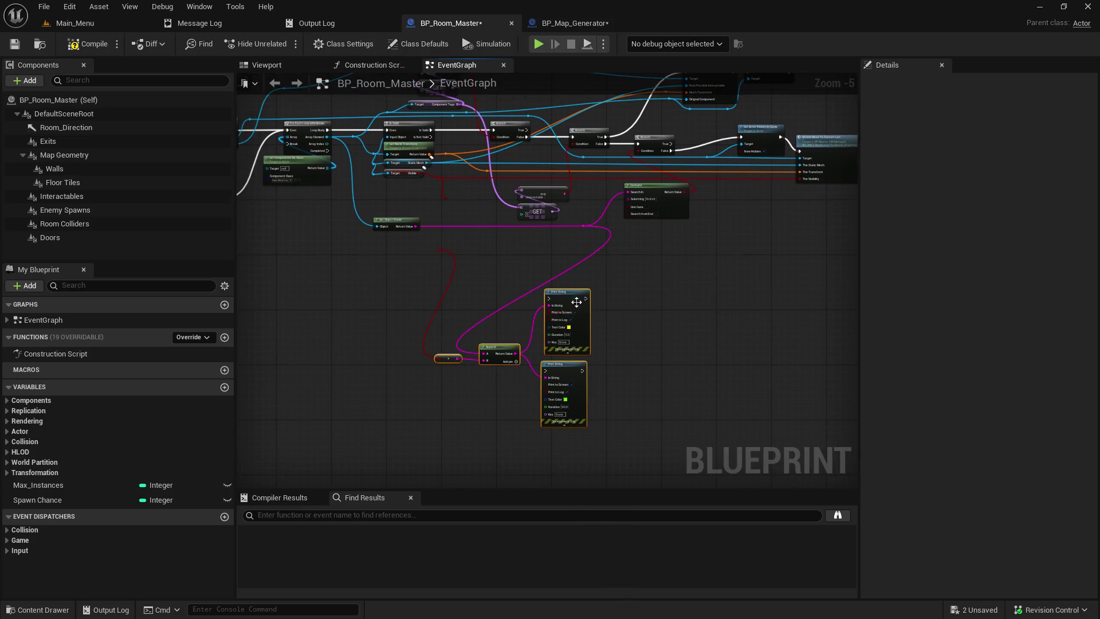
pyautogui.moveTo(573, 294); pyautogui.dragTo(584, 257)
pyautogui.click(528, 243)
# Save and compile BP_Room_Master
pyautogui.click(12, 46)
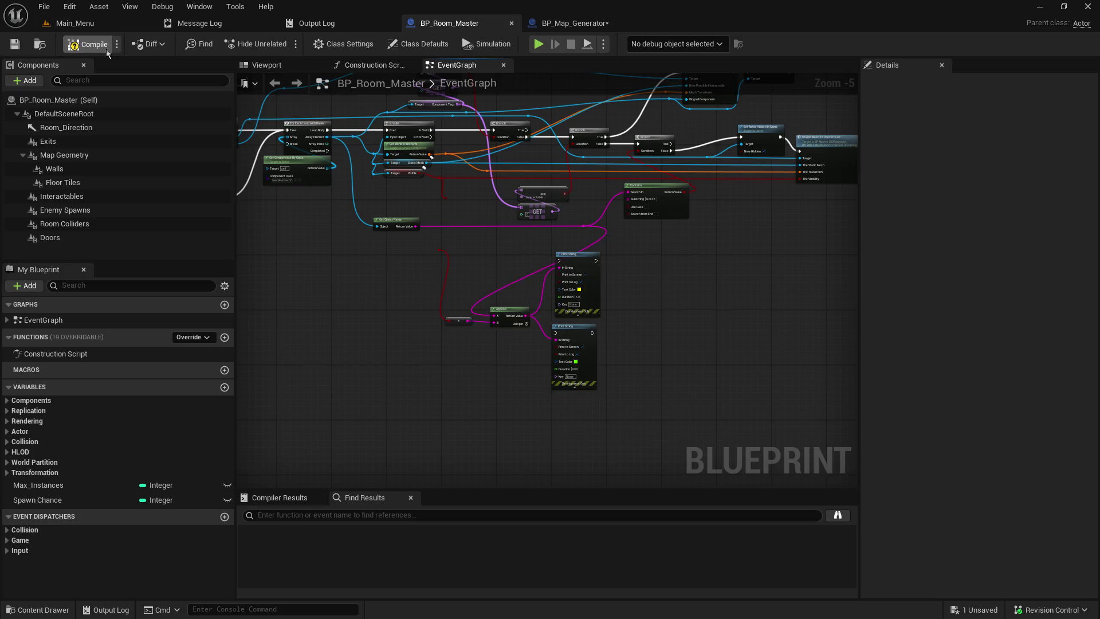
pyautogui.click(95, 48)
pyautogui.scroll(4, 423, 115)
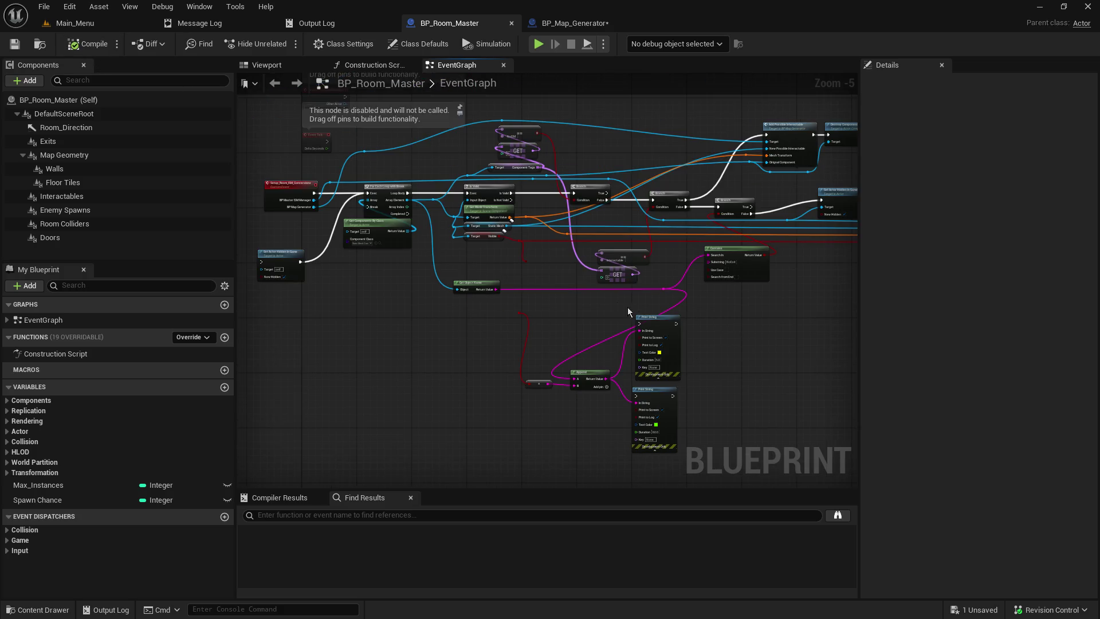
pyautogui.moveTo(789, 426); pyautogui.dragTo(662, 364)
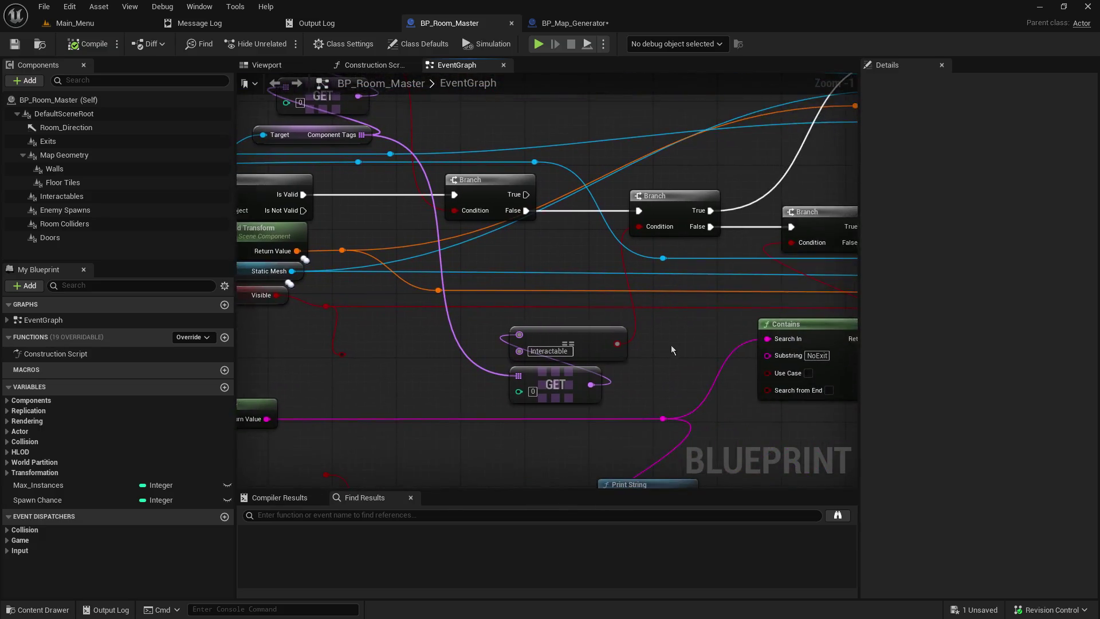
# Shift the Interactable == and GET check nodes right toward Contains
pyautogui.moveTo(631, 406)
pyautogui.mouseDown()
pyautogui.moveTo(557, 334)
pyautogui.moveTo(656, 317)
pyautogui.mouseUp()
pyautogui.moveTo(545, 220)
pyautogui.mouseDown()
pyautogui.moveTo(685, 307)
pyautogui.moveTo(695, 367)
pyautogui.moveTo(694, 342)
pyautogui.mouseUp()
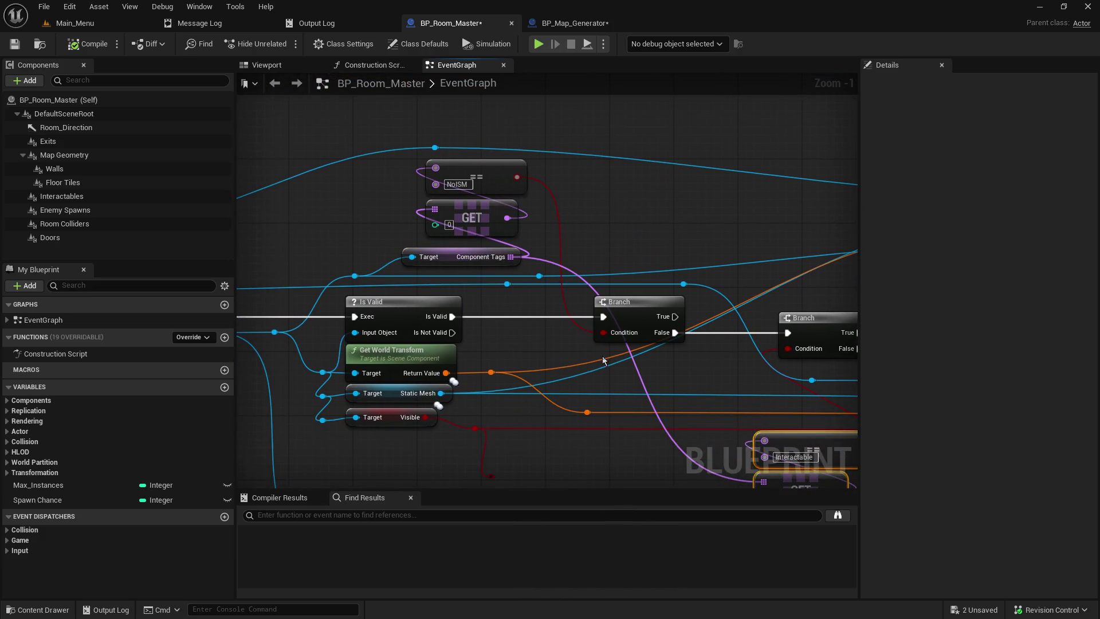
pyautogui.moveTo(809, 458)
pyautogui.mouseDown()
pyautogui.moveTo(714, 394)
pyautogui.moveTo(556, 389)
pyautogui.mouseUp()
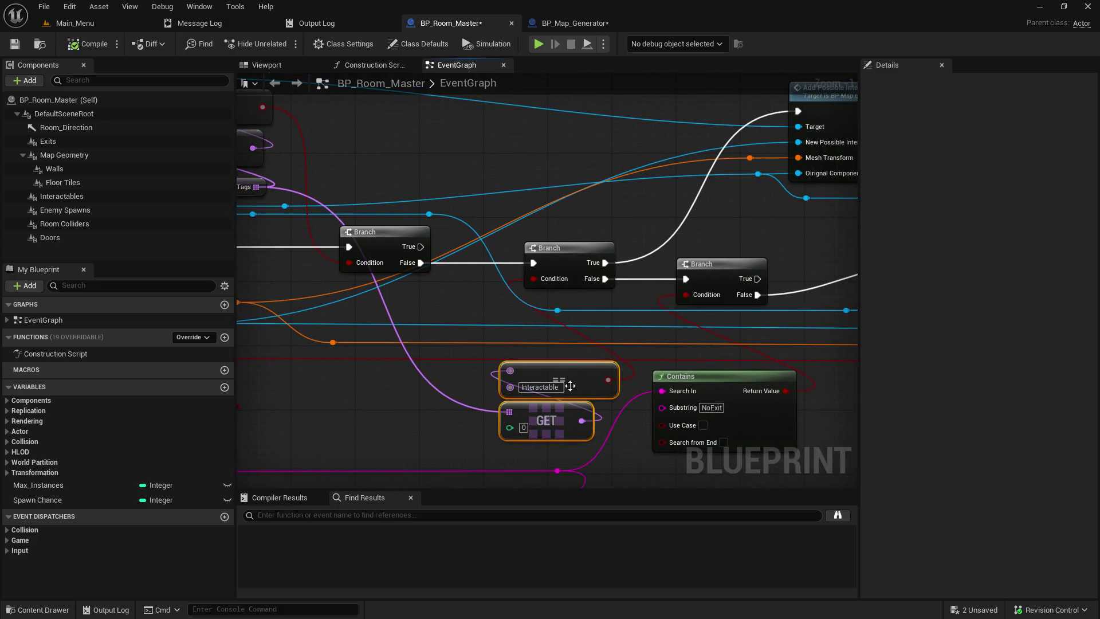
pyautogui.click(557, 389)
# Move the NoISM ==, GET and Component Tags nodes down beside the Branch
pyautogui.moveTo(421, 422)
pyautogui.mouseDown()
pyautogui.moveTo(504, 401)
pyautogui.moveTo(732, 462)
pyautogui.moveTo(727, 550)
pyautogui.mouseUp()
pyautogui.moveTo(687, 341); pyautogui.dragTo(684, 329)
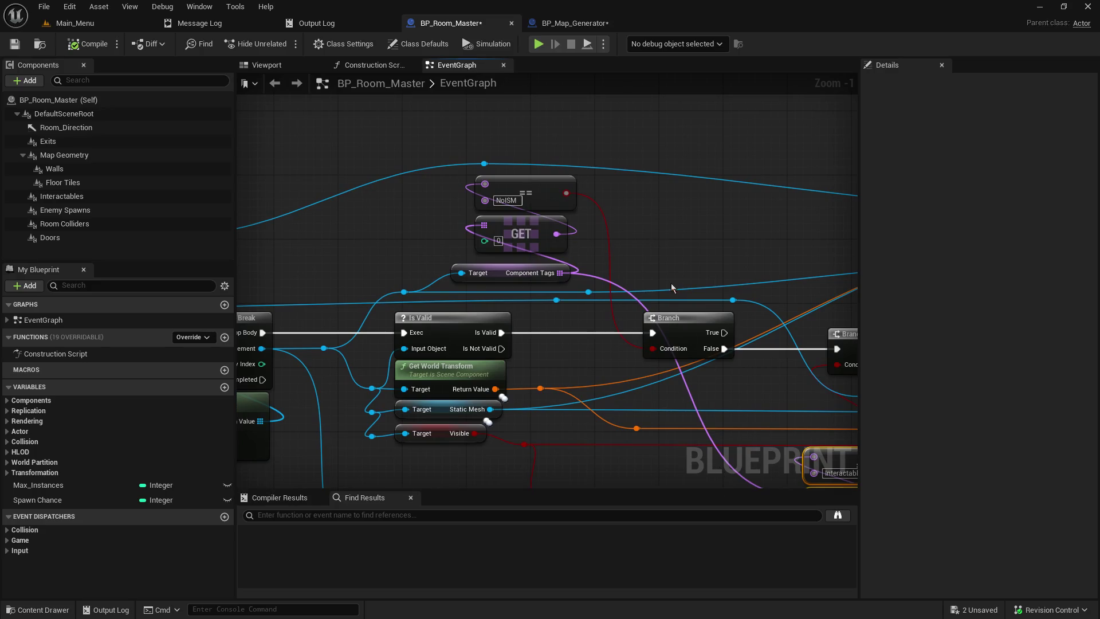
pyautogui.moveTo(641, 273); pyautogui.dragTo(458, 171)
pyautogui.moveTo(614, 232)
pyautogui.mouseDown()
pyautogui.moveTo(609, 118)
pyautogui.moveTo(551, 172)
pyautogui.moveTo(628, 417)
pyautogui.mouseUp()
pyautogui.moveTo(549, 269)
pyautogui.mouseDown()
pyautogui.moveTo(583, 173)
pyautogui.moveTo(649, 161)
pyautogui.mouseUp()
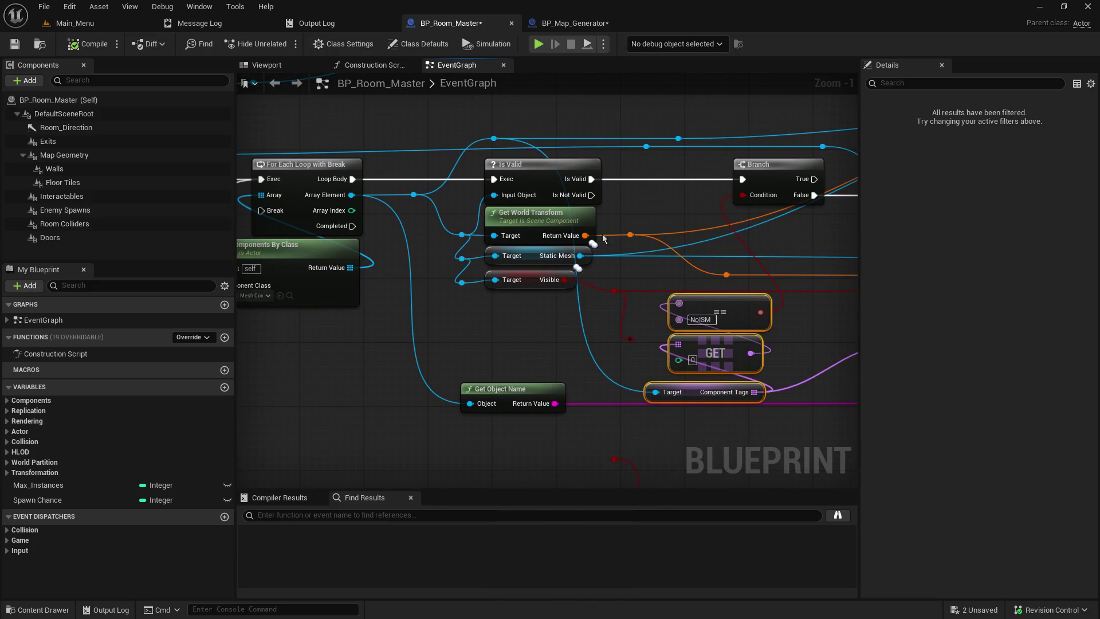
pyautogui.moveTo(580, 256)
pyautogui.mouseDown()
pyautogui.moveTo(515, 383)
pyautogui.moveTo(505, 338)
pyautogui.mouseUp()
pyautogui.click(606, 325)
pyautogui.click(605, 325)
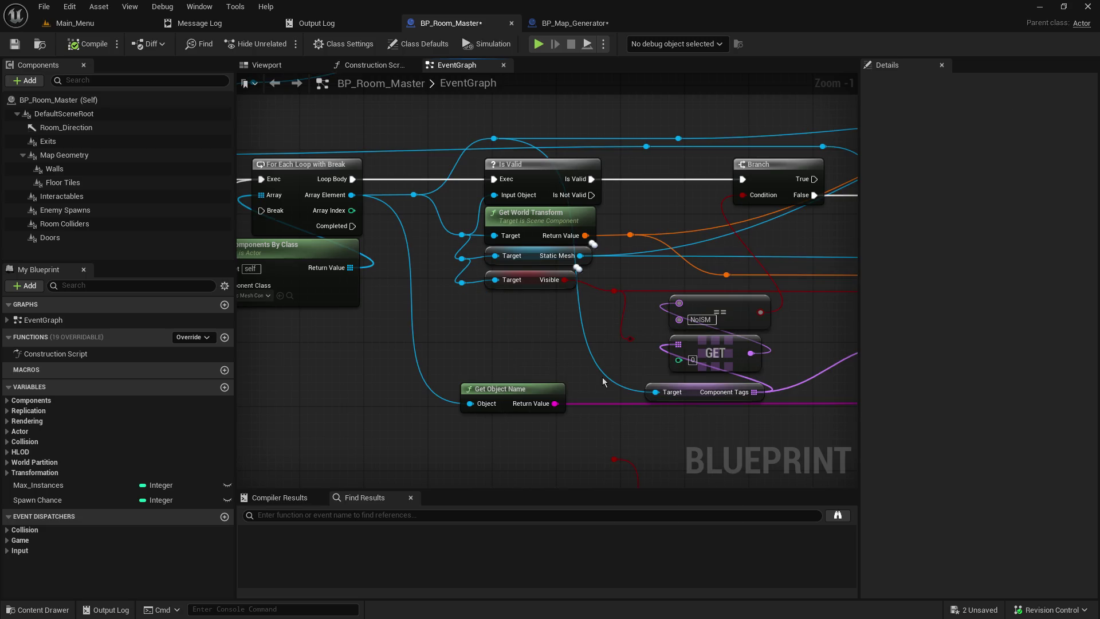
# Connect the reroute knot to Component Tags' Target, adding a second reroute knot on that wire
pyautogui.moveTo(462, 282)
pyautogui.mouseDown()
pyautogui.moveTo(499, 346)
pyautogui.moveTo(654, 392)
pyautogui.mouseUp()
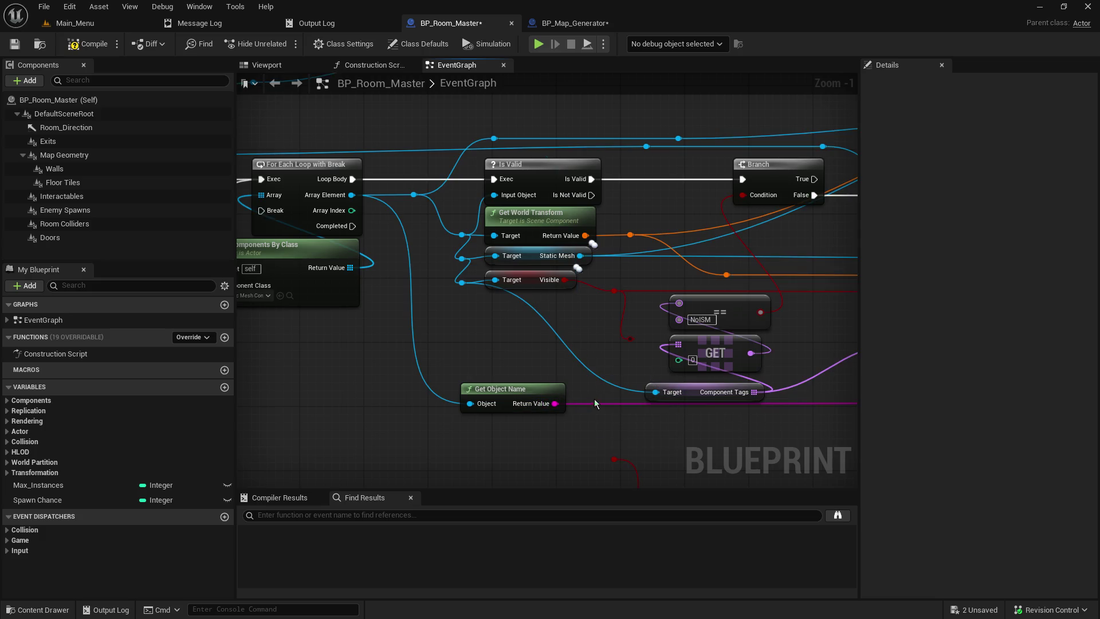
pyautogui.doubleClick(547, 321)
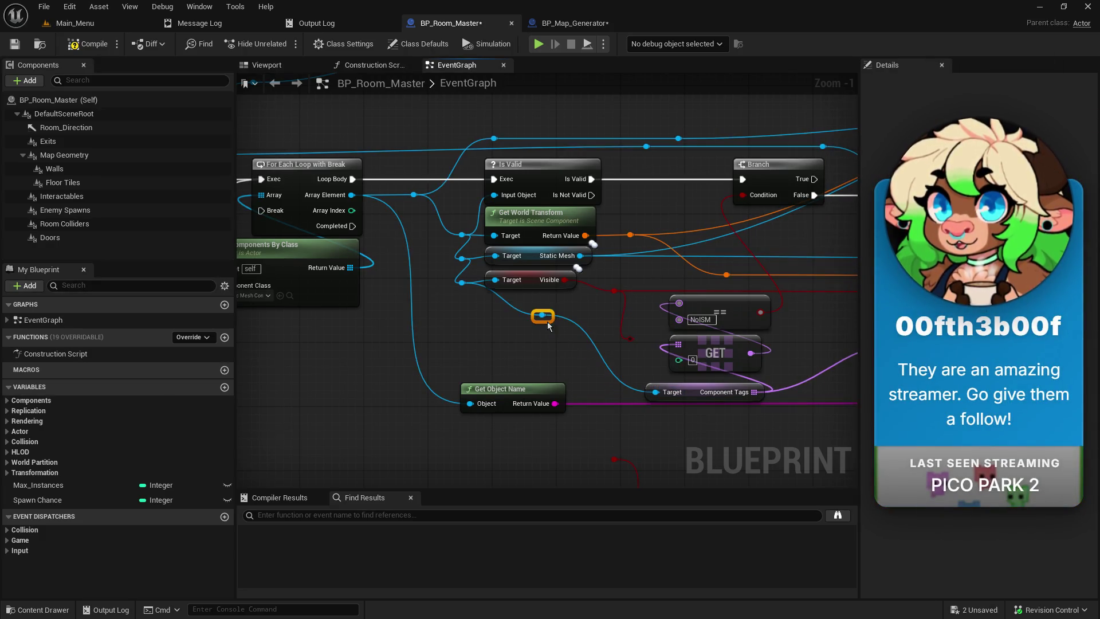
pyautogui.moveTo(539, 321)
pyautogui.mouseDown()
pyautogui.moveTo(481, 330)
pyautogui.moveTo(595, 367)
pyautogui.moveTo(564, 339)
pyautogui.moveTo(579, 337)
pyautogui.mouseUp()
pyautogui.keyDown('ctrl'); pyautogui.click(573, 307); pyautogui.keyUp('ctrl')
pyautogui.click(711, 266)
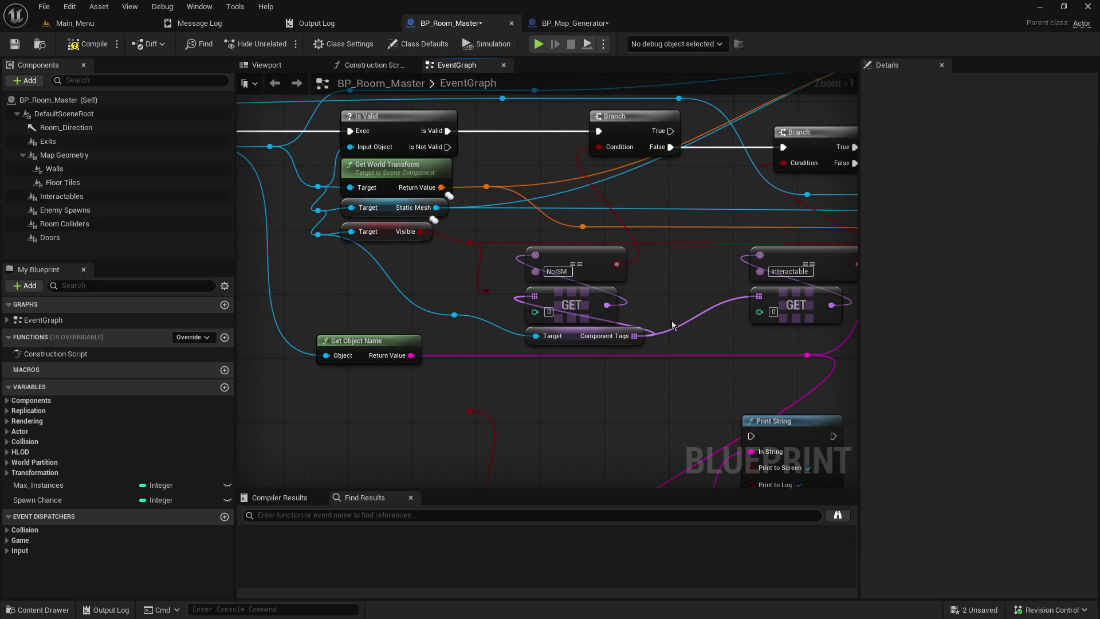
pyautogui.moveTo(675, 301)
pyautogui.mouseDown()
pyautogui.moveTo(529, 284)
pyautogui.moveTo(539, 292)
pyautogui.mouseUp()
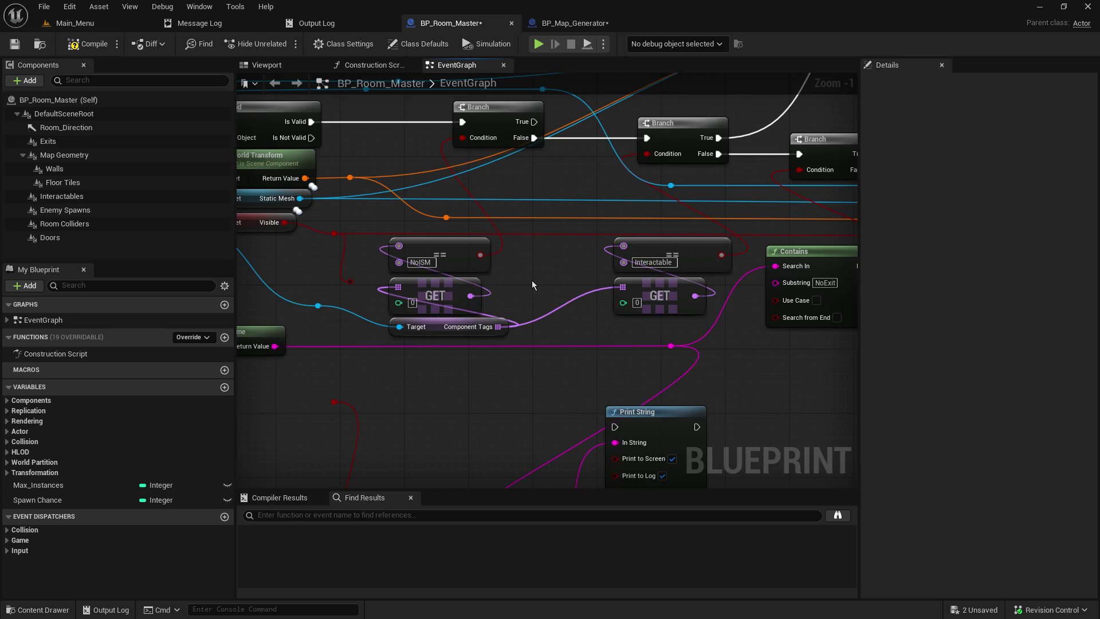
# Reposition the two orange reroute knots on the Mesh Transform wiring
pyautogui.moveTo(551, 191); pyautogui.dragTo(594, 302)
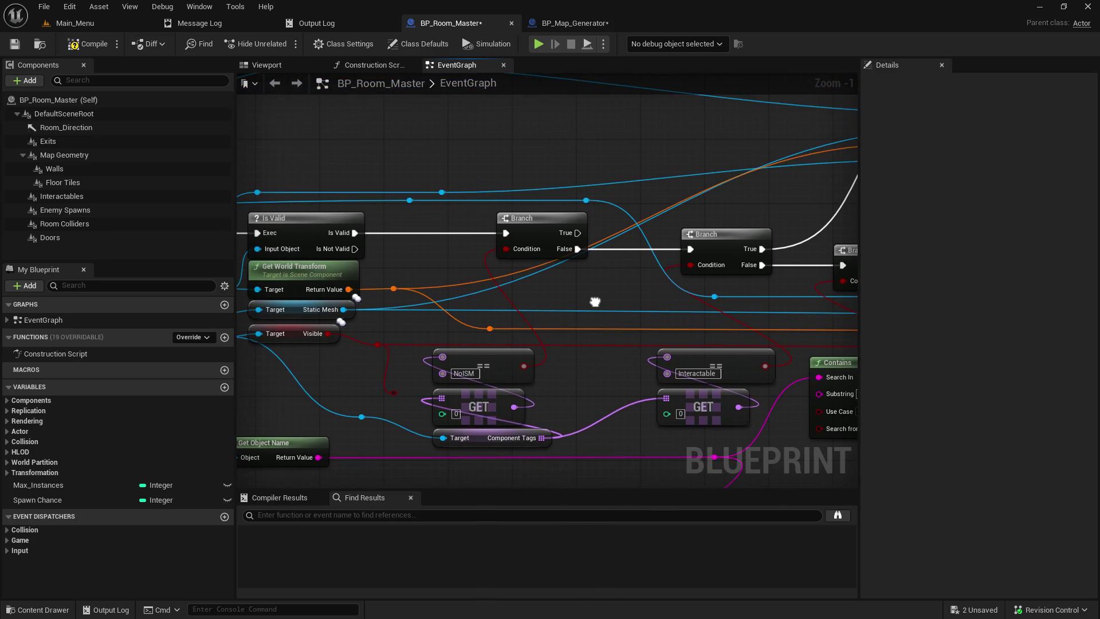
pyautogui.moveTo(383, 274)
pyautogui.mouseDown()
pyautogui.moveTo(404, 298)
pyautogui.moveTo(531, 334)
pyautogui.moveTo(512, 344)
pyautogui.moveTo(713, 336)
pyautogui.moveTo(347, 324)
pyautogui.moveTo(513, 309)
pyautogui.moveTo(640, 334)
pyautogui.moveTo(639, 319)
pyautogui.moveTo(662, 313)
pyautogui.moveTo(510, 317)
pyautogui.mouseUp()
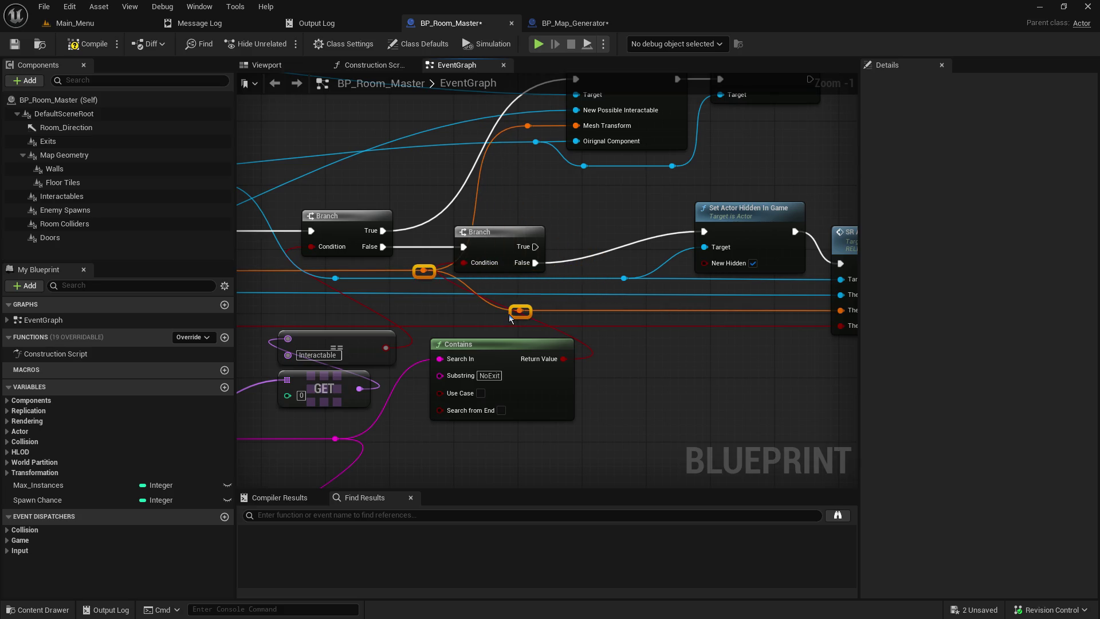
pyautogui.click(556, 298)
pyautogui.moveTo(528, 308)
pyautogui.mouseDown()
pyautogui.moveTo(594, 310)
pyautogui.moveTo(442, 321)
pyautogui.mouseUp()
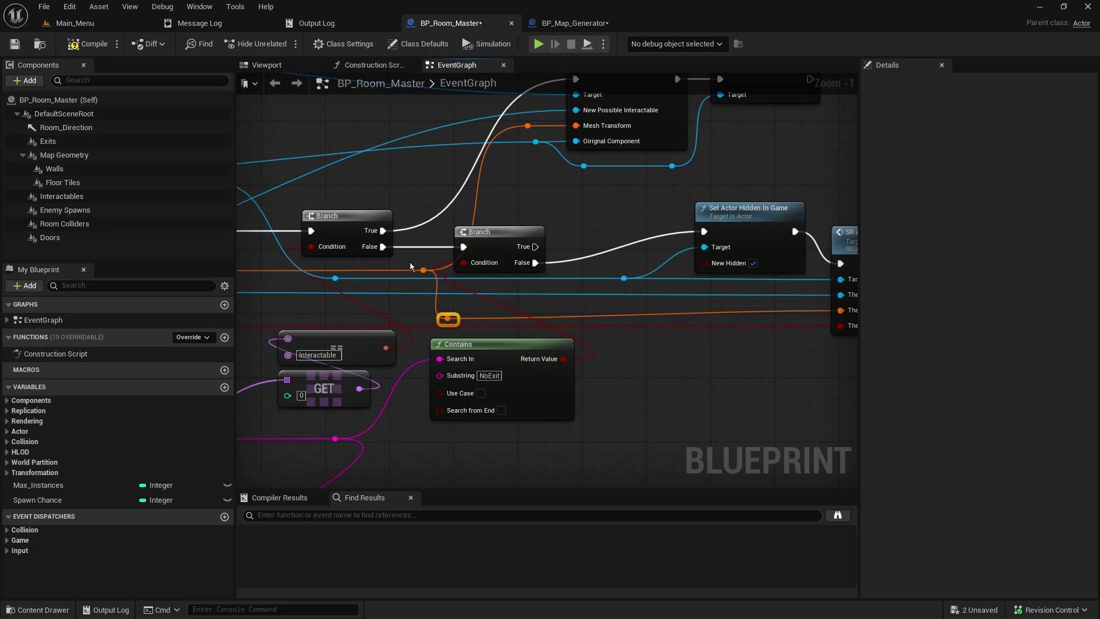
pyautogui.moveTo(423, 270); pyautogui.dragTo(388, 274)
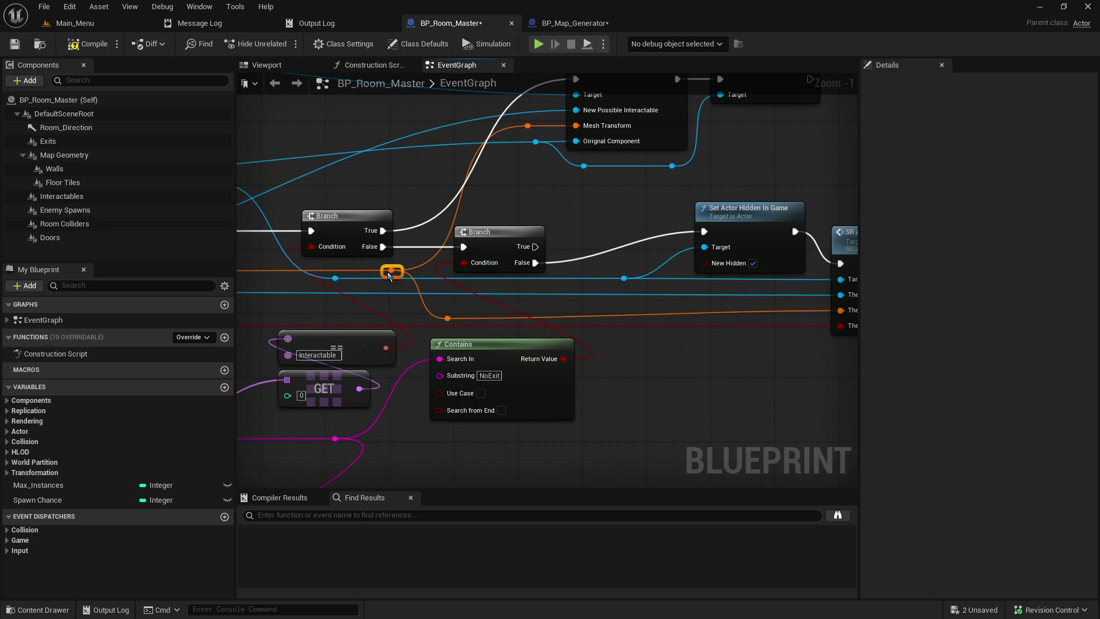
# Add a reroute knot feeding Mesh Transform, nudge the second Branch right, and save
pyautogui.moveTo(533, 127)
pyautogui.mouseDown()
pyautogui.moveTo(639, 170)
pyautogui.moveTo(623, 193)
pyautogui.mouseUp()
pyautogui.click(625, 198)
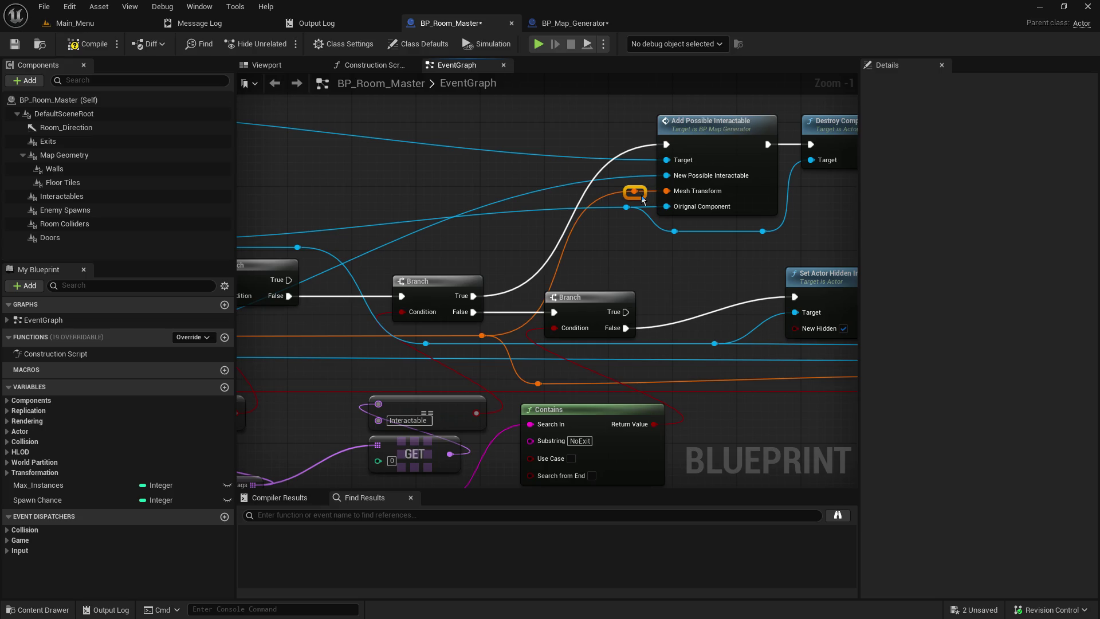
pyautogui.moveTo(608, 303); pyautogui.dragTo(632, 303)
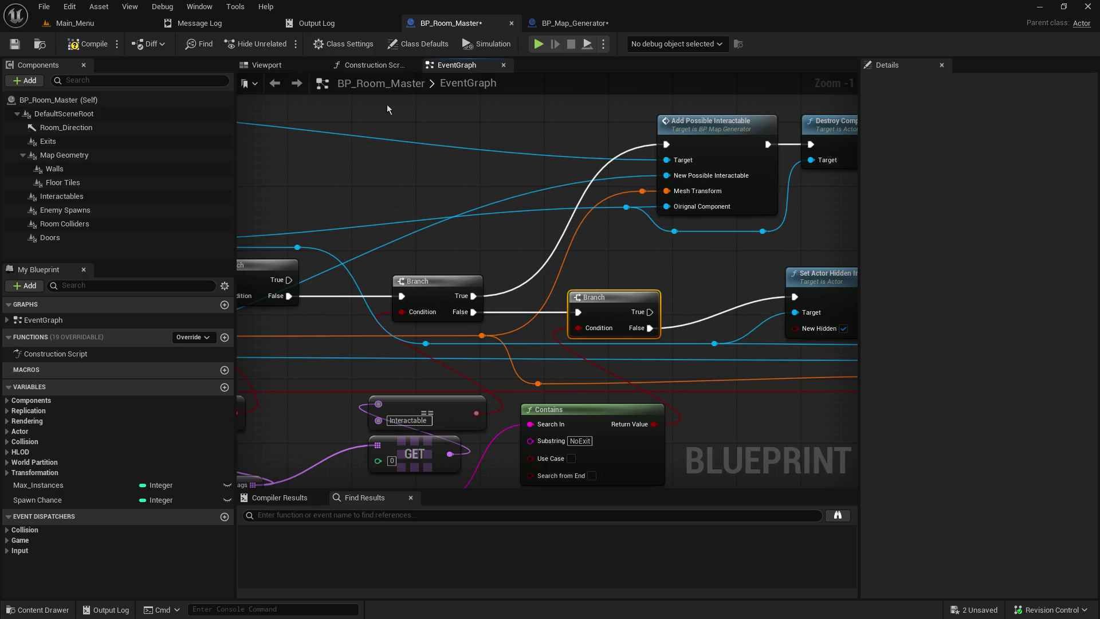
pyautogui.moveTo(423, 122)
pyautogui.mouseDown()
pyautogui.moveTo(577, 143)
pyautogui.moveTo(440, 206)
pyautogui.mouseUp()
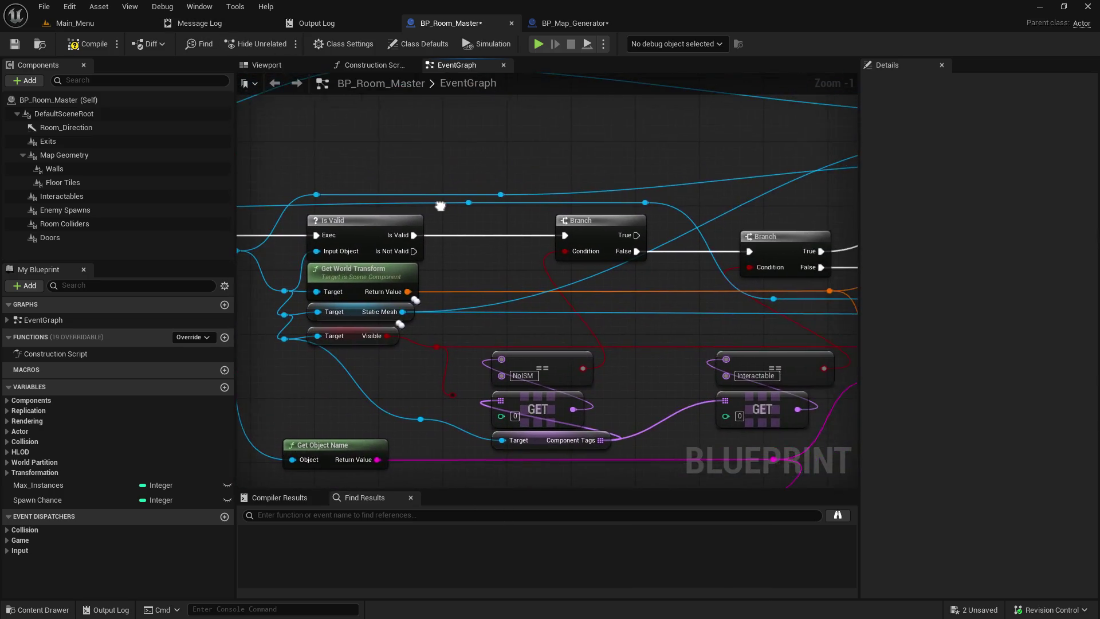
pyautogui.click(14, 44)
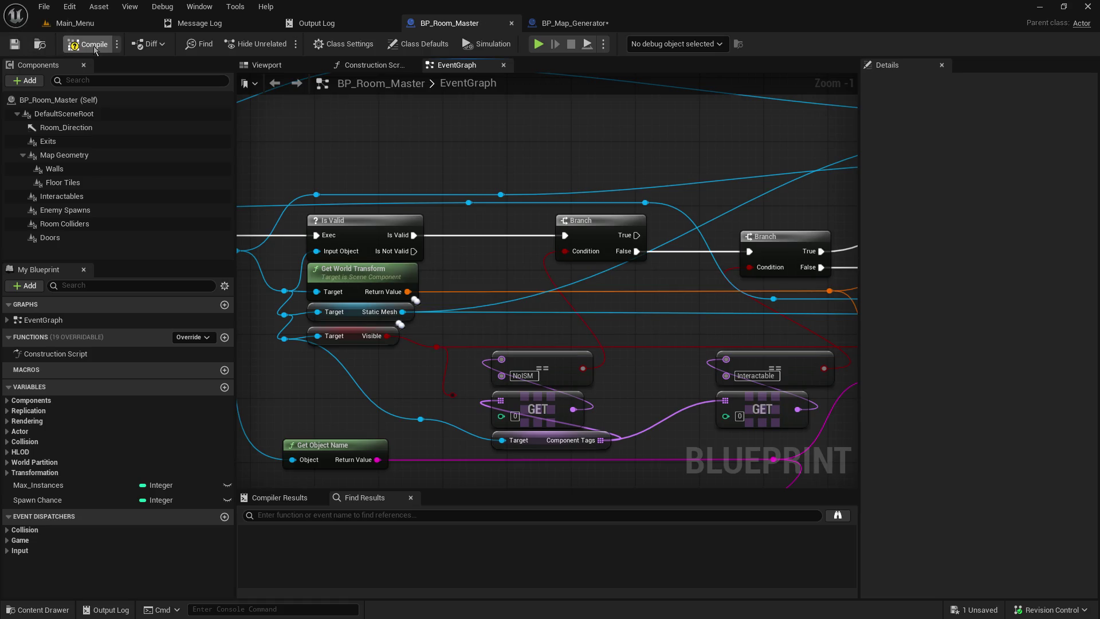
# Add a reroute knot on the arcing blue wire and lower it so the wire runs flat
pyautogui.scroll(-4, 542, 387)
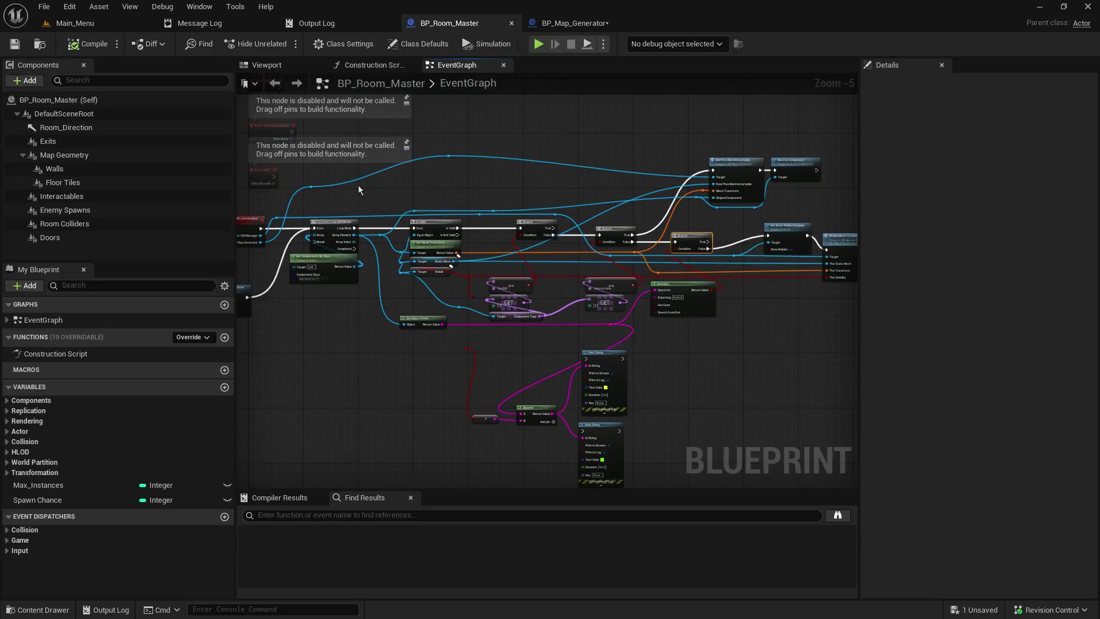
pyautogui.moveTo(309, 186)
pyautogui.mouseDown()
pyautogui.moveTo(332, 208)
pyautogui.moveTo(302, 211)
pyautogui.mouseUp()
pyautogui.doubleClick(444, 154)
pyautogui.moveTo(445, 153)
pyautogui.mouseDown()
pyautogui.moveTo(454, 208)
pyautogui.moveTo(464, 209)
pyautogui.mouseUp()
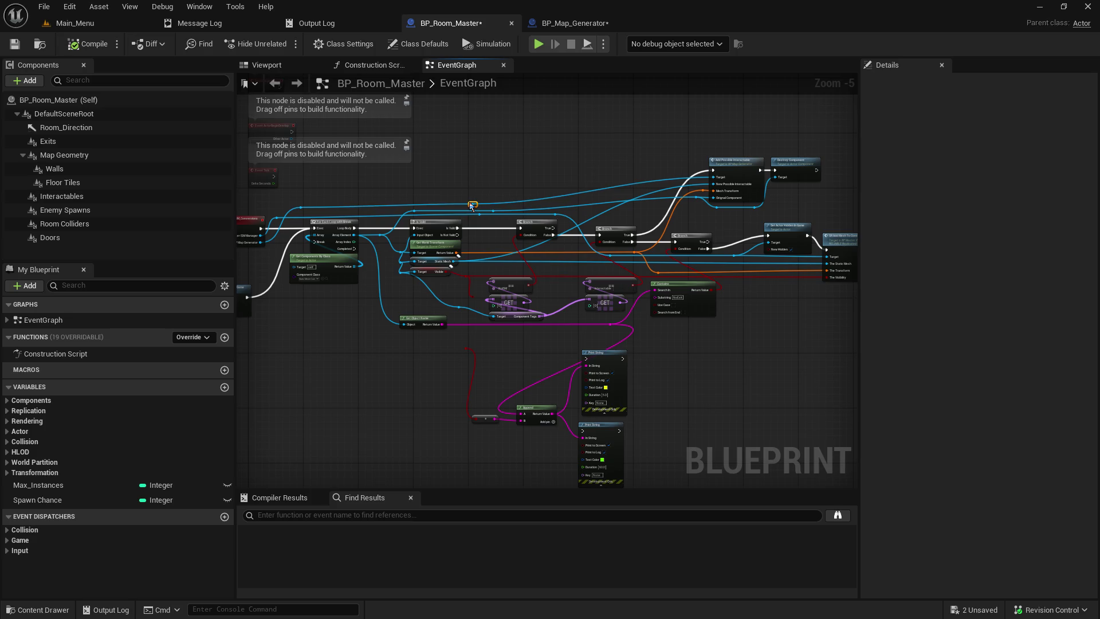
pyautogui.moveTo(578, 182); pyautogui.dragTo(375, 166)
# Shift the second Branch node to the right
pyautogui.scroll(3, 375, 166)
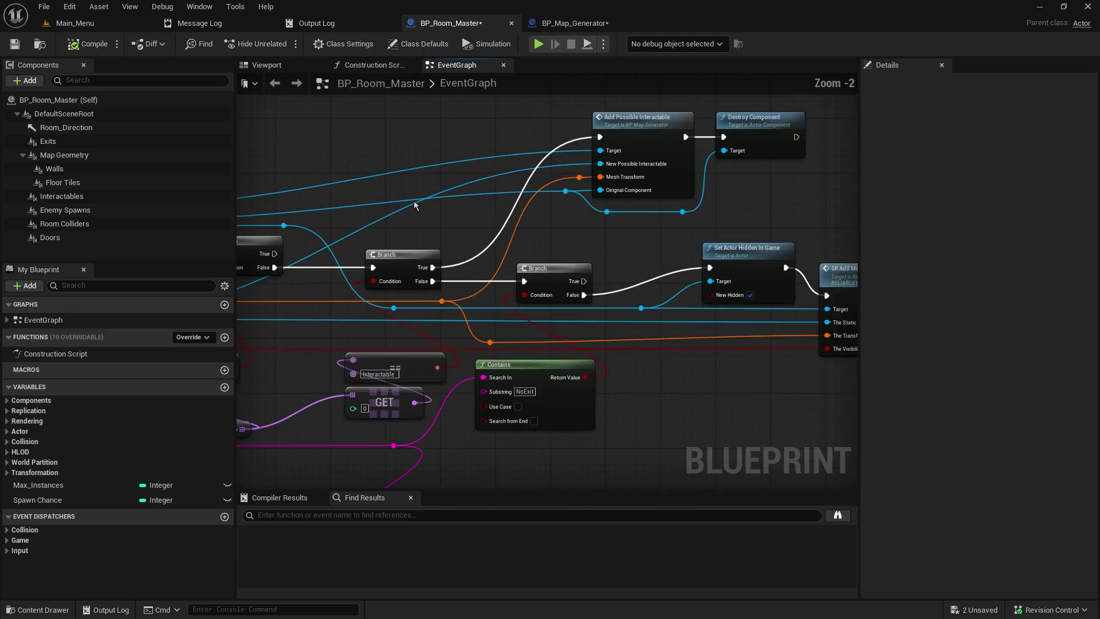
pyautogui.moveTo(435, 243)
pyautogui.mouseDown()
pyautogui.moveTo(571, 257)
pyautogui.moveTo(729, 242)
pyautogui.moveTo(619, 229)
pyautogui.moveTo(813, 234)
pyautogui.mouseUp()
pyautogui.moveTo(651, 334); pyautogui.dragTo(253, 335)
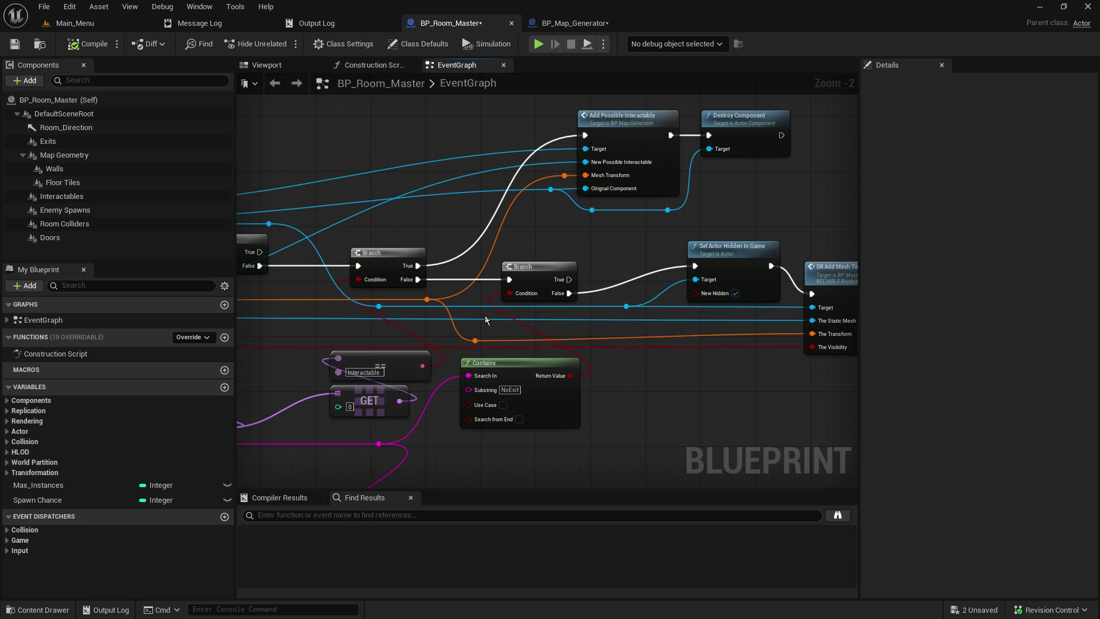
pyautogui.moveTo(538, 272)
pyautogui.mouseDown()
pyautogui.moveTo(583, 270)
pyautogui.moveTo(573, 267)
pyautogui.mouseUp()
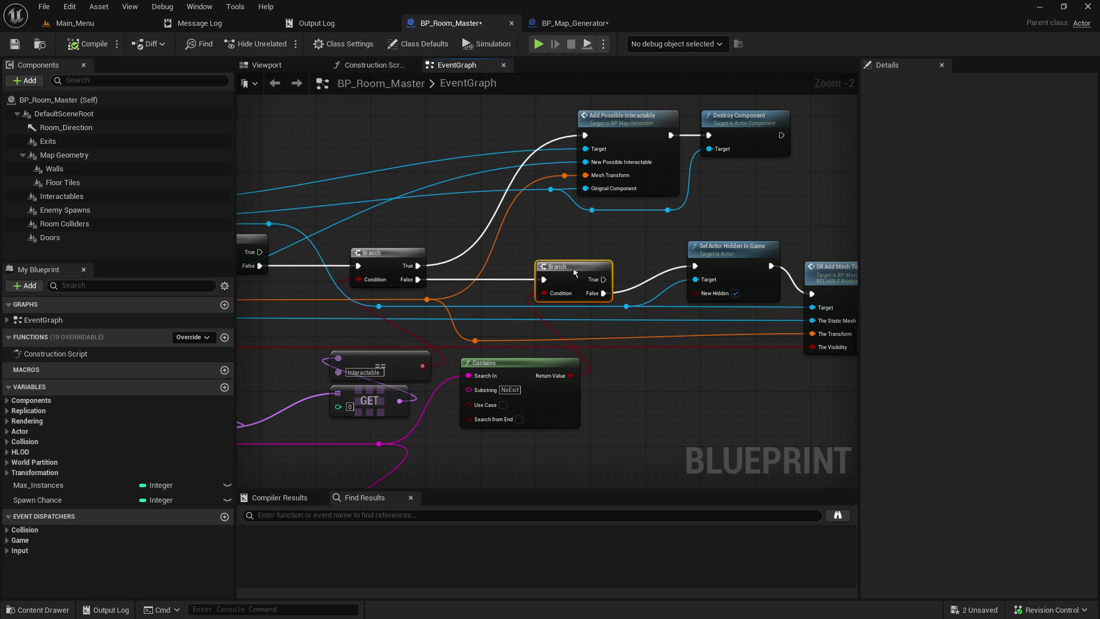
pyautogui.moveTo(514, 311)
pyautogui.mouseDown()
pyautogui.moveTo(376, 310)
pyautogui.moveTo(622, 298)
pyautogui.moveTo(472, 306)
pyautogui.moveTo(341, 291)
pyautogui.mouseUp()
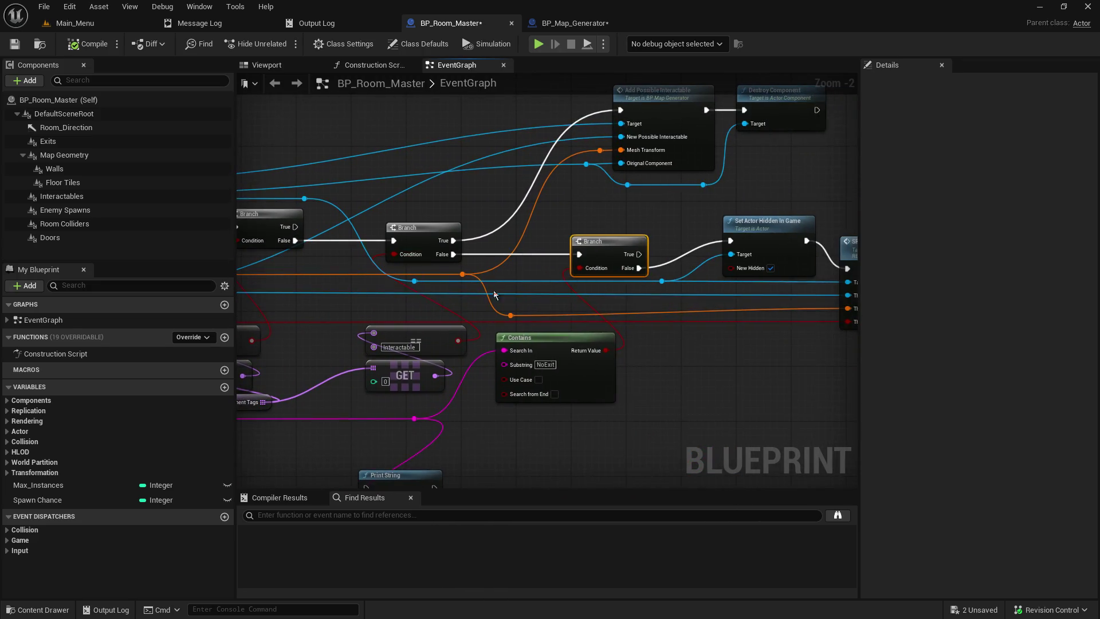
# Route the New Possible Interactable input through a new reroute knot on the blue wire and save
pyautogui.doubleClick(525, 290)
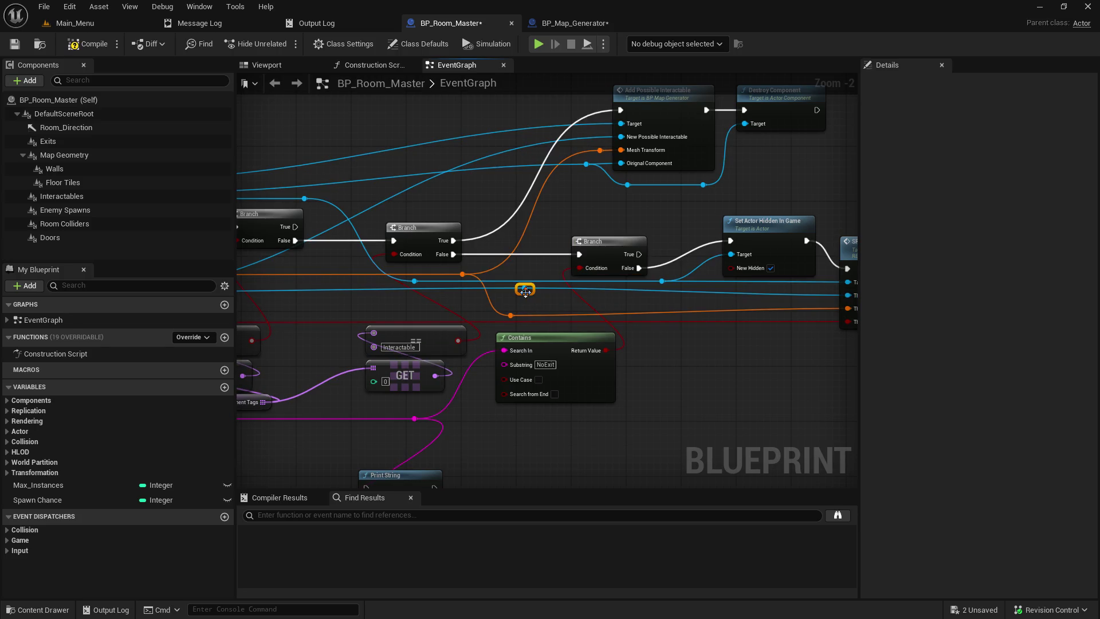
pyautogui.moveTo(527, 298)
pyautogui.mouseDown()
pyautogui.moveTo(659, 304)
pyautogui.moveTo(463, 275)
pyautogui.mouseUp()
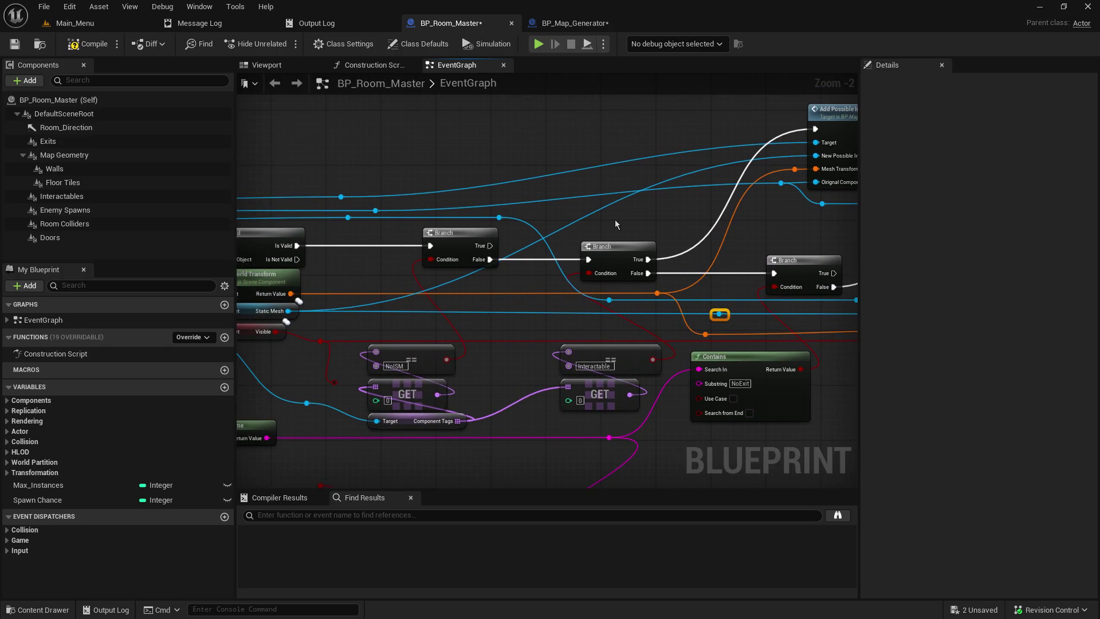
pyautogui.moveTo(615, 224); pyautogui.dragTo(434, 251)
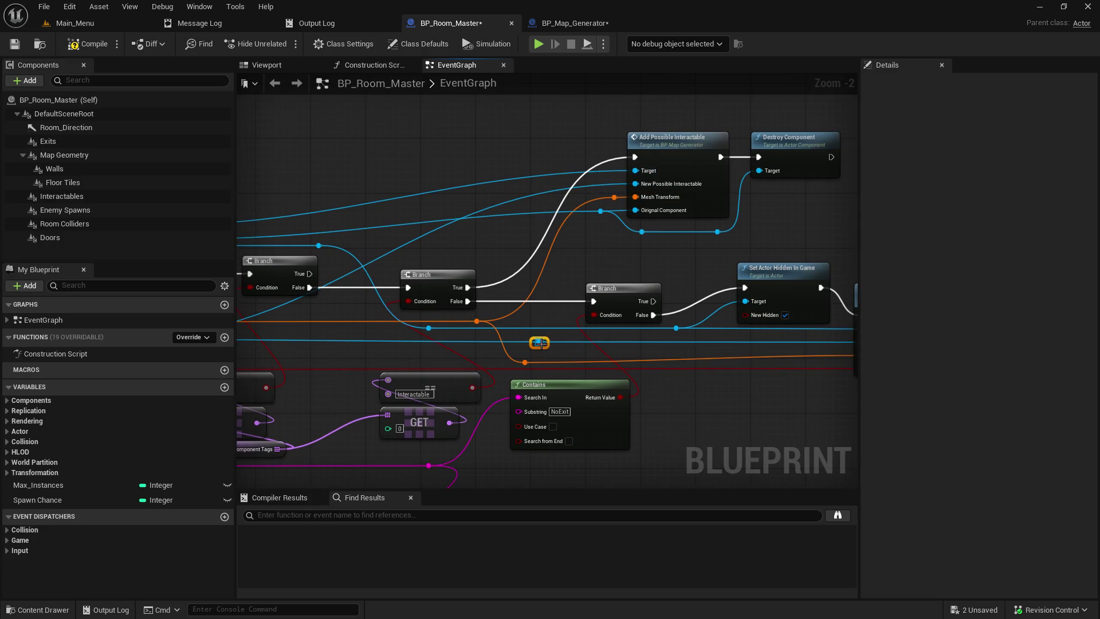
pyautogui.moveTo(539, 342)
pyautogui.mouseDown()
pyautogui.moveTo(596, 191)
pyautogui.moveTo(635, 184)
pyautogui.mouseUp()
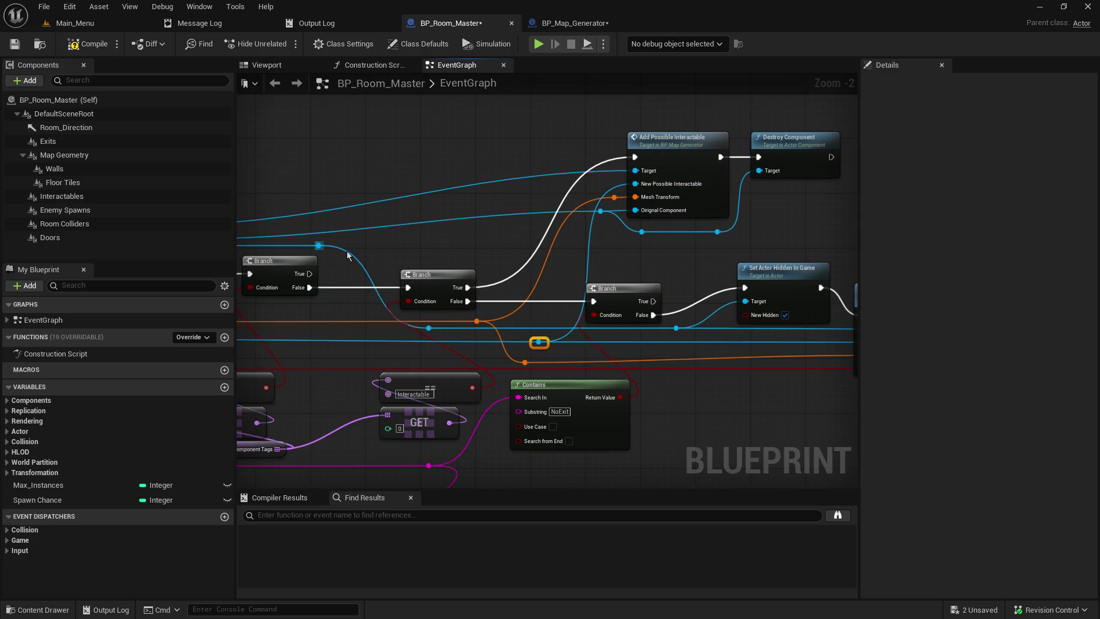
pyautogui.moveTo(535, 342); pyautogui.dragTo(515, 342)
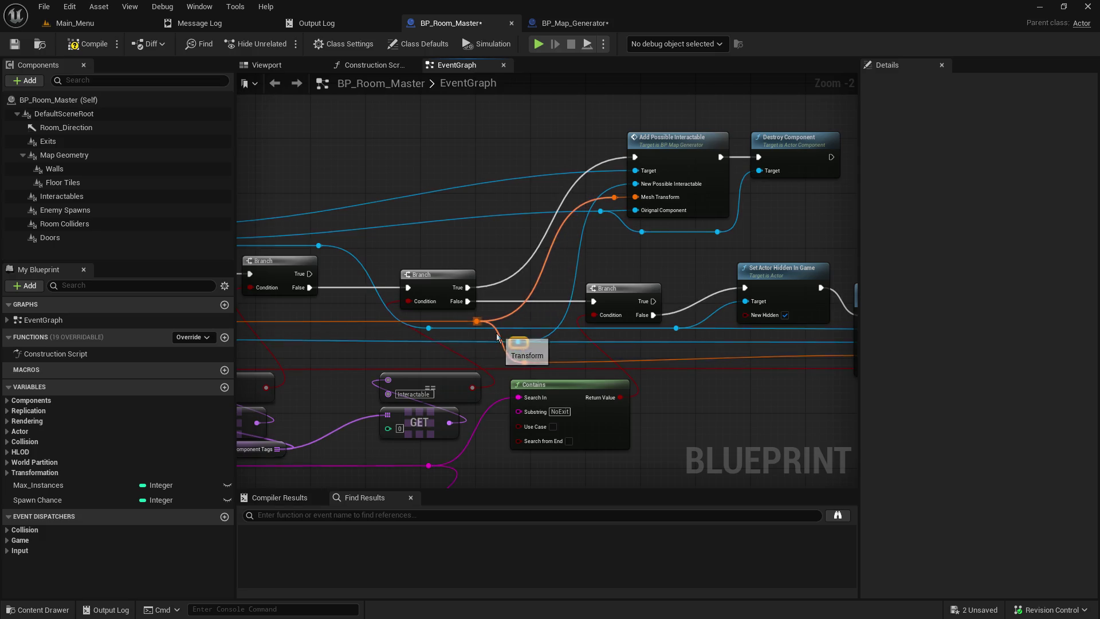
pyautogui.click(15, 44)
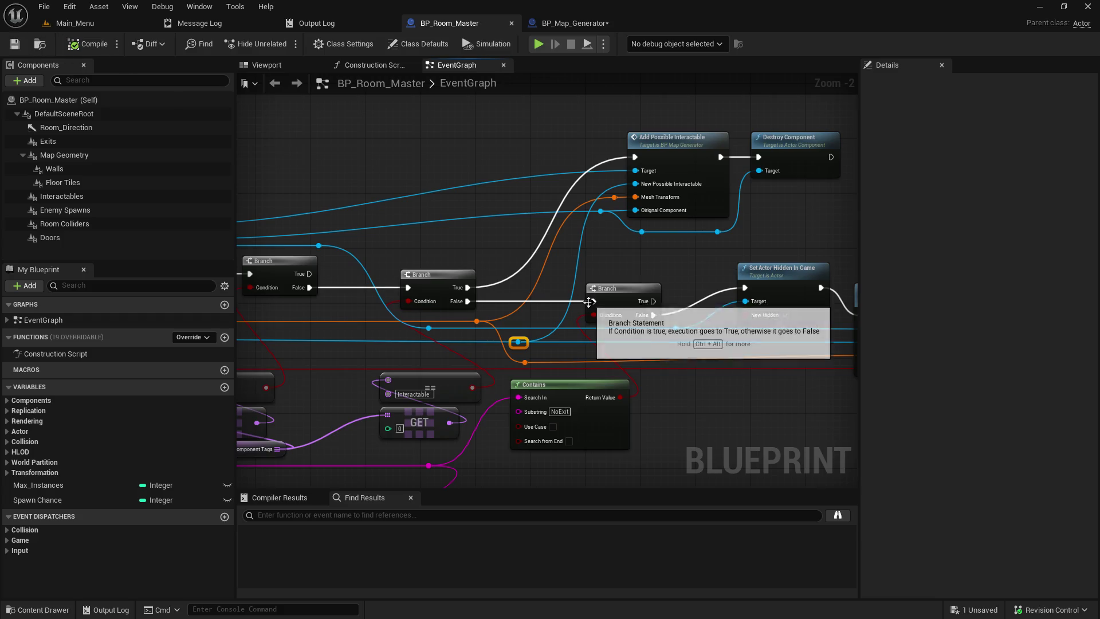
# Move Add Possible Interactable, Destroy Component and their knots down and left
pyautogui.scroll(-4, 609, 362)
pyautogui.scroll(3, 609, 362)
pyautogui.moveTo(676, 232)
pyautogui.mouseDown()
pyautogui.moveTo(470, 129)
pyautogui.moveTo(404, 129)
pyautogui.mouseUp()
pyautogui.moveTo(513, 143)
pyautogui.mouseDown()
pyautogui.moveTo(510, 171)
pyautogui.moveTo(476, 177)
pyautogui.mouseUp()
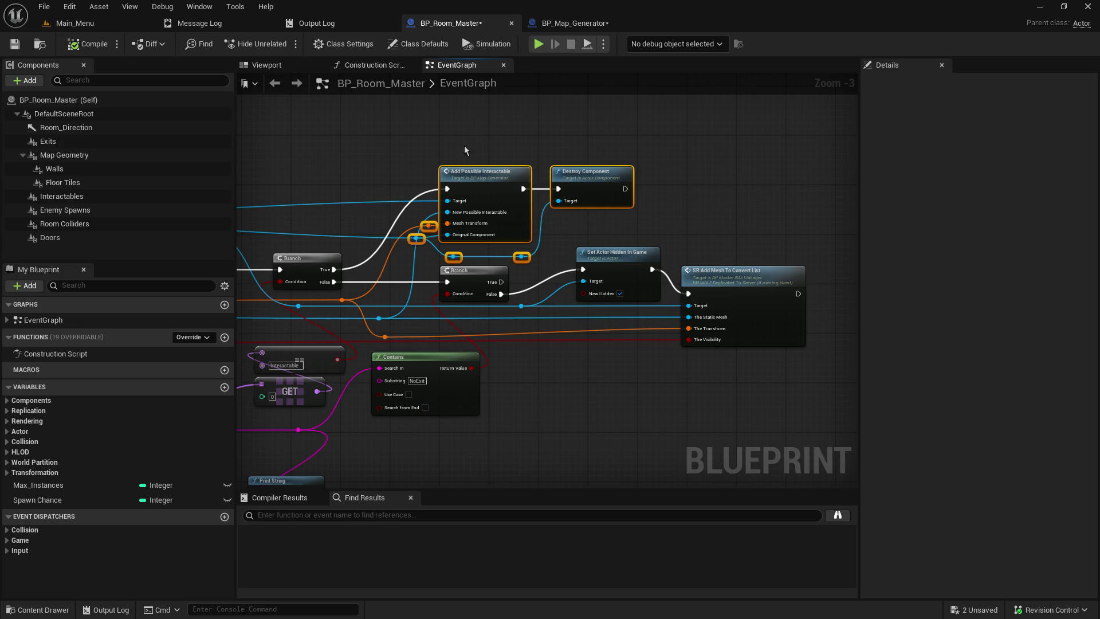
# Raise the selected nodes slightly and add a reroute knot on the upper blue wire
pyautogui.click(388, 155)
pyautogui.moveTo(388, 155)
pyautogui.mouseDown()
pyautogui.moveTo(692, 157)
pyautogui.moveTo(496, 177)
pyautogui.moveTo(688, 253)
pyautogui.moveTo(466, 184)
pyautogui.moveTo(656, 271)
pyautogui.moveTo(596, 294)
pyautogui.mouseUp()
pyautogui.moveTo(504, 197); pyautogui.dragTo(504, 188)
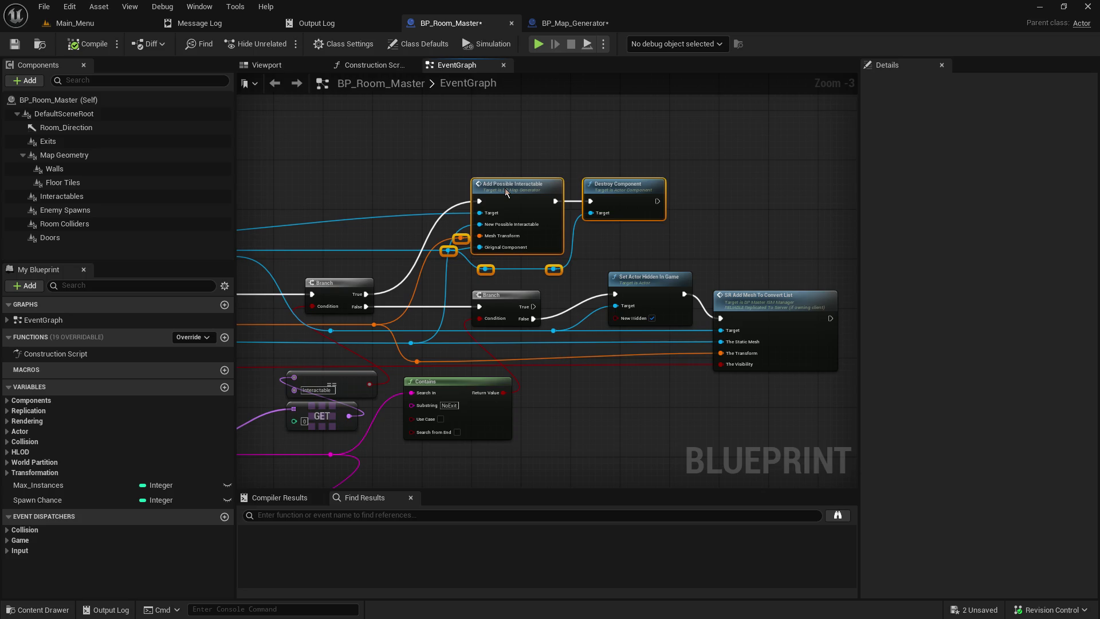
pyautogui.click(386, 177)
pyautogui.moveTo(386, 177); pyautogui.dragTo(720, 177)
pyautogui.doubleClick(691, 213)
pyautogui.moveTo(690, 214); pyautogui.dragTo(731, 218)
# Shift the blue knot and second Branch left, realign the Mesh Transform knot, and save
pyautogui.moveTo(689, 266); pyautogui.dragTo(547, 243)
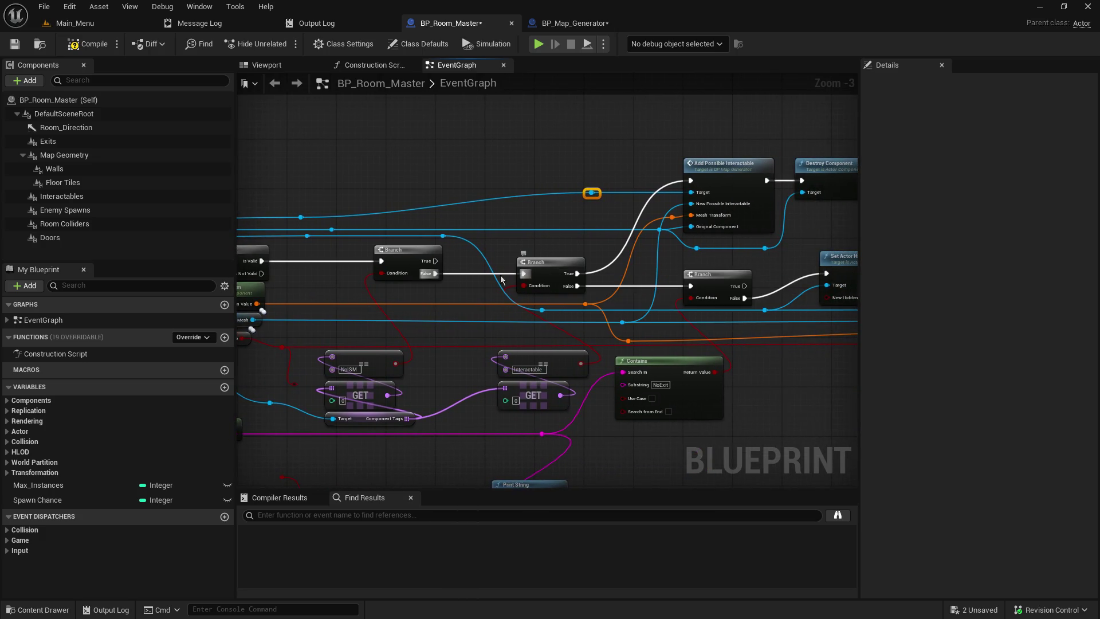
pyautogui.moveTo(541, 312); pyautogui.dragTo(471, 313)
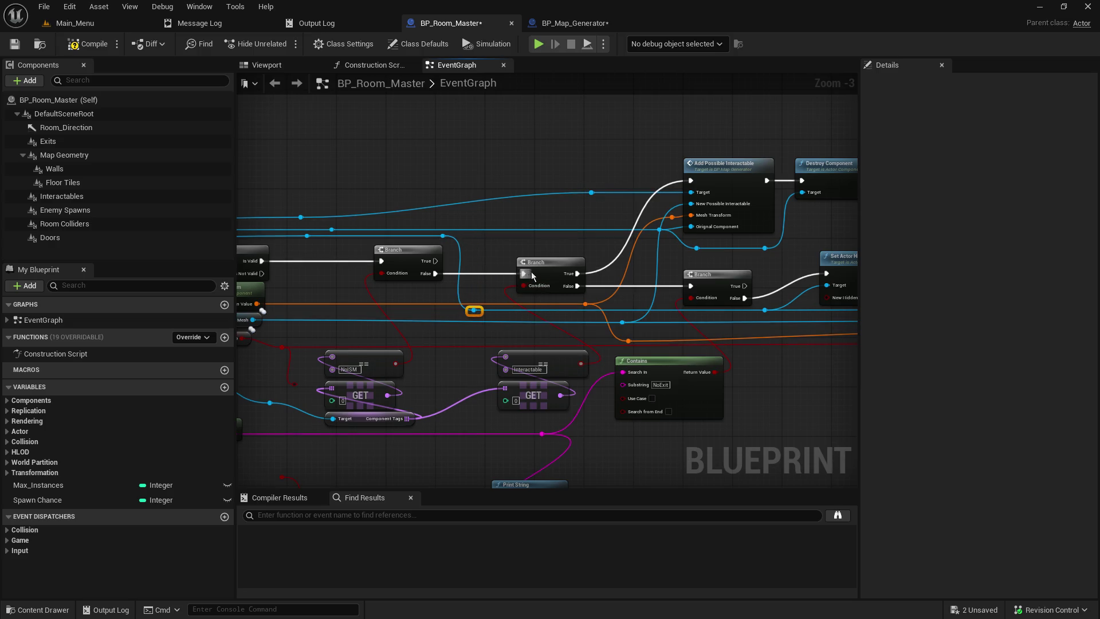
pyautogui.moveTo(552, 263); pyautogui.dragTo(526, 263)
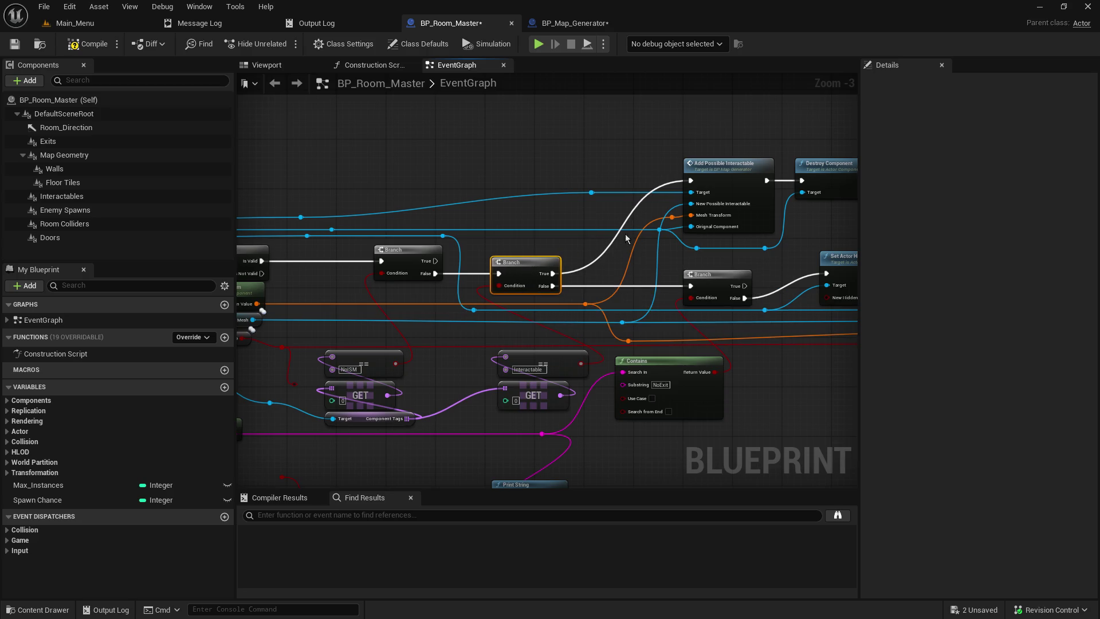
pyautogui.moveTo(667, 220); pyautogui.dragTo(656, 220)
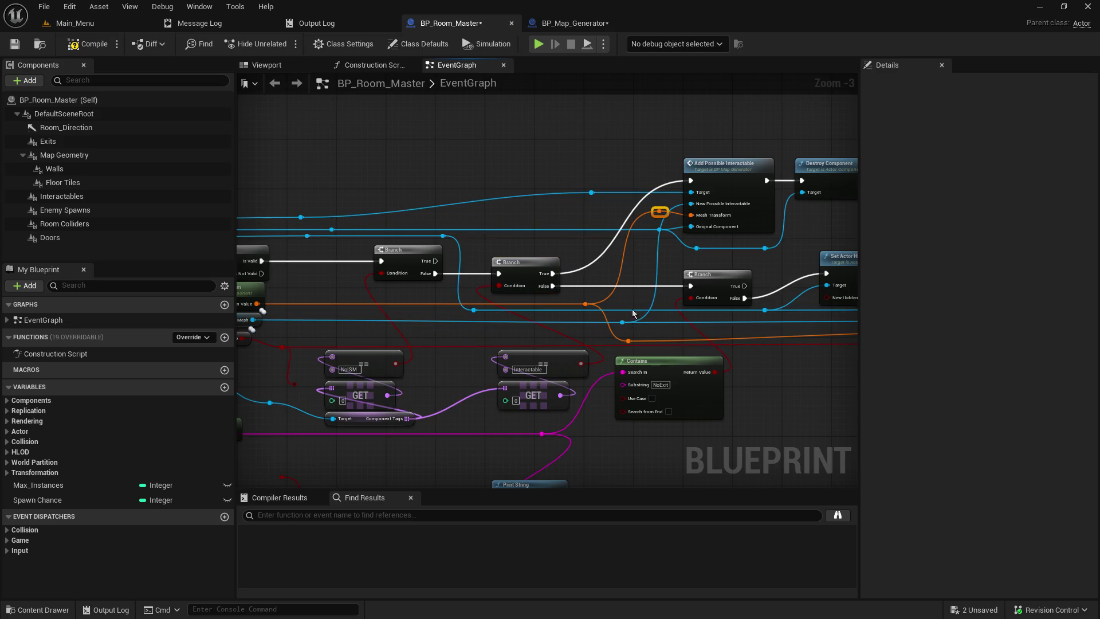
pyautogui.moveTo(654, 215)
pyautogui.mouseDown()
pyautogui.moveTo(647, 227)
pyautogui.moveTo(665, 229)
pyautogui.mouseUp()
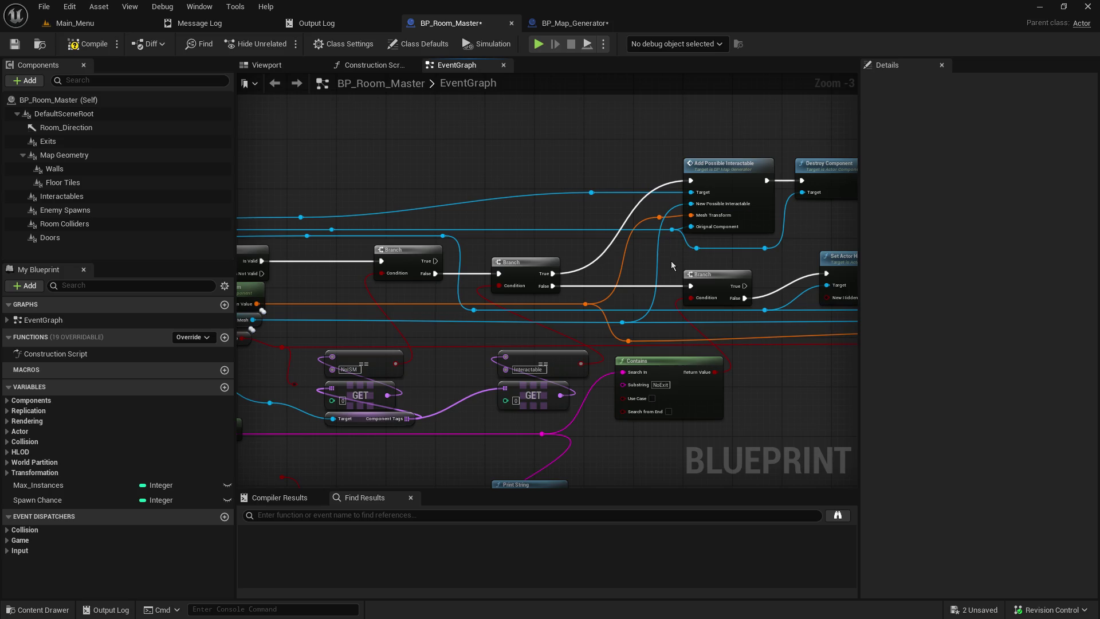
pyautogui.moveTo(420, 188); pyautogui.dragTo(801, 190)
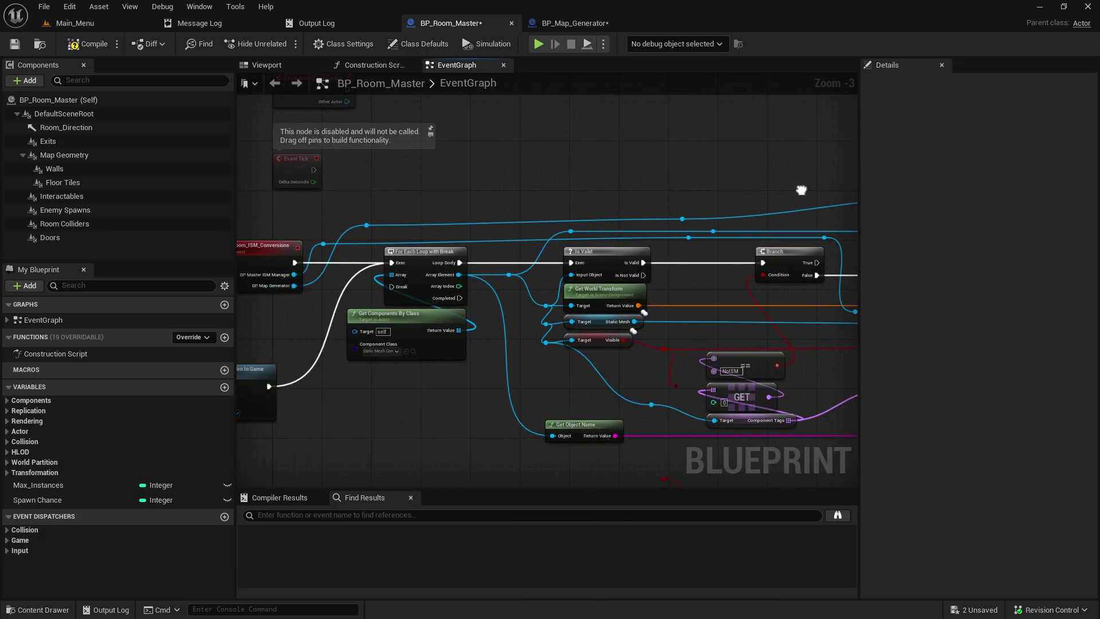
pyautogui.click(15, 44)
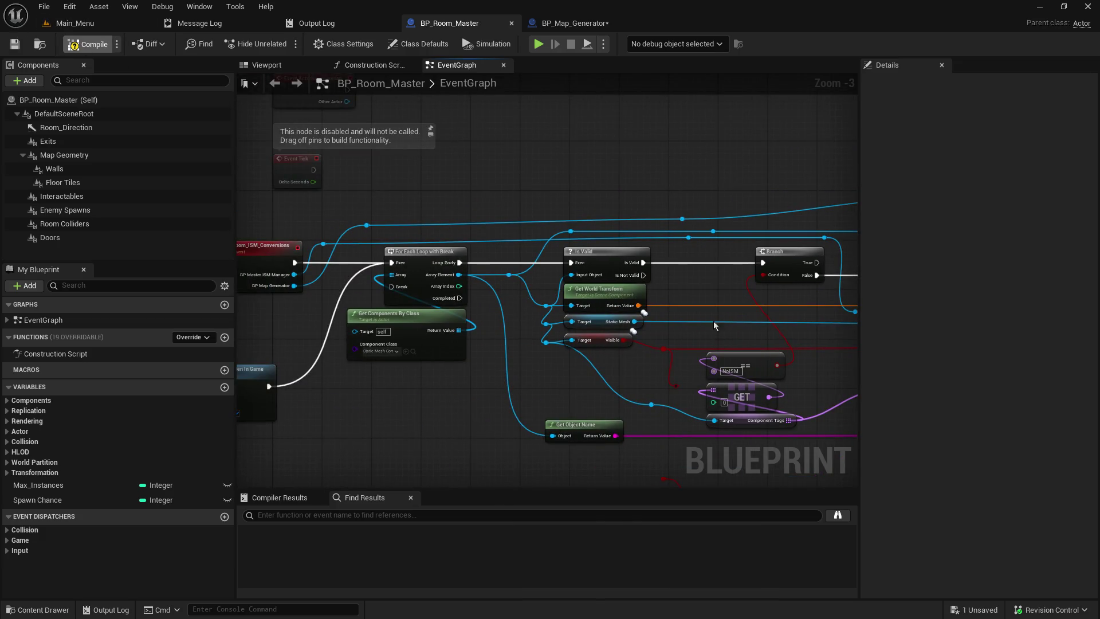
# Trace the Transform wire across the graph and raise the blue wire's reroute knot into line
pyautogui.moveTo(629, 346); pyautogui.dragTo(466, 265)
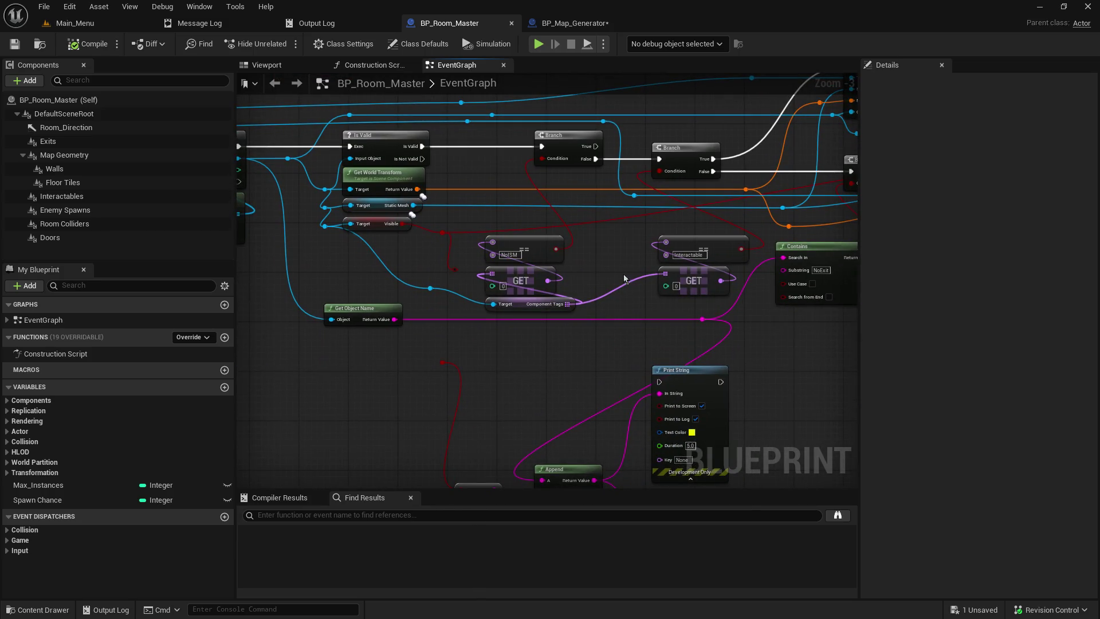
pyautogui.moveTo(622, 249)
pyautogui.mouseDown()
pyautogui.moveTo(421, 312)
pyautogui.moveTo(278, 324)
pyautogui.moveTo(624, 334)
pyautogui.mouseUp()
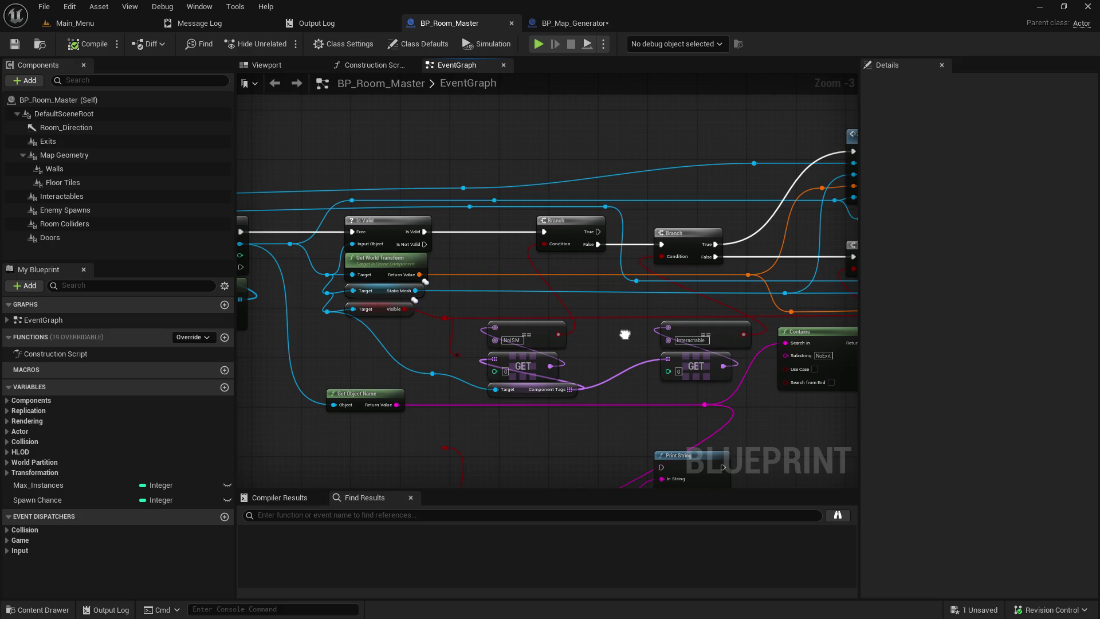
pyautogui.moveTo(624, 334)
pyautogui.mouseDown()
pyautogui.moveTo(607, 346)
pyautogui.moveTo(525, 314)
pyautogui.moveTo(600, 339)
pyautogui.moveTo(667, 340)
pyautogui.mouseUp()
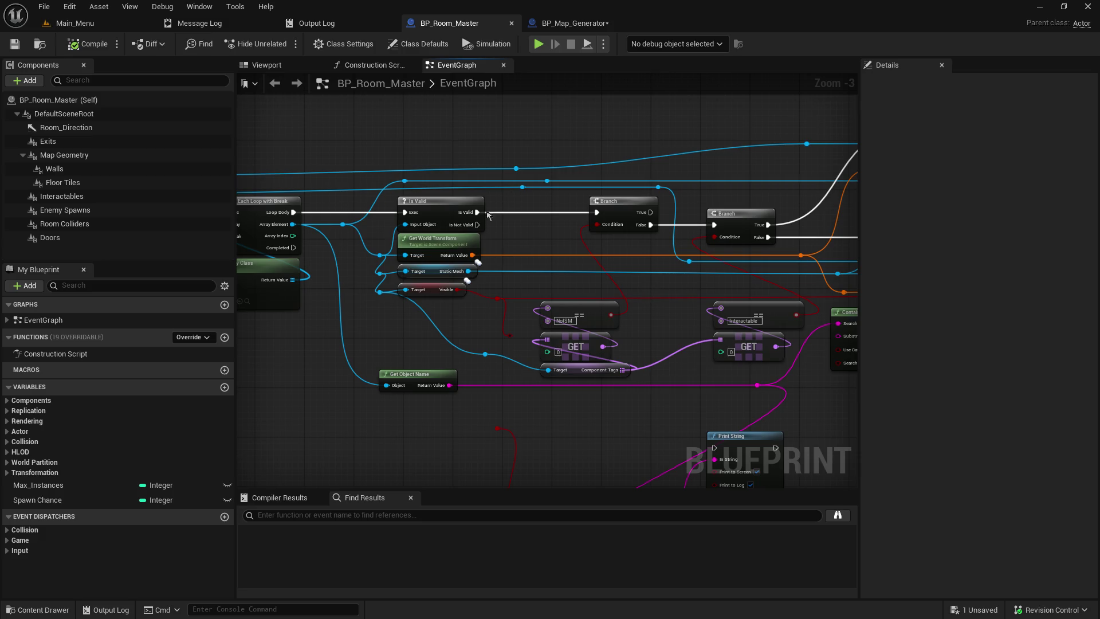
pyautogui.moveTo(752, 269); pyautogui.dragTo(553, 261)
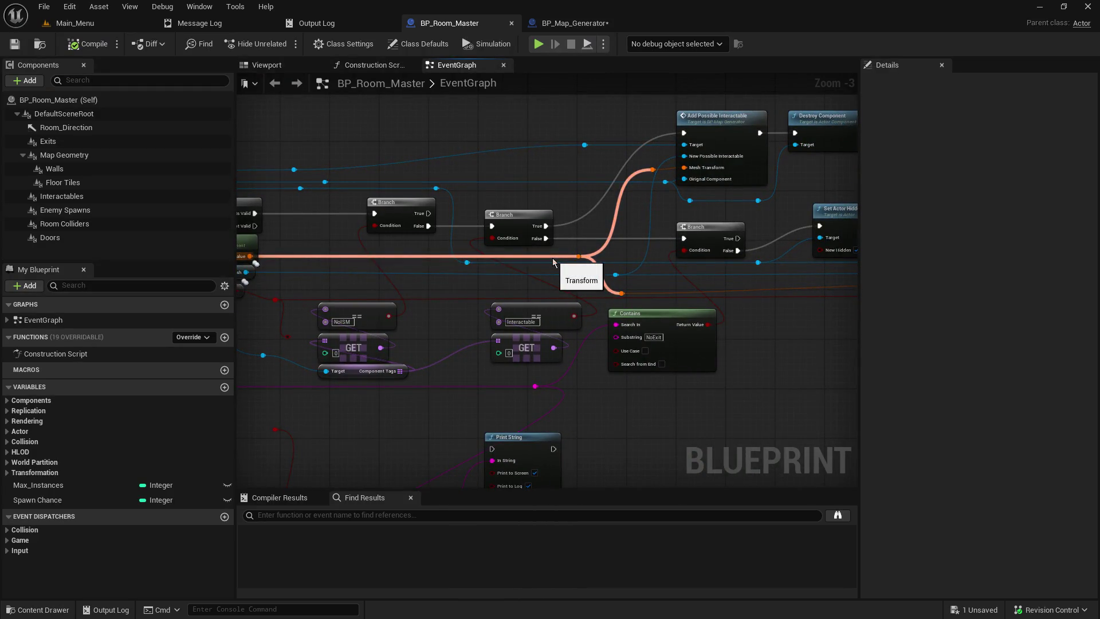
pyautogui.moveTo(376, 284); pyautogui.dragTo(502, 280)
pyautogui.moveTo(389, 350); pyautogui.dragTo(593, 256)
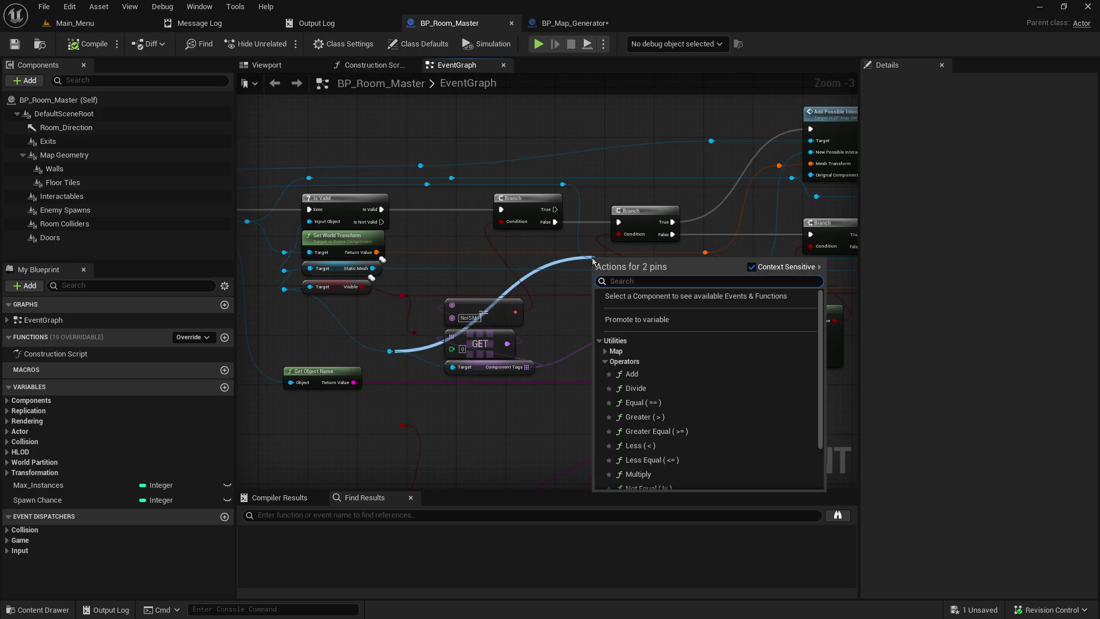
pyautogui.click(441, 275)
pyautogui.moveTo(388, 349)
pyautogui.mouseDown()
pyautogui.moveTo(510, 251)
pyautogui.moveTo(593, 259)
pyautogui.mouseUp()
pyautogui.click(452, 262)
pyautogui.moveTo(425, 245); pyautogui.dragTo(555, 265)
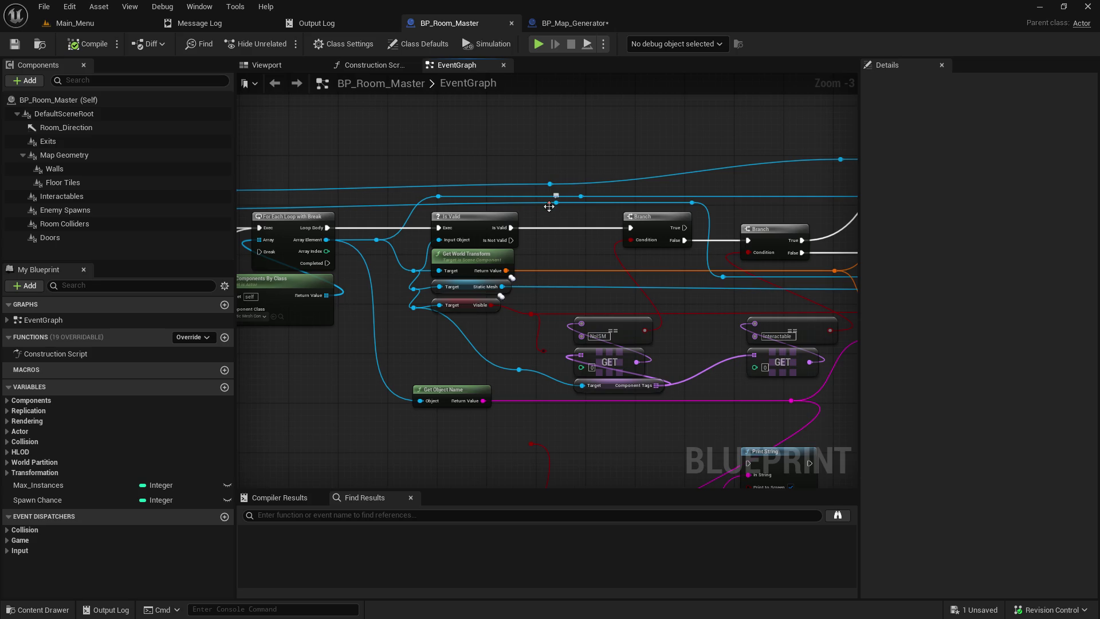
pyautogui.moveTo(549, 207)
pyautogui.mouseDown()
pyautogui.moveTo(551, 190)
pyautogui.moveTo(548, 209)
pyautogui.mouseUp()
pyautogui.moveTo(457, 210); pyautogui.dragTo(472, 216)
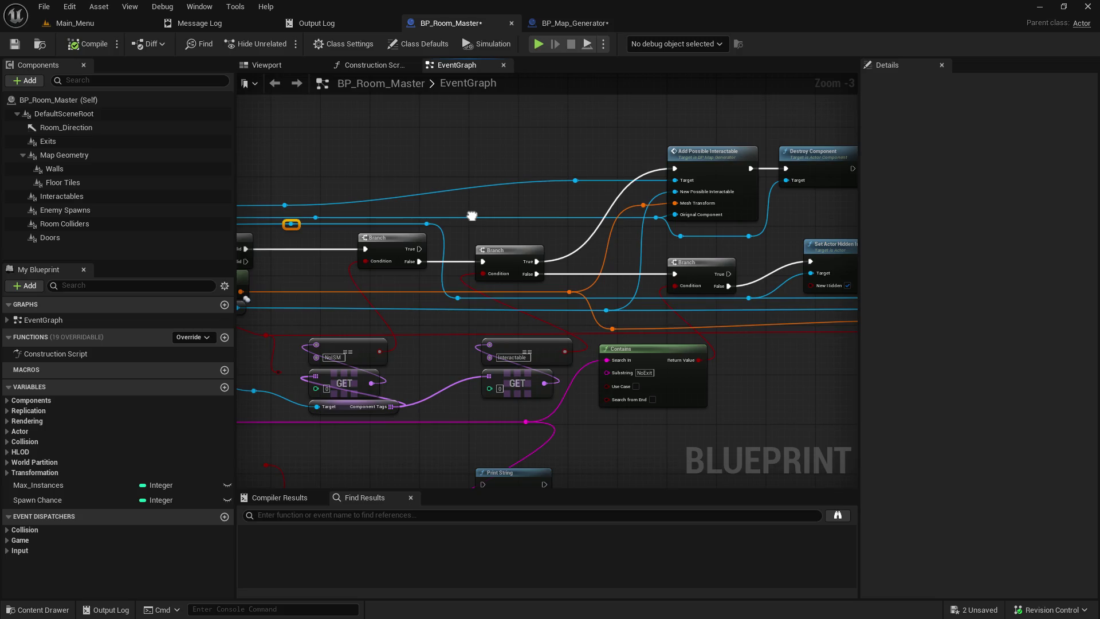
# Shift Set Actor Hidden In Game slightly left and save
pyautogui.moveTo(469, 229)
pyautogui.mouseDown()
pyautogui.moveTo(496, 226)
pyautogui.moveTo(667, 288)
pyautogui.mouseUp()
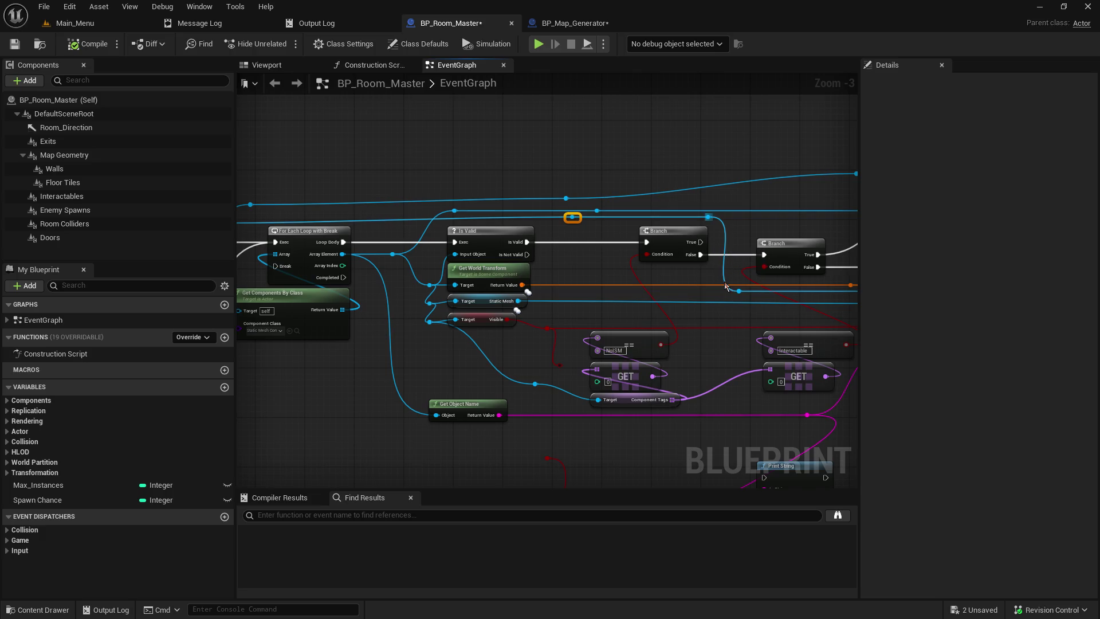
pyautogui.moveTo(634, 276); pyautogui.dragTo(603, 280)
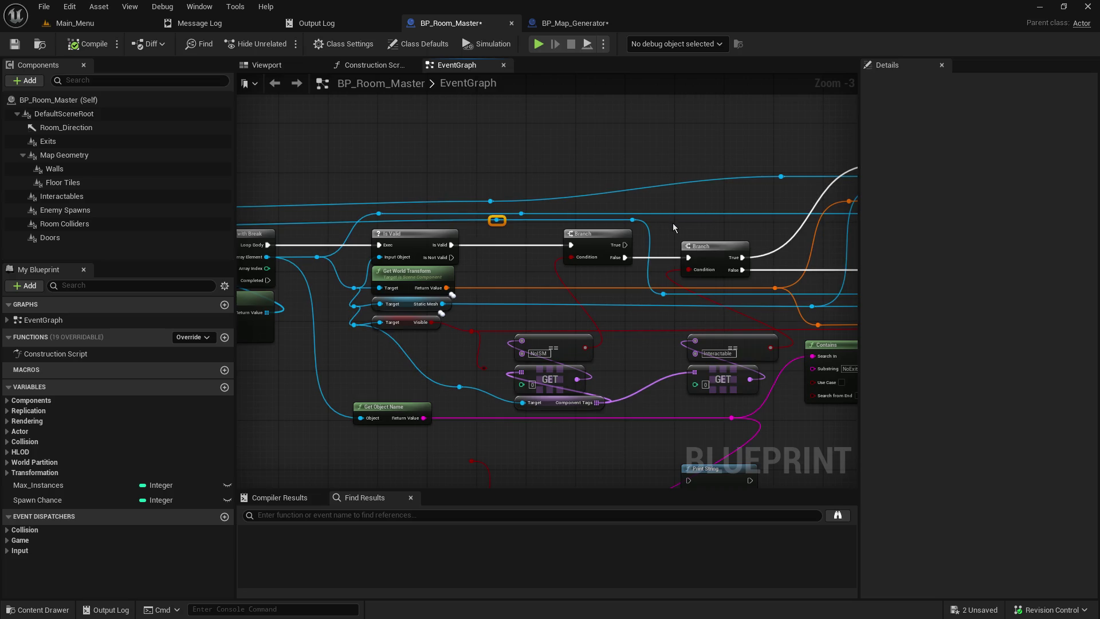
pyautogui.moveTo(667, 228); pyautogui.dragTo(338, 245)
pyautogui.moveTo(717, 260); pyautogui.dragTo(705, 259)
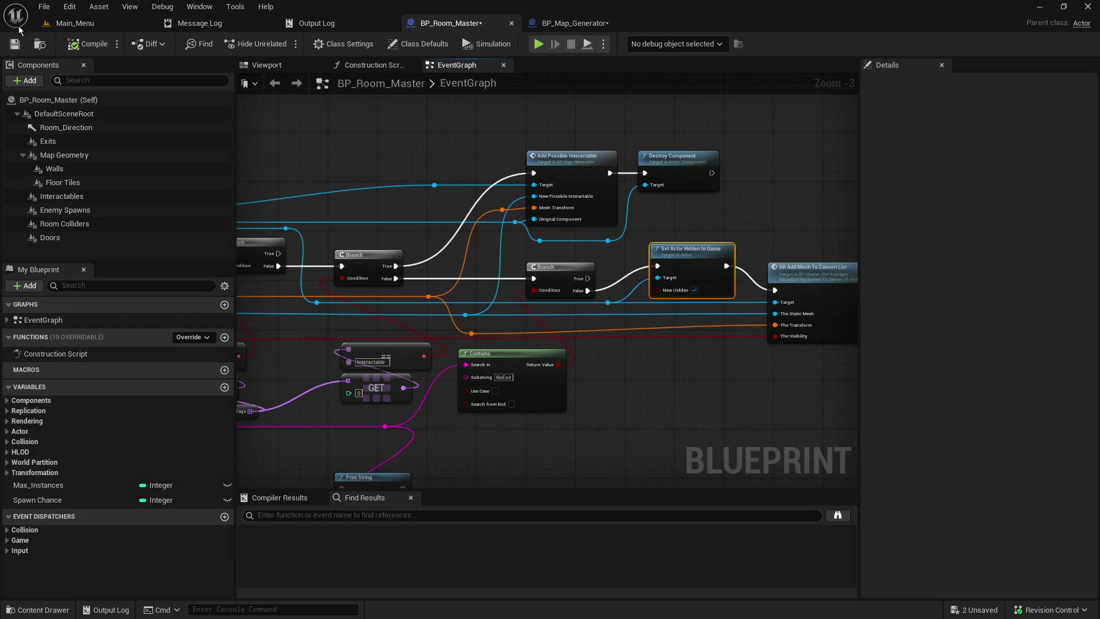
pyautogui.click(15, 44)
# Raise the orange reroute knot and shift the Interactable comparison and GET nodes
pyautogui.moveTo(466, 333); pyautogui.dragTo(460, 327)
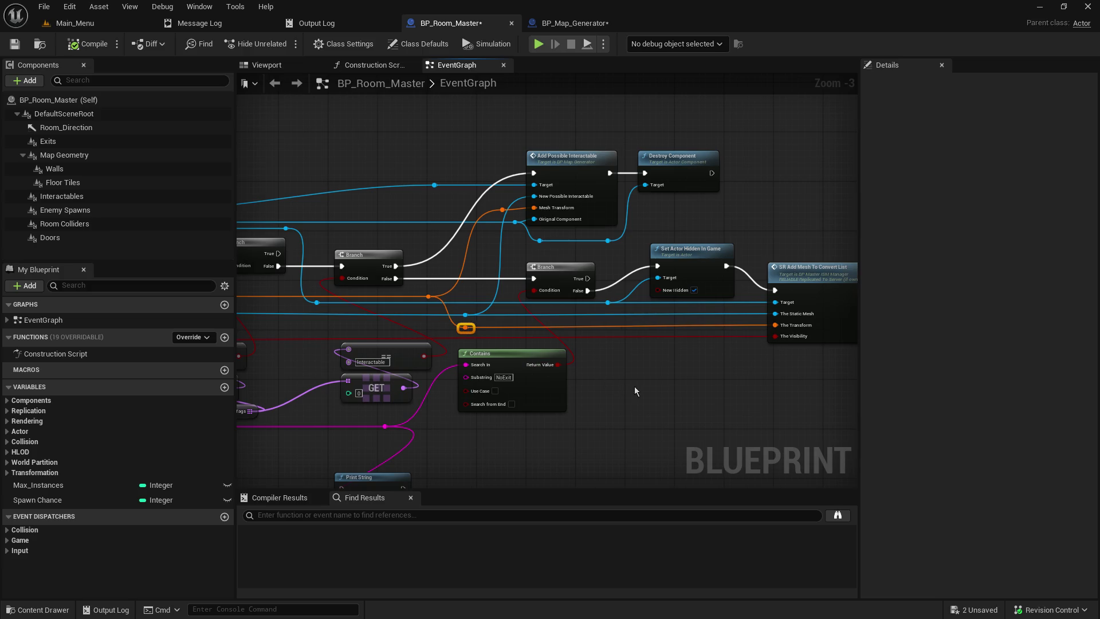
pyautogui.moveTo(621, 412); pyautogui.dragTo(775, 394)
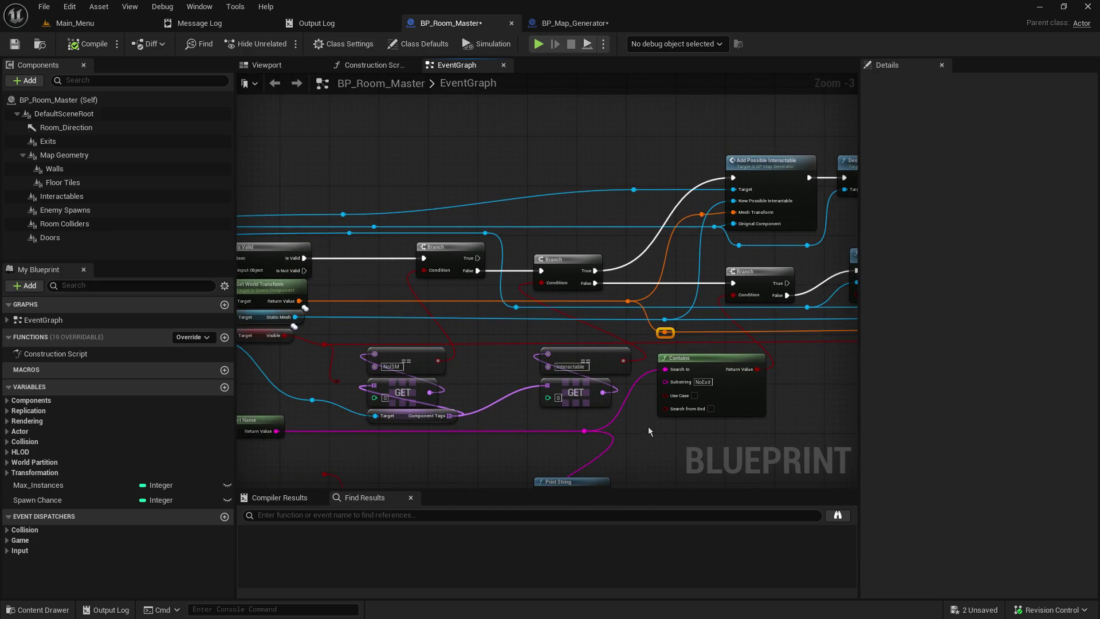
pyautogui.moveTo(629, 421)
pyautogui.mouseDown()
pyautogui.moveTo(538, 346)
pyautogui.moveTo(575, 358)
pyautogui.moveTo(558, 357)
pyautogui.mouseUp()
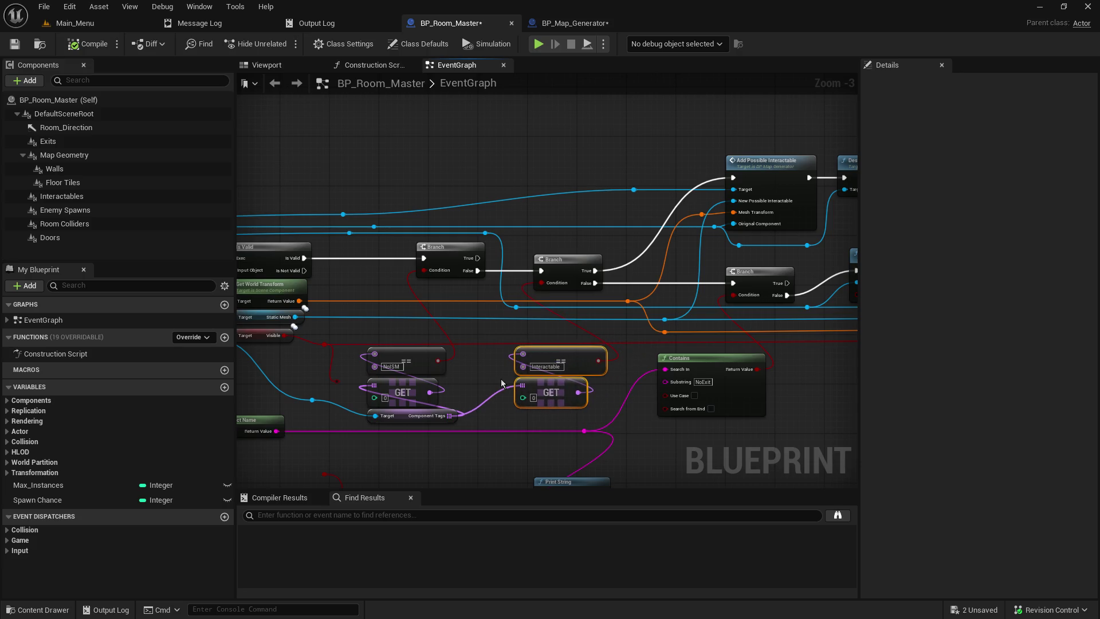
pyautogui.click(322, 339)
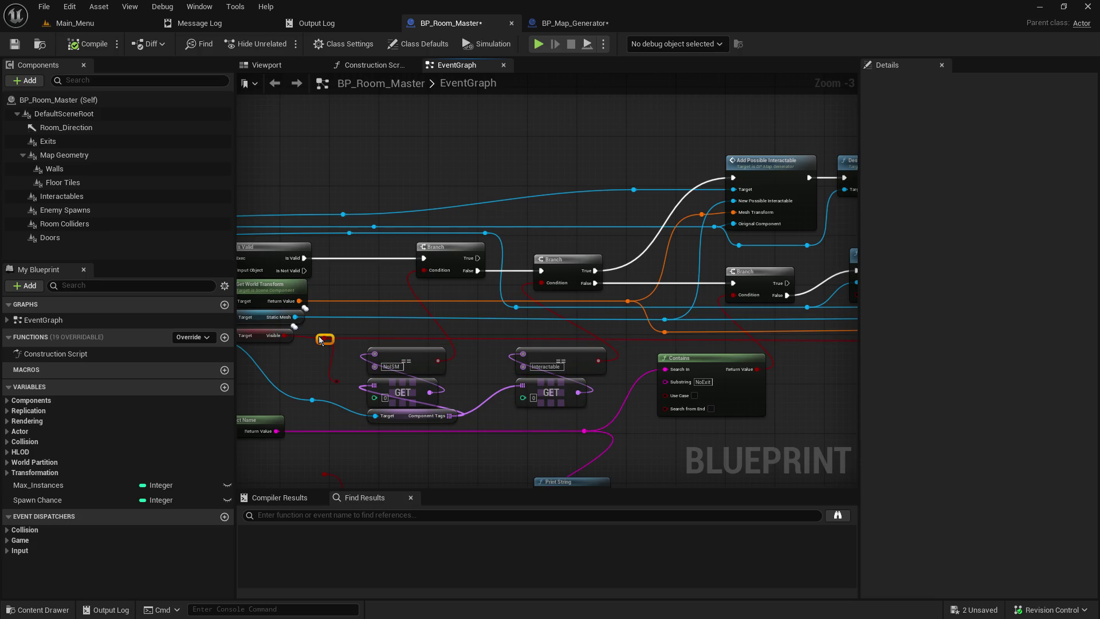
# Feed Get Object Name's Object input through a new reroute knot on the blue wire
pyautogui.moveTo(410, 343)
pyautogui.mouseDown()
pyautogui.moveTo(367, 344)
pyautogui.moveTo(651, 359)
pyautogui.moveTo(743, 331)
pyautogui.moveTo(695, 273)
pyautogui.moveTo(699, 253)
pyautogui.moveTo(716, 281)
pyautogui.moveTo(802, 324)
pyautogui.moveTo(856, 383)
pyautogui.mouseUp()
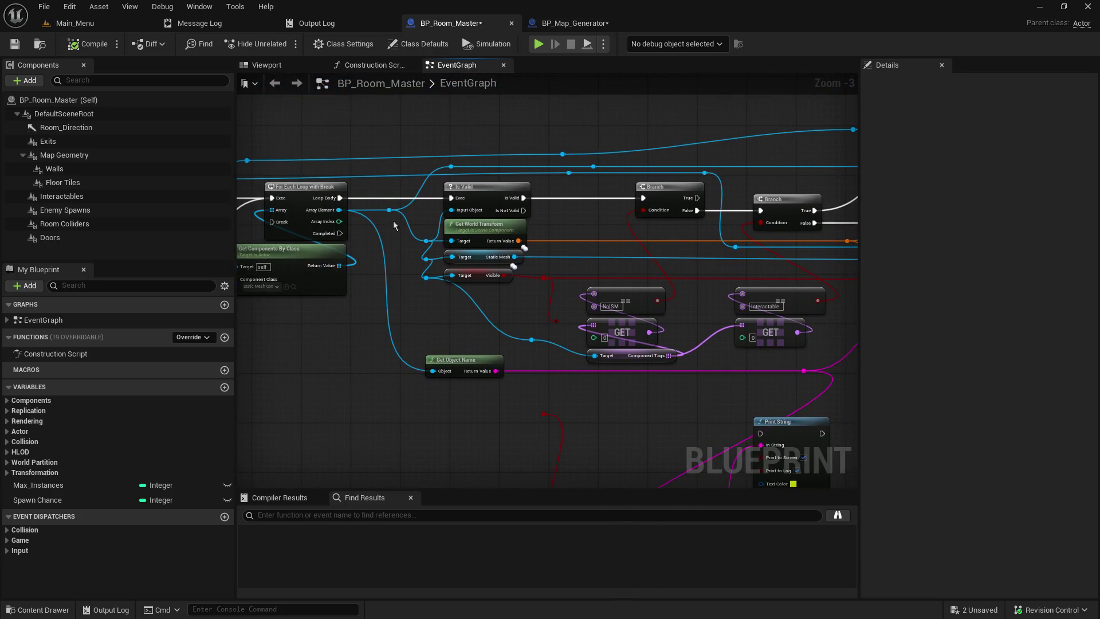
pyautogui.moveTo(389, 209); pyautogui.dragTo(434, 373)
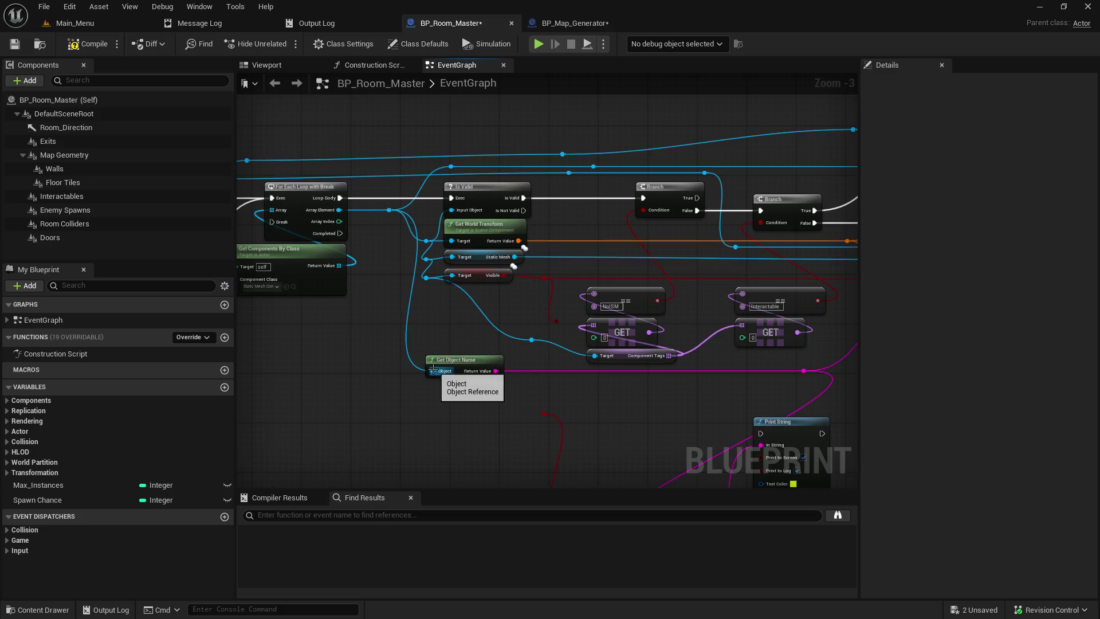
pyautogui.moveTo(427, 277); pyautogui.dragTo(434, 372)
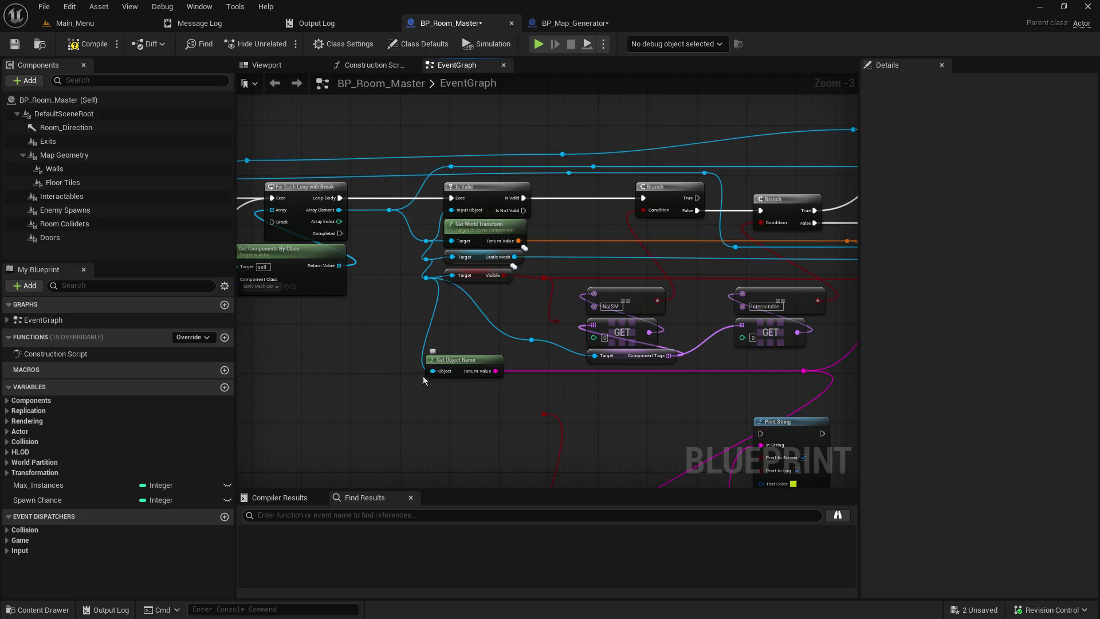
pyautogui.doubleClick(469, 297)
pyautogui.moveTo(469, 297); pyautogui.dragTo(433, 372)
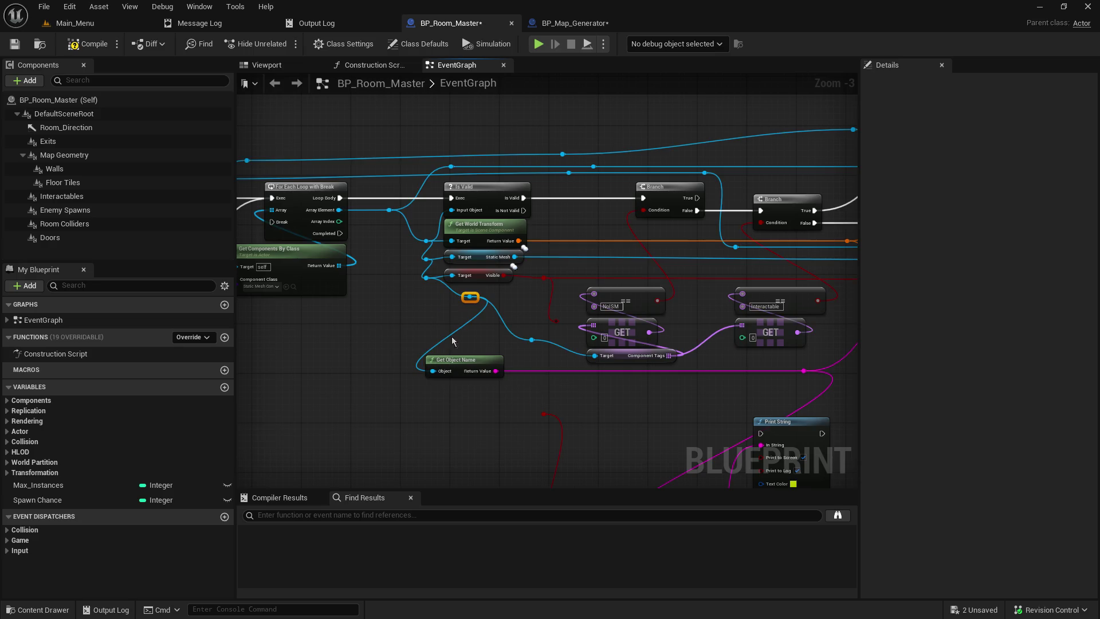
pyautogui.moveTo(461, 303)
pyautogui.mouseDown()
pyautogui.moveTo(405, 330)
pyautogui.moveTo(419, 332)
pyautogui.moveTo(419, 309)
pyautogui.mouseUp()
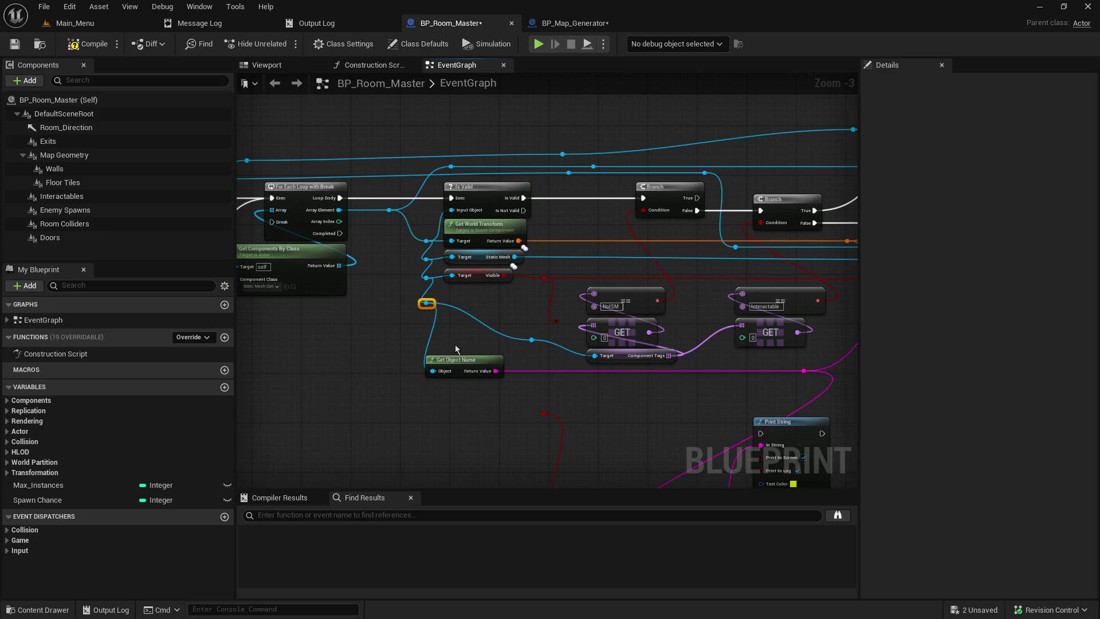
# Add a knot on the pink Return Value wire, reposition Get Object Name, and save
pyautogui.doubleClick(523, 371)
pyautogui.moveTo(459, 360)
pyautogui.mouseDown()
pyautogui.moveTo(468, 310)
pyautogui.moveTo(456, 342)
pyautogui.mouseUp()
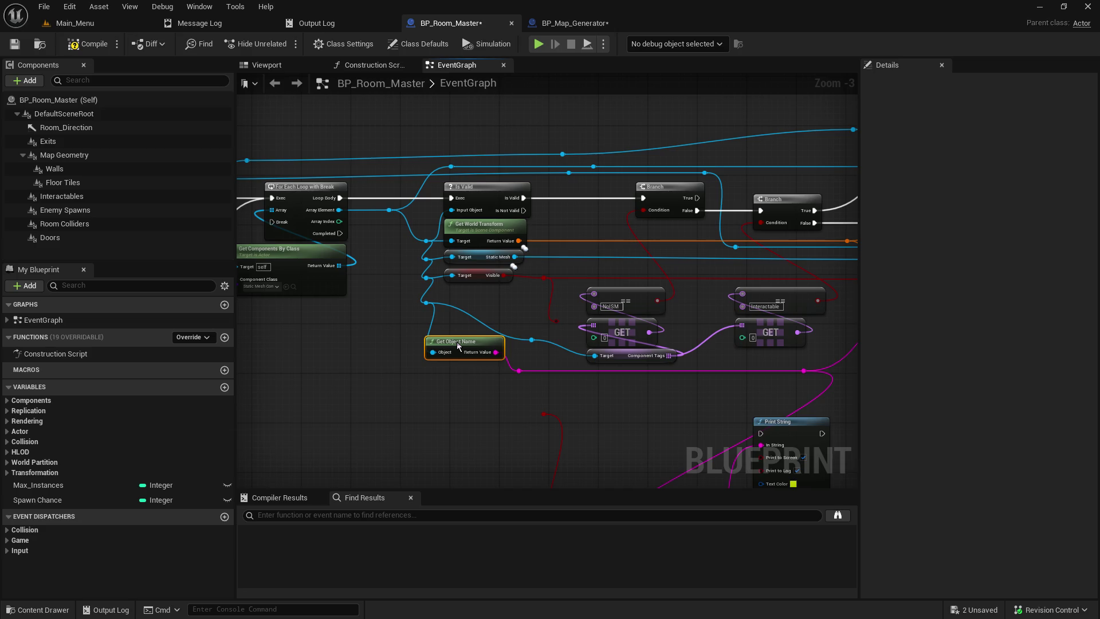
pyautogui.moveTo(457, 346)
pyautogui.mouseDown()
pyautogui.moveTo(476, 298)
pyautogui.moveTo(465, 365)
pyautogui.mouseUp()
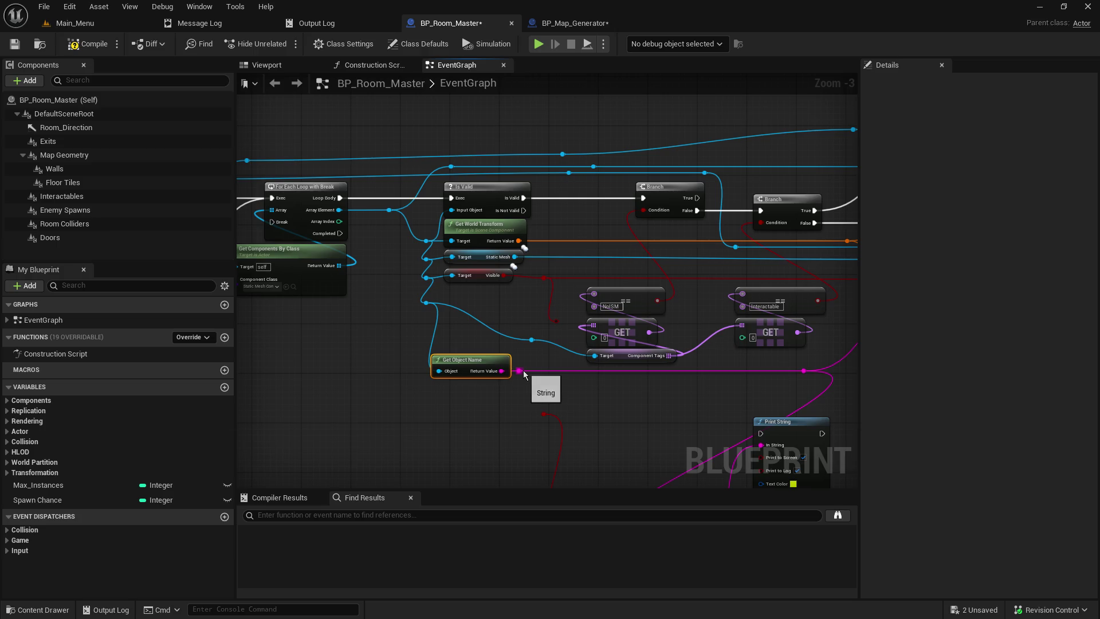
pyautogui.doubleClick(551, 371)
pyautogui.moveTo(557, 373); pyautogui.dragTo(563, 373)
pyautogui.moveTo(497, 367); pyautogui.dragTo(508, 367)
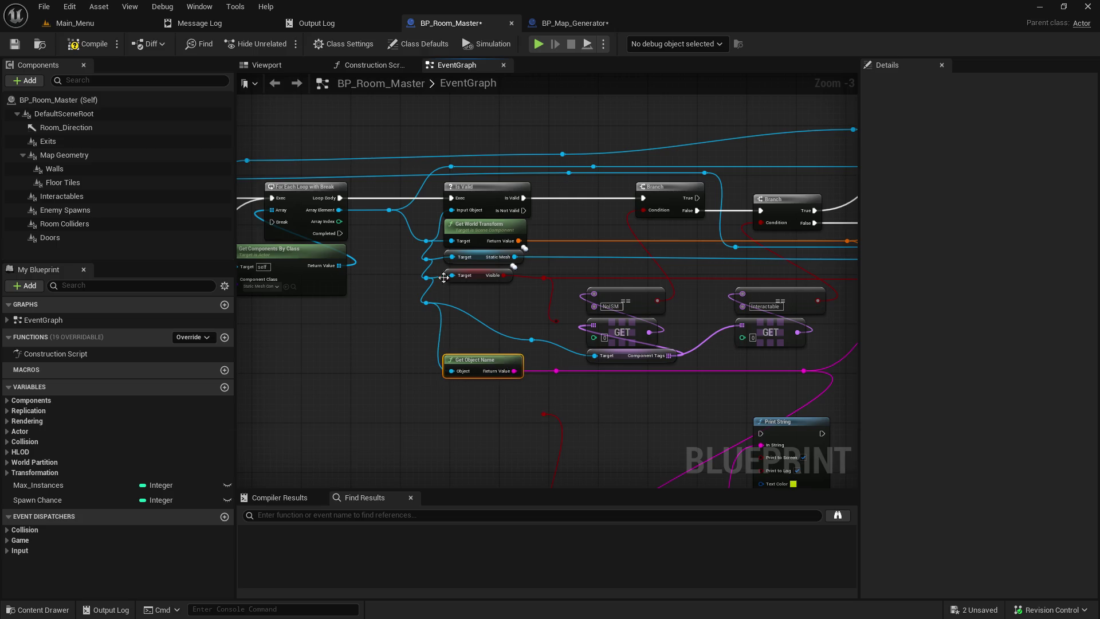
pyautogui.click(15, 45)
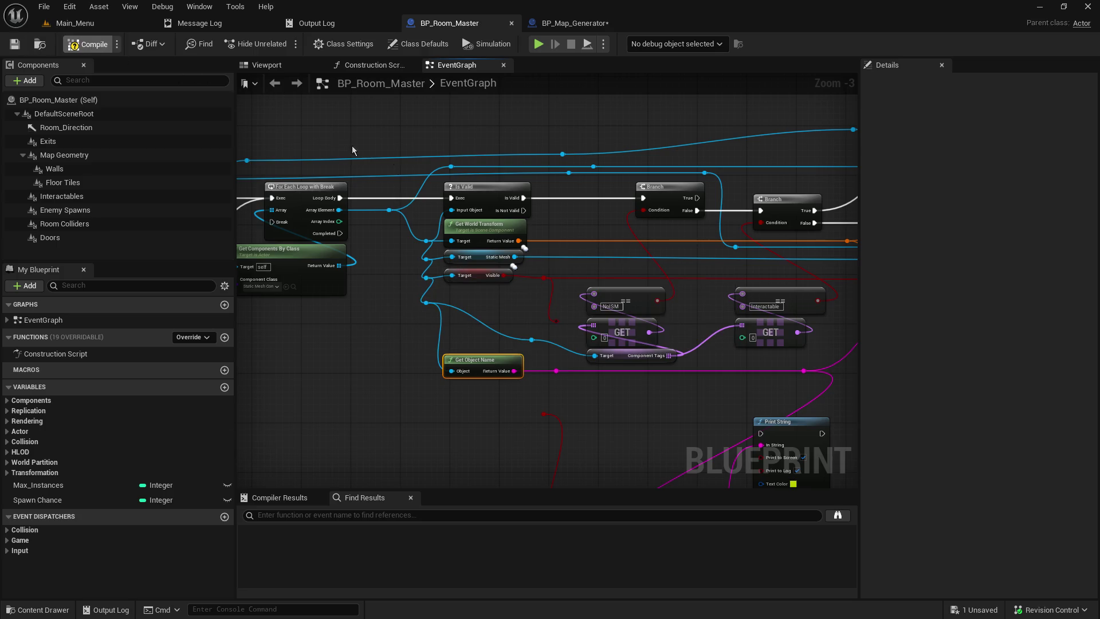
# Realign the NoISM ==, GET and Get Component Tags nodes, raise Contains slightly, and save
pyautogui.moveTo(671, 365); pyautogui.dragTo(600, 292)
pyautogui.moveTo(678, 281)
pyautogui.mouseDown()
pyautogui.moveTo(449, 305)
pyautogui.moveTo(459, 322)
pyautogui.mouseUp()
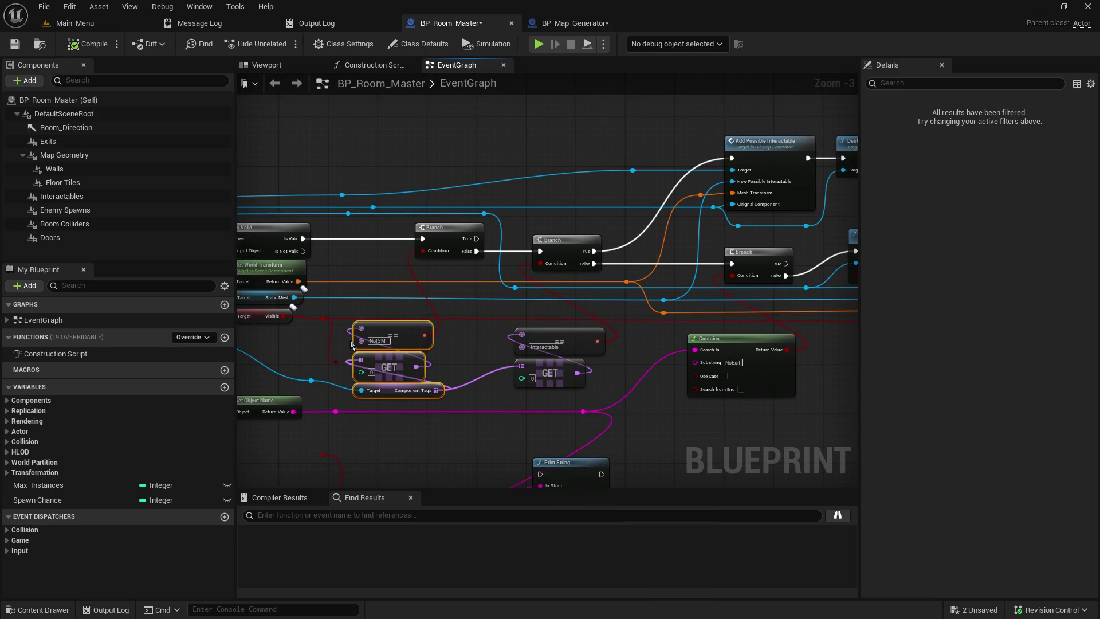
pyautogui.moveTo(403, 329); pyautogui.dragTo(403, 335)
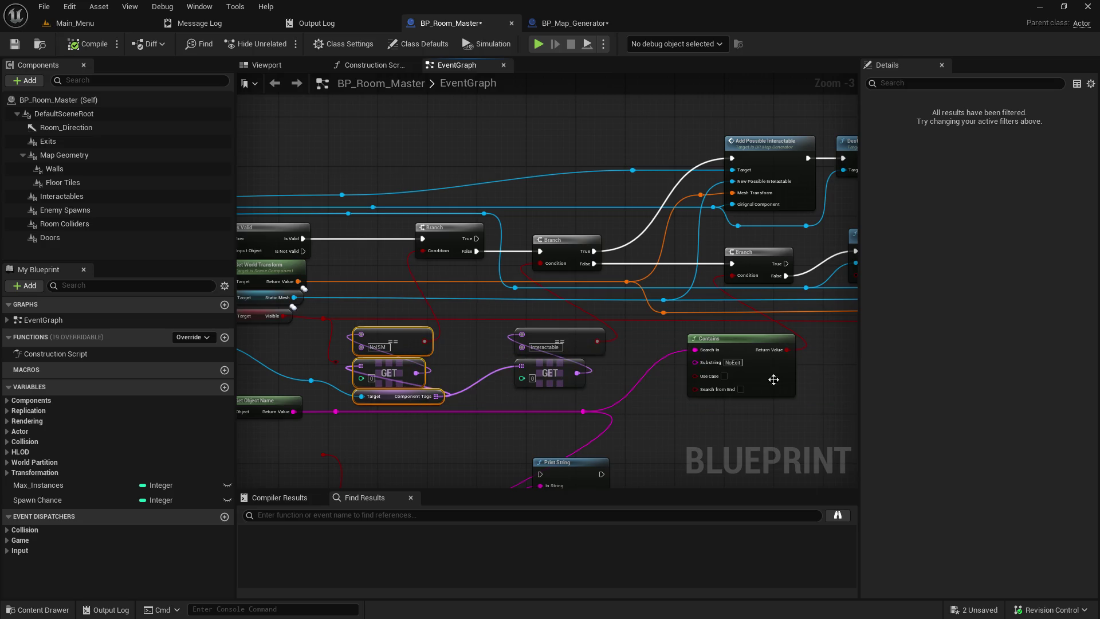
pyautogui.moveTo(765, 339); pyautogui.dragTo(765, 333)
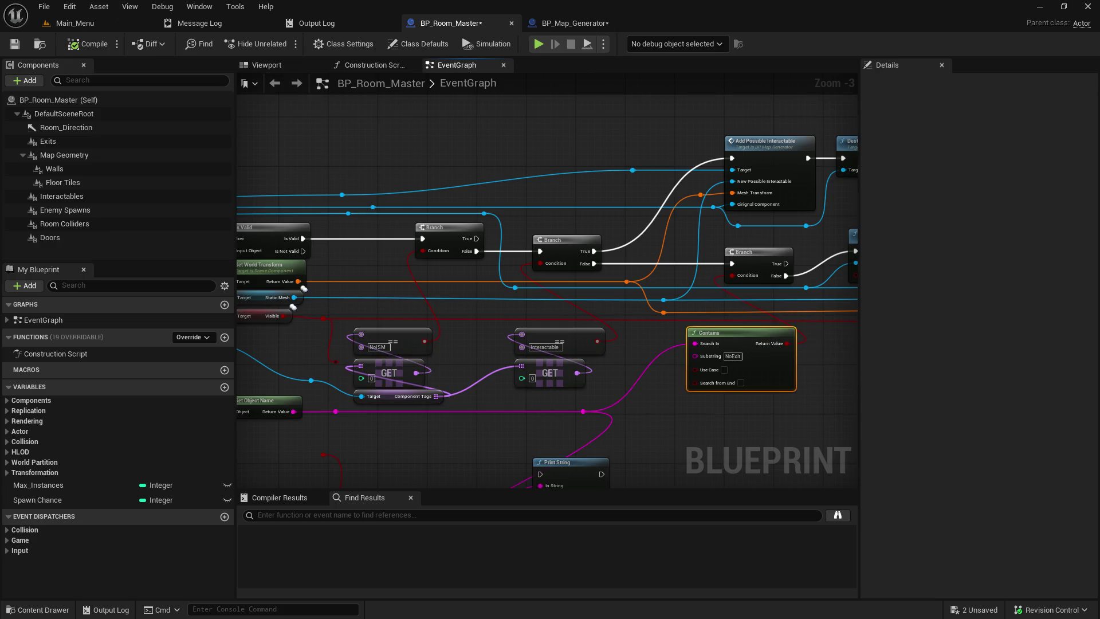
pyautogui.click(15, 44)
# Widen the graph area and survey the nodes from For Each Loop to Destroy Component
pyautogui.scroll(-1, 599, 312)
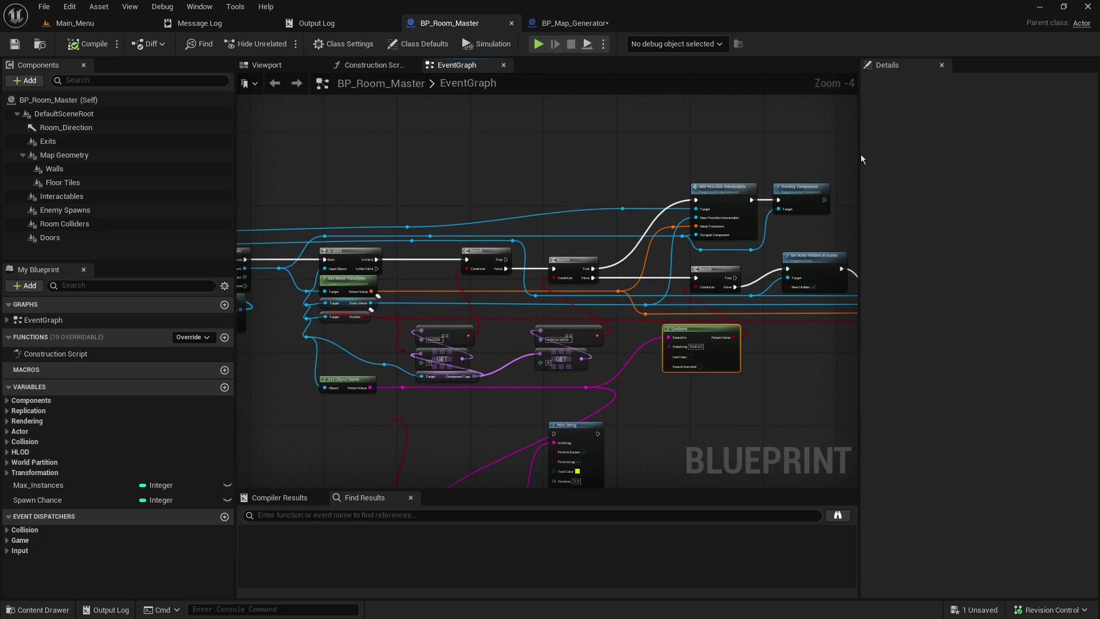
pyautogui.moveTo(871, 153); pyautogui.dragTo(981, 153)
pyautogui.moveTo(562, 197)
pyautogui.mouseDown()
pyautogui.moveTo(611, 86)
pyautogui.moveTo(550, 370)
pyautogui.mouseUp()
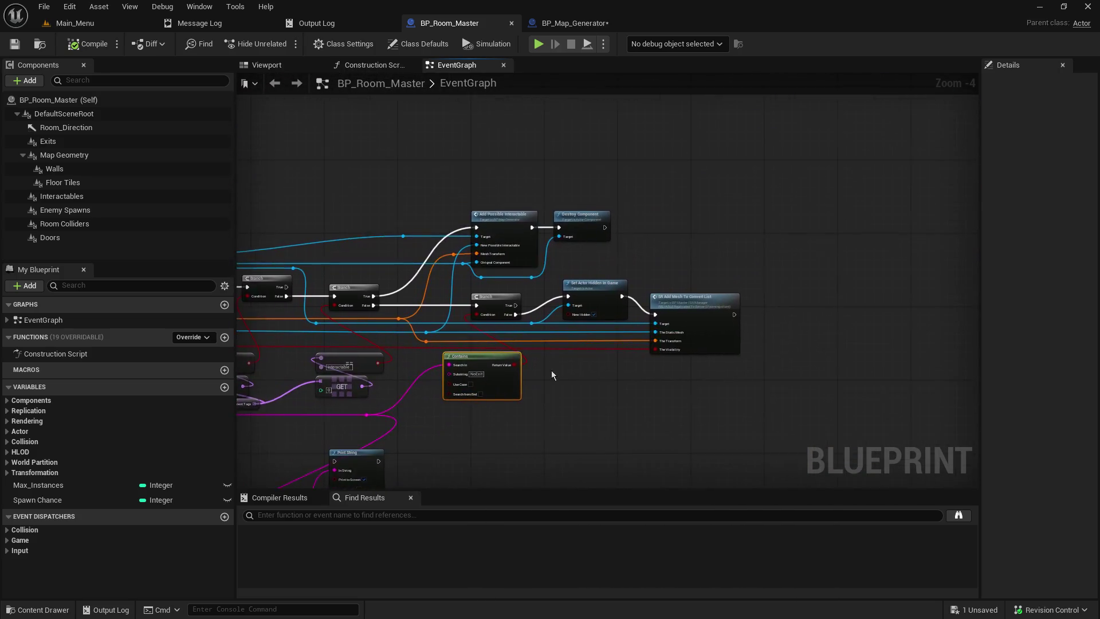
pyautogui.moveTo(644, 355); pyautogui.dragTo(974, 316)
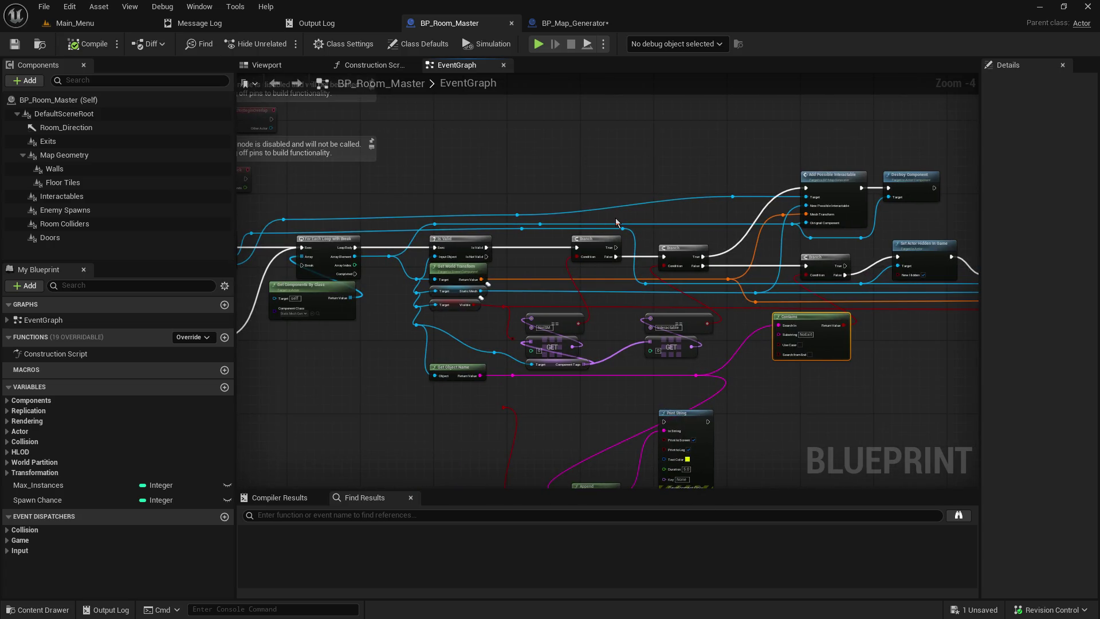
pyautogui.moveTo(616, 223); pyautogui.dragTo(347, 228)
pyautogui.scroll(4, 771, 301)
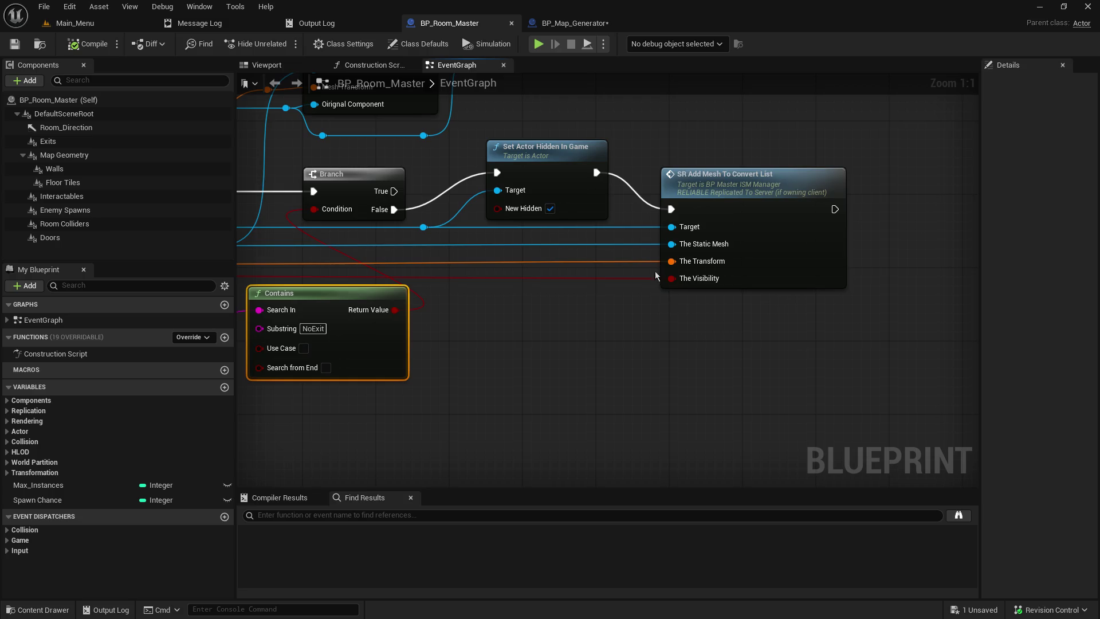
pyautogui.moveTo(672, 98); pyautogui.dragTo(845, 267)
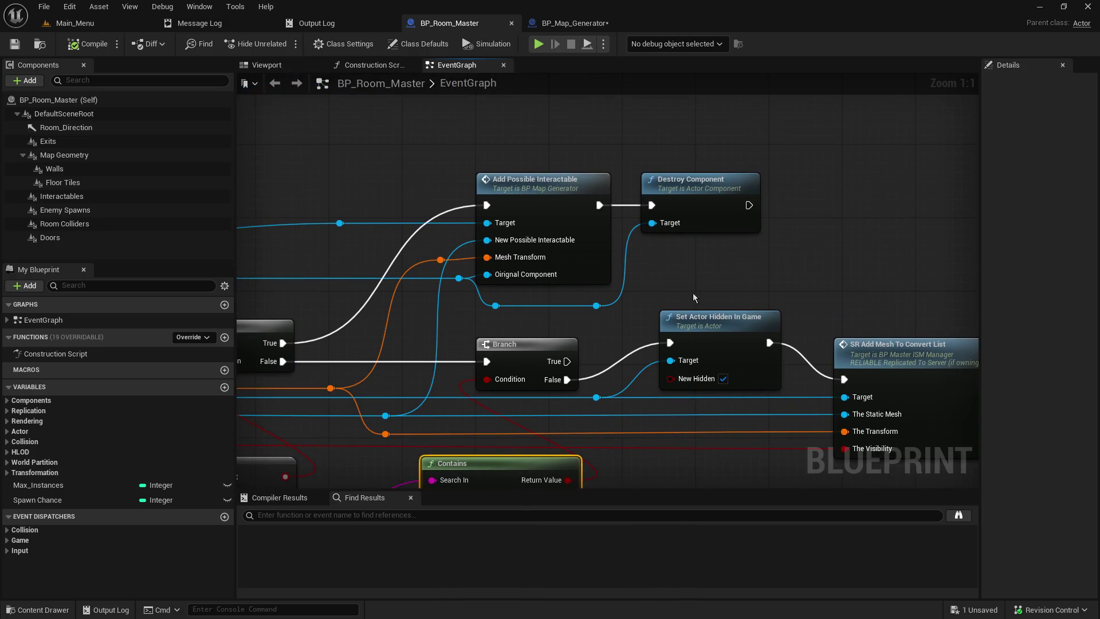
pyautogui.click(695, 229)
pyautogui.moveTo(419, 232); pyautogui.dragTo(449, 160)
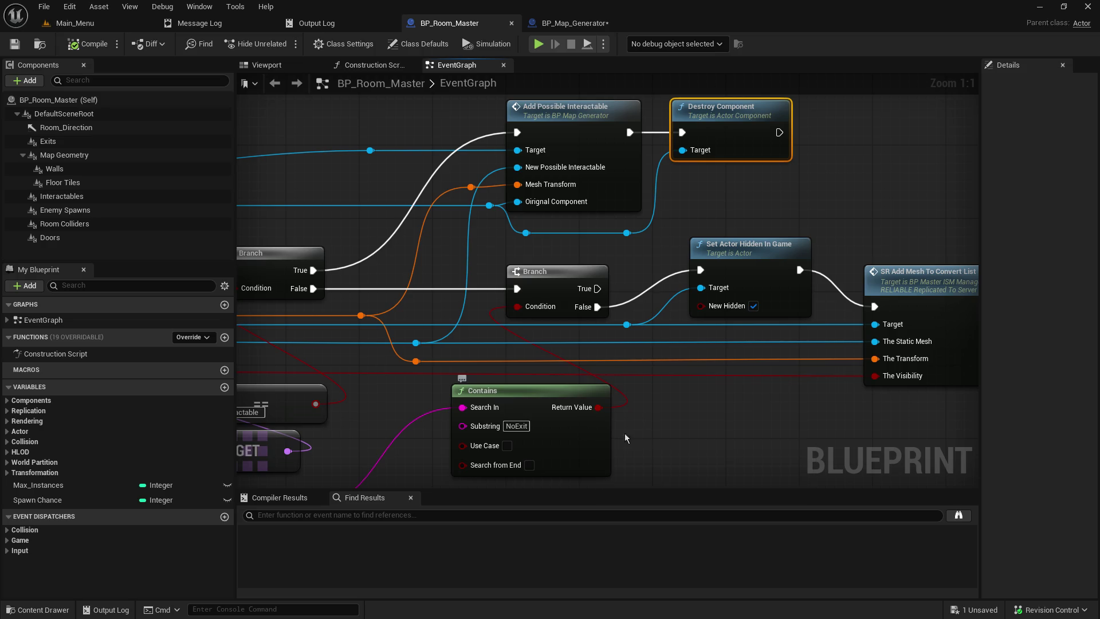
pyautogui.click(671, 435)
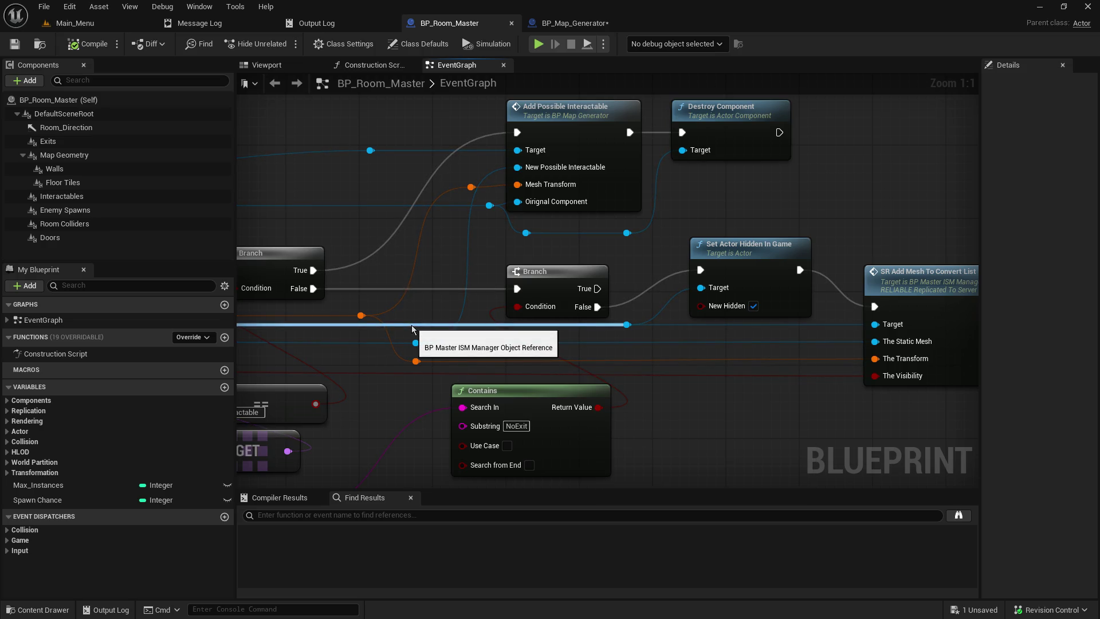
# Select Set Actor Hidden In Game and SR Add Mesh To Convert List together
pyautogui.moveTo(375, 268); pyautogui.dragTo(718, 288)
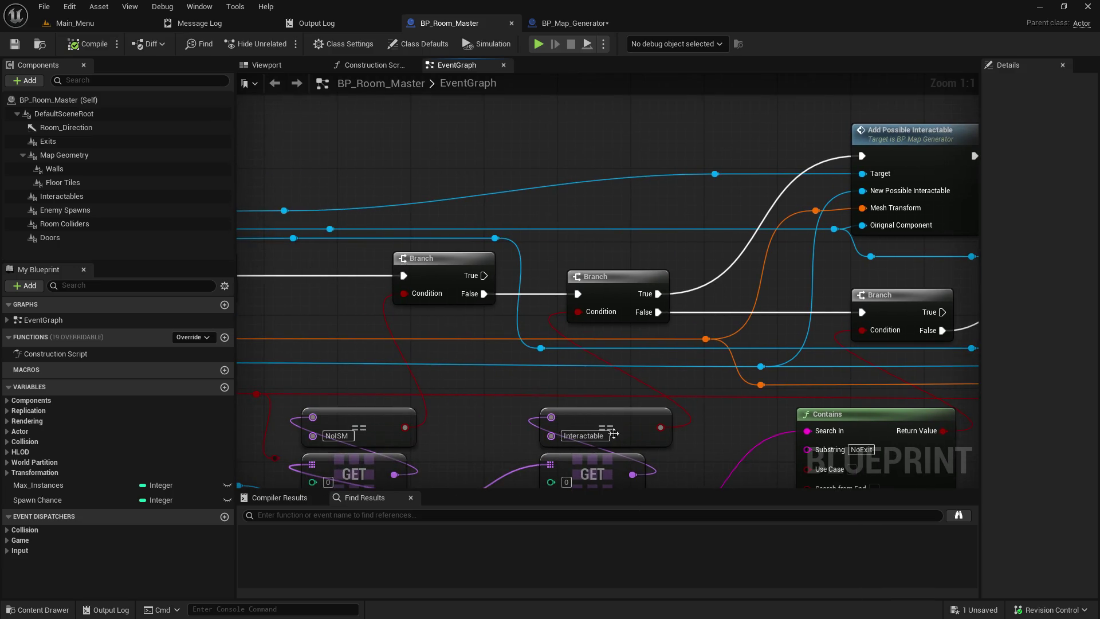
pyautogui.moveTo(769, 207); pyautogui.dragTo(522, 252)
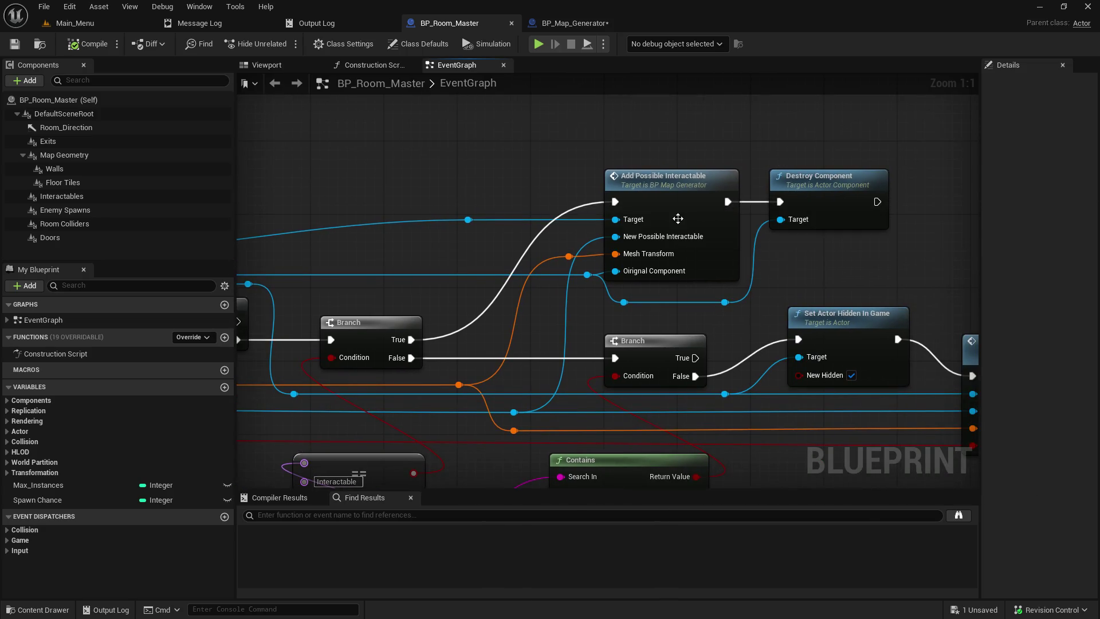
pyautogui.moveTo(739, 346); pyautogui.dragTo(765, 220)
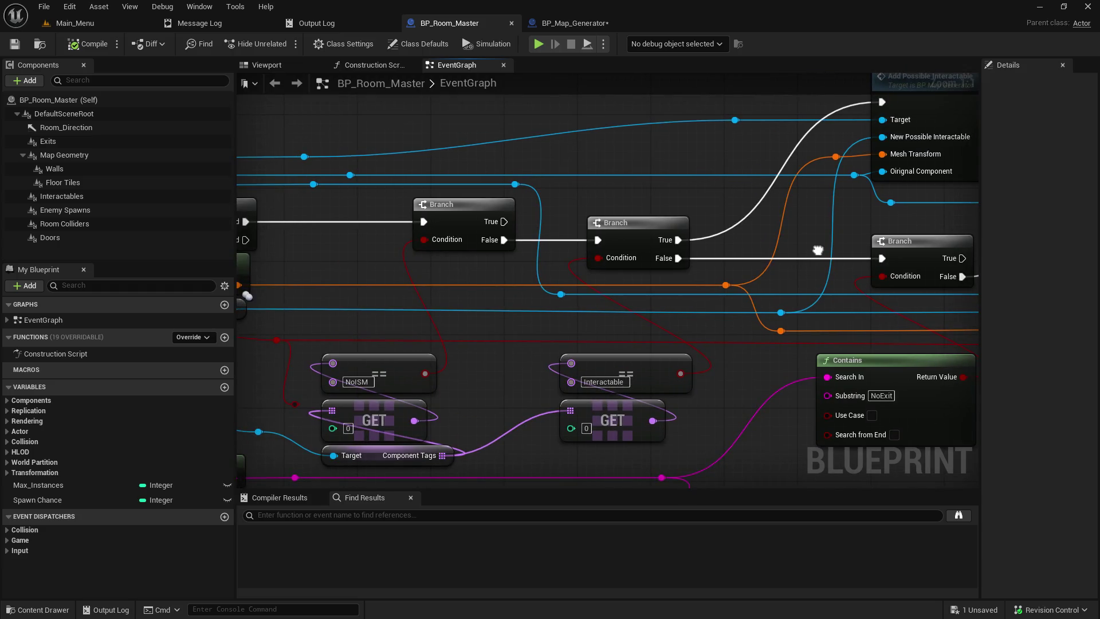
pyautogui.moveTo(817, 251)
pyautogui.mouseDown()
pyautogui.moveTo(610, 261)
pyautogui.moveTo(325, 256)
pyautogui.mouseUp()
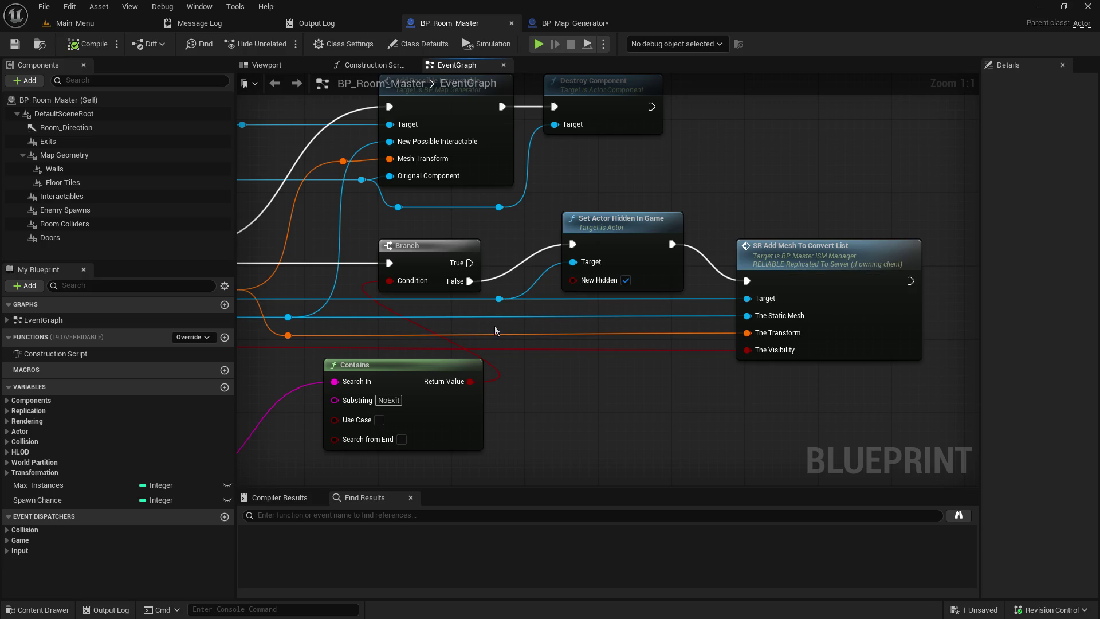
pyautogui.moveTo(258, 269); pyautogui.dragTo(499, 288)
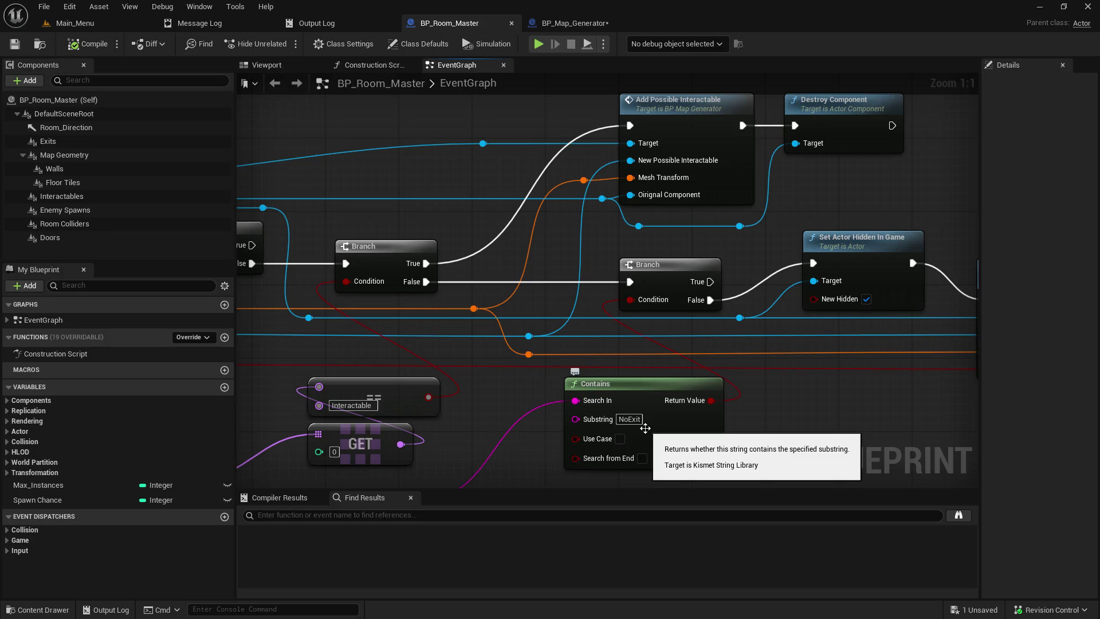
pyautogui.moveTo(945, 251); pyautogui.dragTo(667, 233)
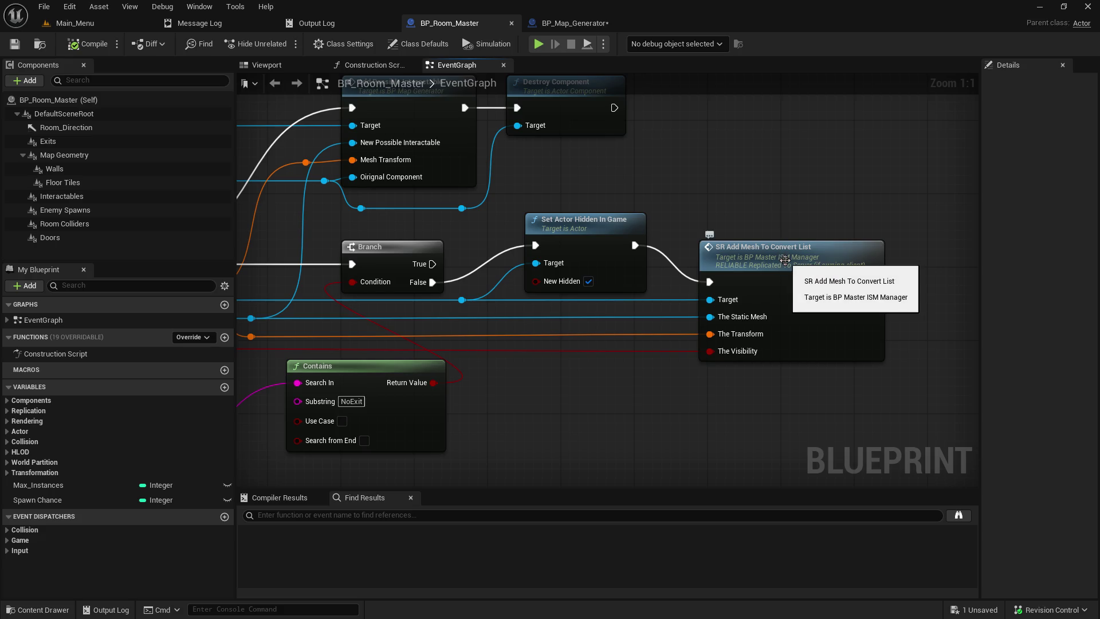
pyautogui.moveTo(618, 178)
pyautogui.mouseDown()
pyautogui.moveTo(765, 252)
pyautogui.moveTo(713, 248)
pyautogui.mouseUp()
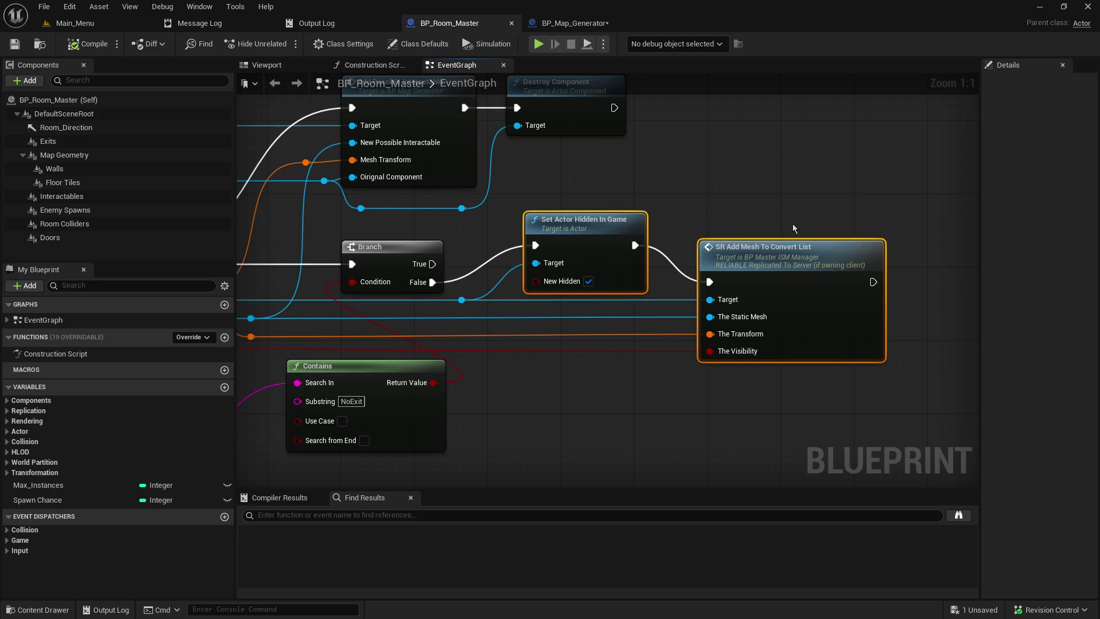
# Paste the copied hide and add-mesh nodes into BP_Map_Generator
pyautogui.click(590, 24)
pyautogui.scroll(4, 571, 403)
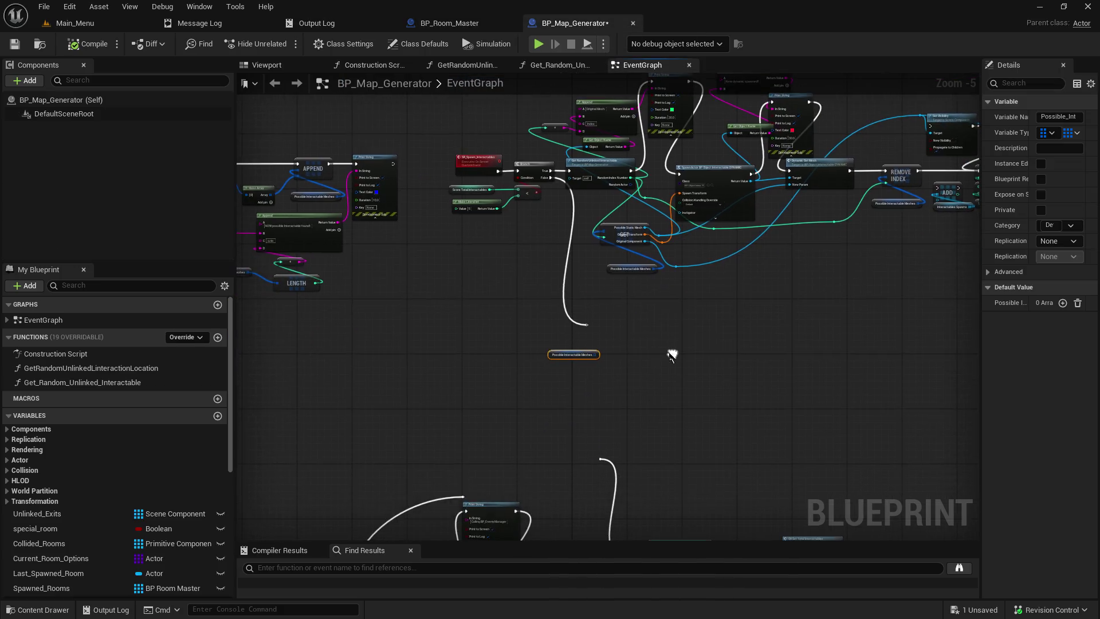
pyautogui.hotkey('ctrl', 'v')
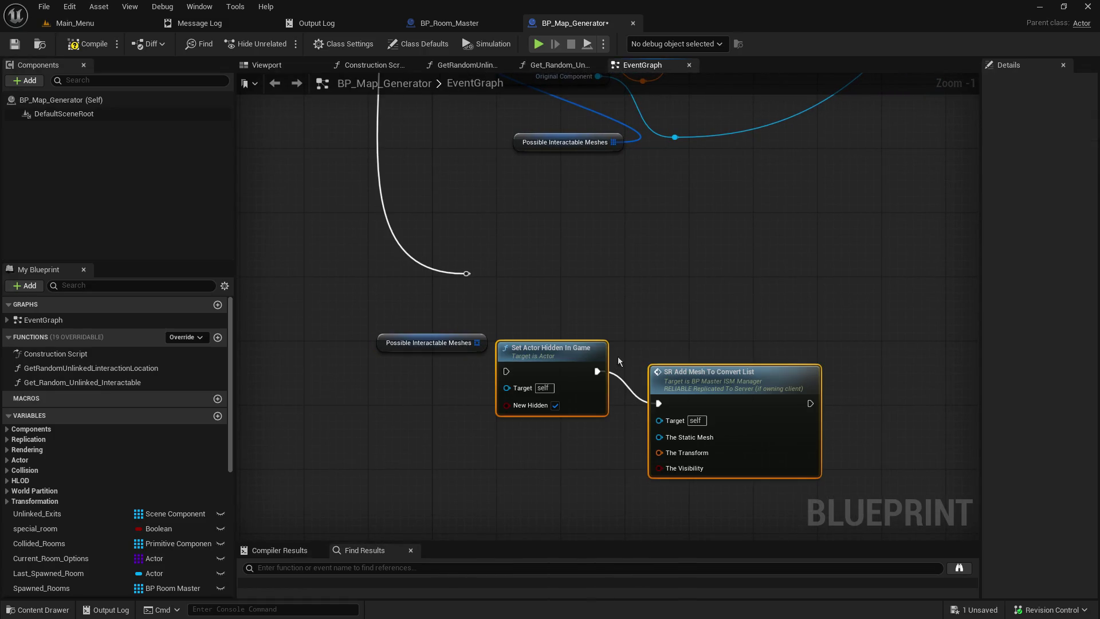
pyautogui.moveTo(572, 354); pyautogui.dragTo(661, 284)
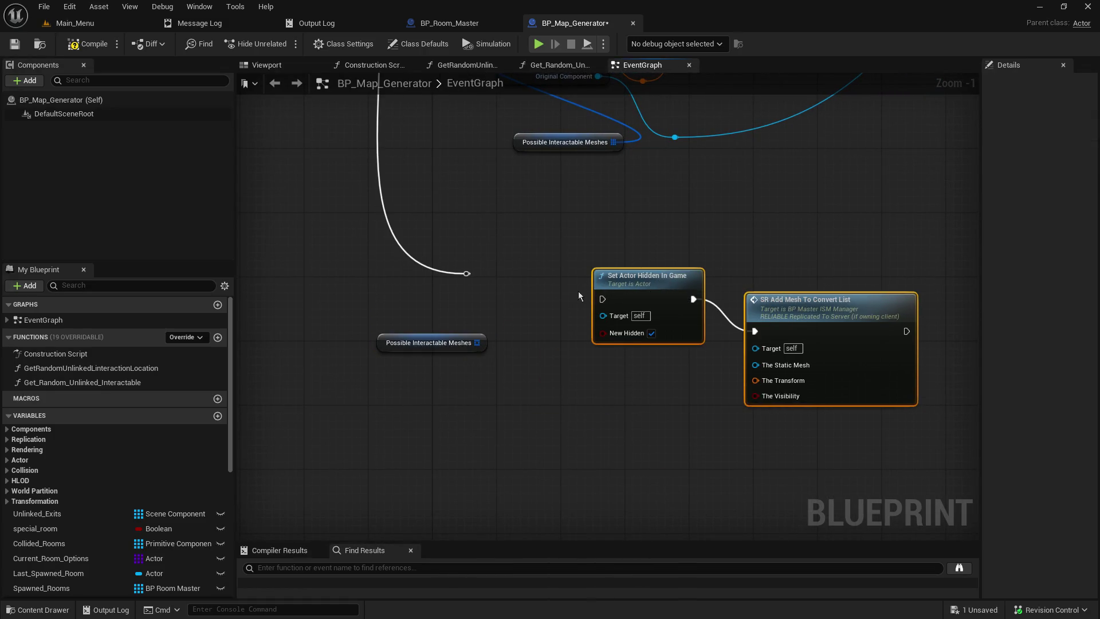
# Add a For Each Loop over Possible Interactable Meshes and make room for it
pyautogui.moveTo(477, 343); pyautogui.dragTo(515, 343)
pyautogui.write('for eac')
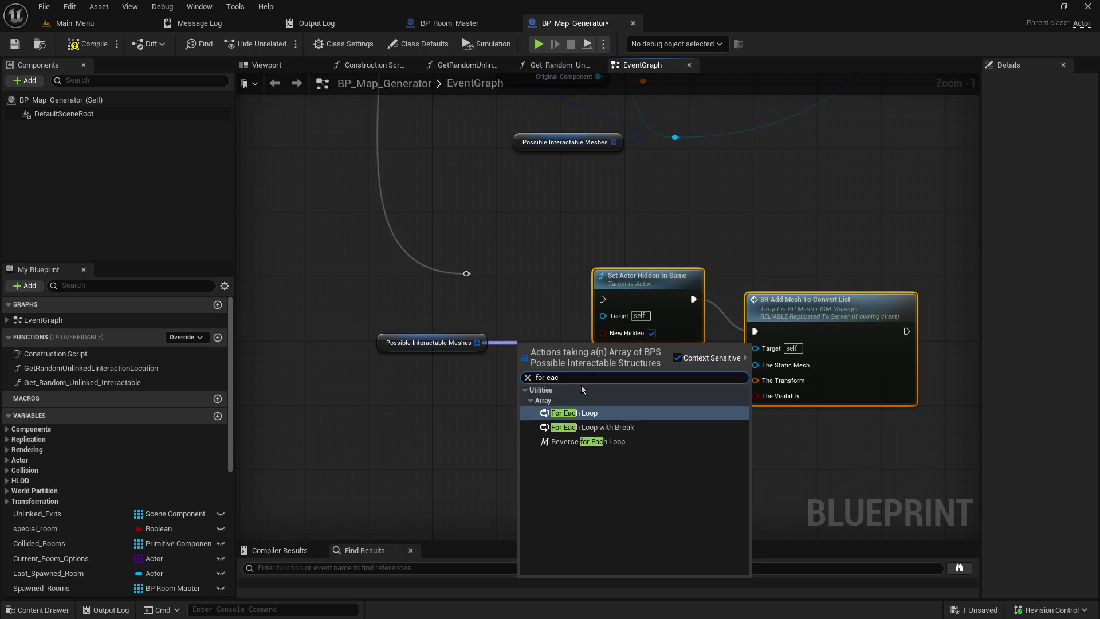
pyautogui.click(605, 417)
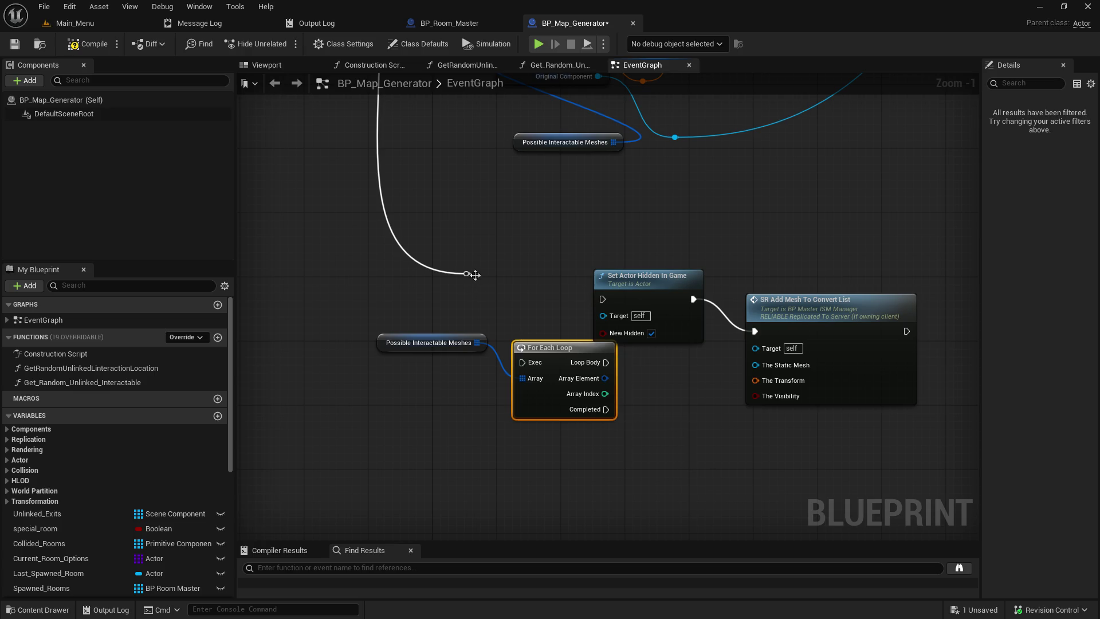
pyautogui.moveTo(550, 348)
pyautogui.mouseDown()
pyautogui.moveTo(528, 283)
pyautogui.moveTo(543, 268)
pyautogui.moveTo(805, 374)
pyautogui.mouseUp()
pyautogui.moveTo(693, 279); pyautogui.dragTo(772, 271)
pyautogui.moveTo(598, 282); pyautogui.dragTo(682, 288)
pyautogui.click(624, 307)
# Drive Set Actor Hidden In Game from Loop Body, then save and compile
pyautogui.moveTo(598, 282); pyautogui.dragTo(682, 291)
pyautogui.moveTo(597, 298)
pyautogui.mouseDown()
pyautogui.moveTo(685, 310)
pyautogui.moveTo(638, 325)
pyautogui.moveTo(684, 300)
pyautogui.moveTo(679, 294)
pyautogui.moveTo(690, 337)
pyautogui.moveTo(668, 348)
pyautogui.mouseUp()
pyautogui.keyDown('ctrl'); pyautogui.click(589, 304); pyautogui.keyUp('ctrl')
pyautogui.moveTo(589, 302); pyautogui.dragTo(606, 293)
pyautogui.moveTo(549, 232); pyautogui.dragTo(721, 205)
pyautogui.click(15, 43)
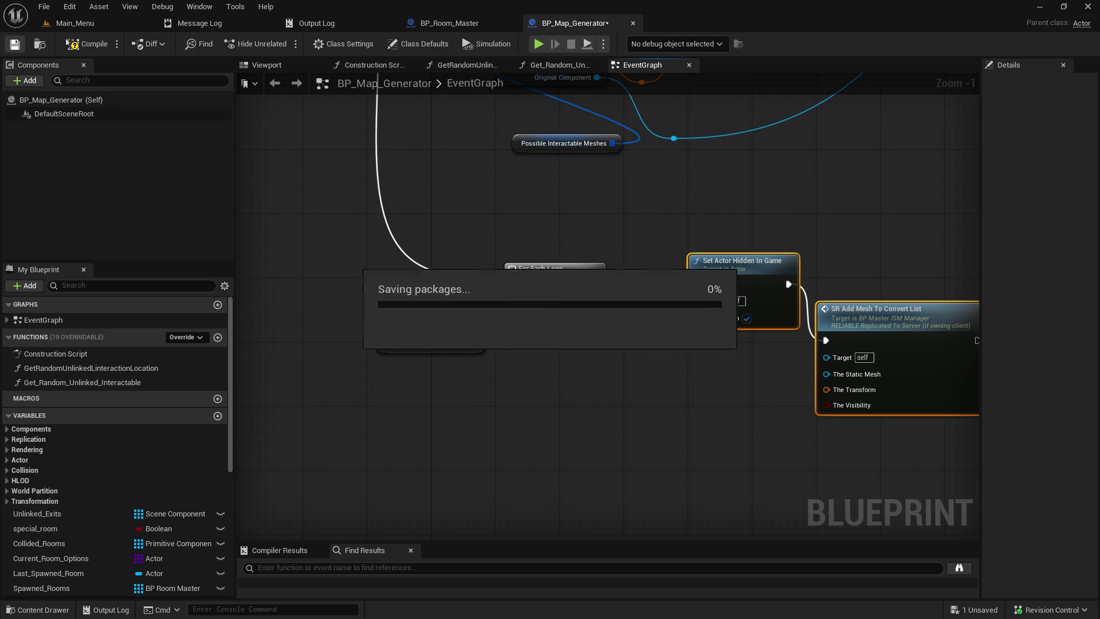
pyautogui.click(74, 45)
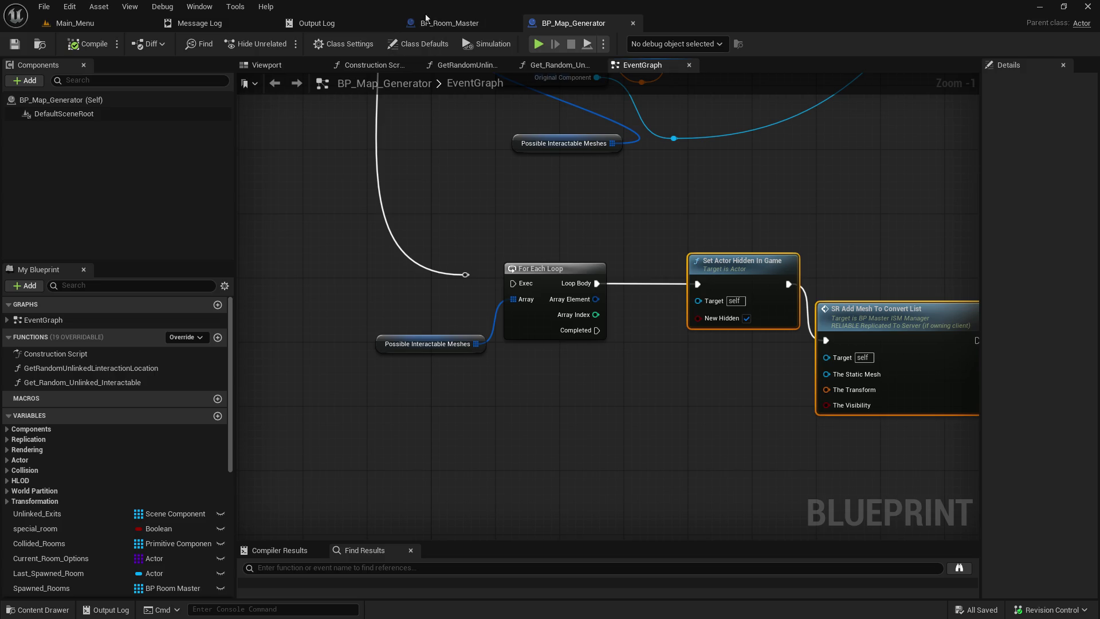
pyautogui.click(475, 27)
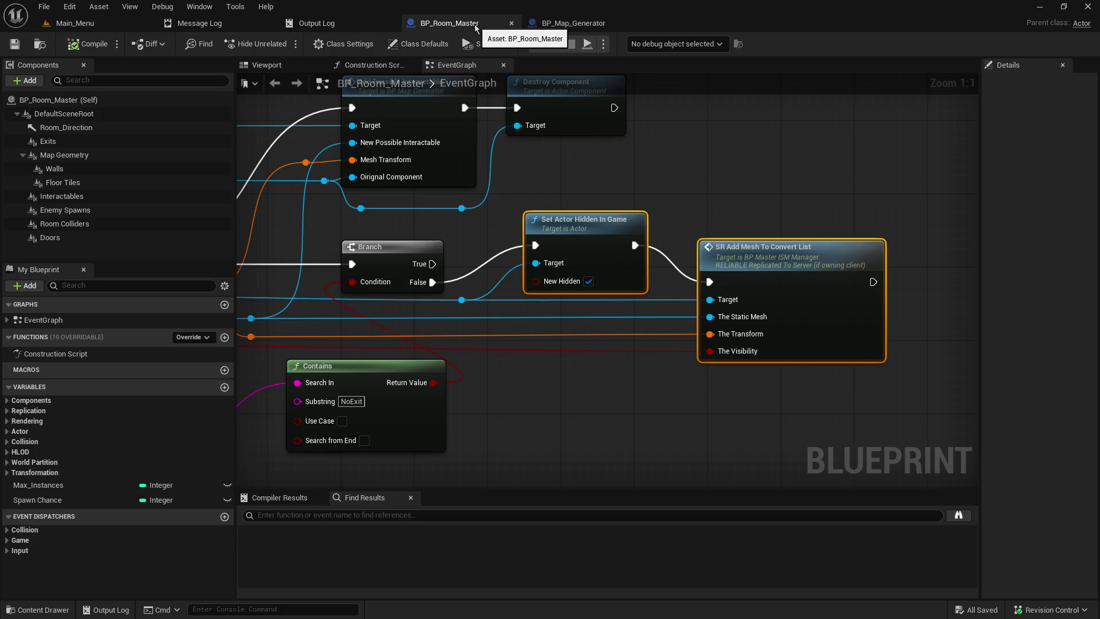
# Add a Break BPS Possible Interactable node off the loop's Array Element
pyautogui.moveTo(498, 238); pyautogui.dragTo(928, 211)
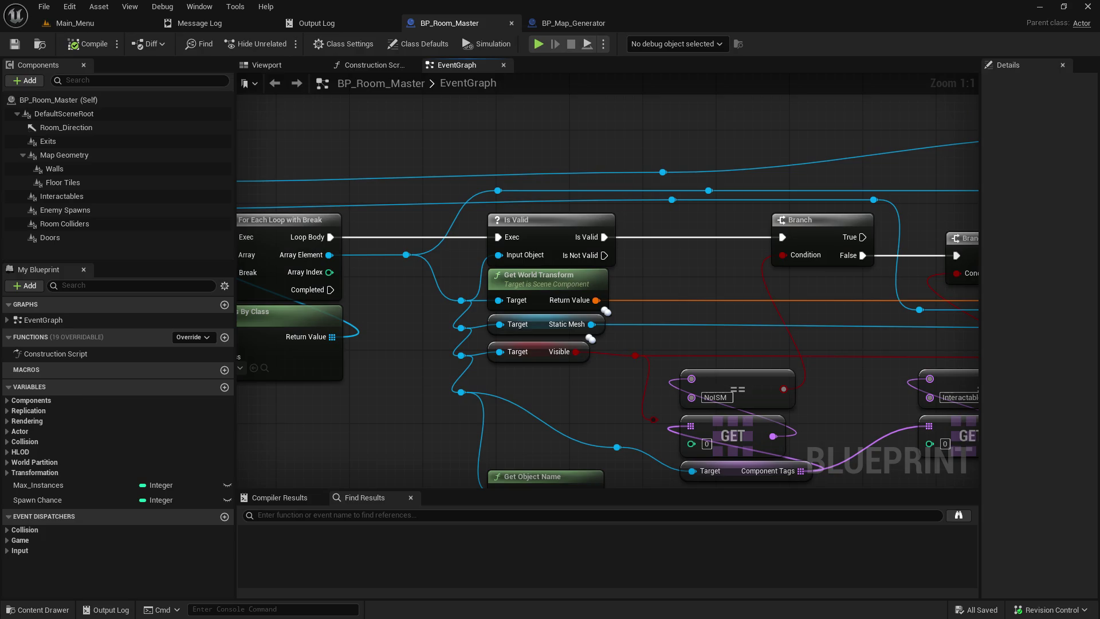
pyautogui.moveTo(974, 229)
pyautogui.mouseDown()
pyautogui.moveTo(512, 222)
pyautogui.moveTo(656, 220)
pyautogui.moveTo(636, 290)
pyautogui.moveTo(602, 233)
pyautogui.moveTo(573, 213)
pyautogui.mouseUp()
pyautogui.click(571, 28)
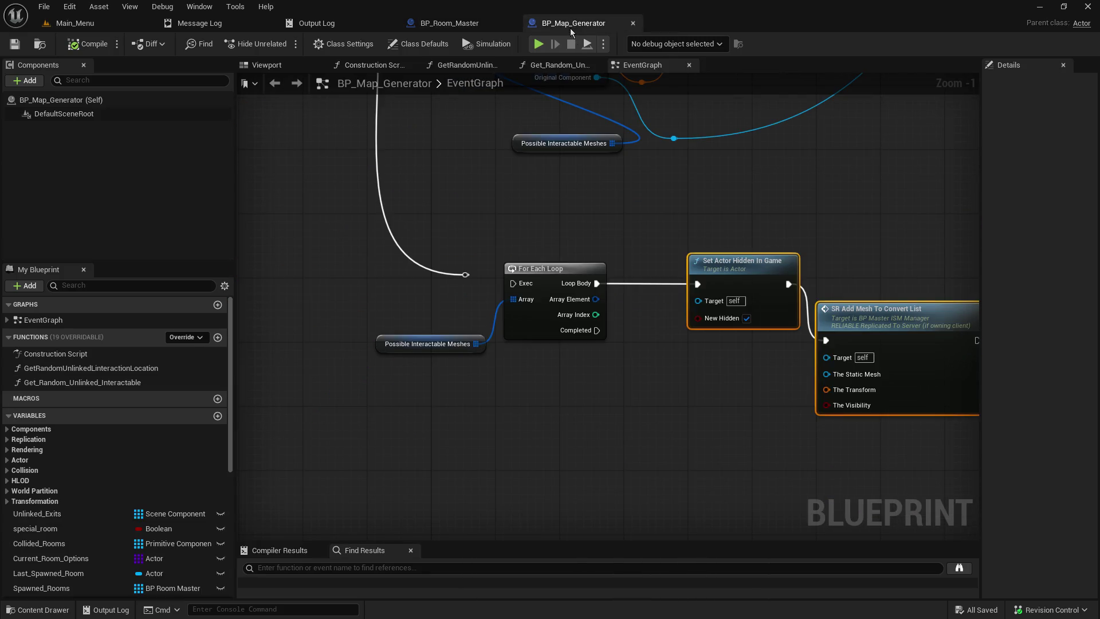
pyautogui.moveTo(596, 299); pyautogui.dragTo(661, 403)
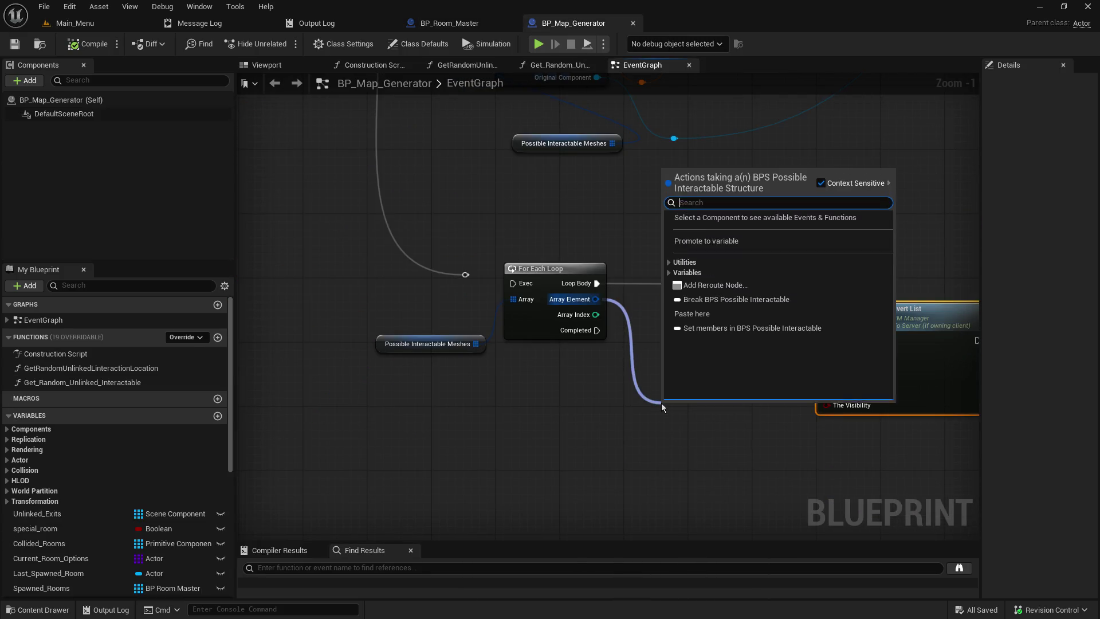
pyautogui.click(714, 299)
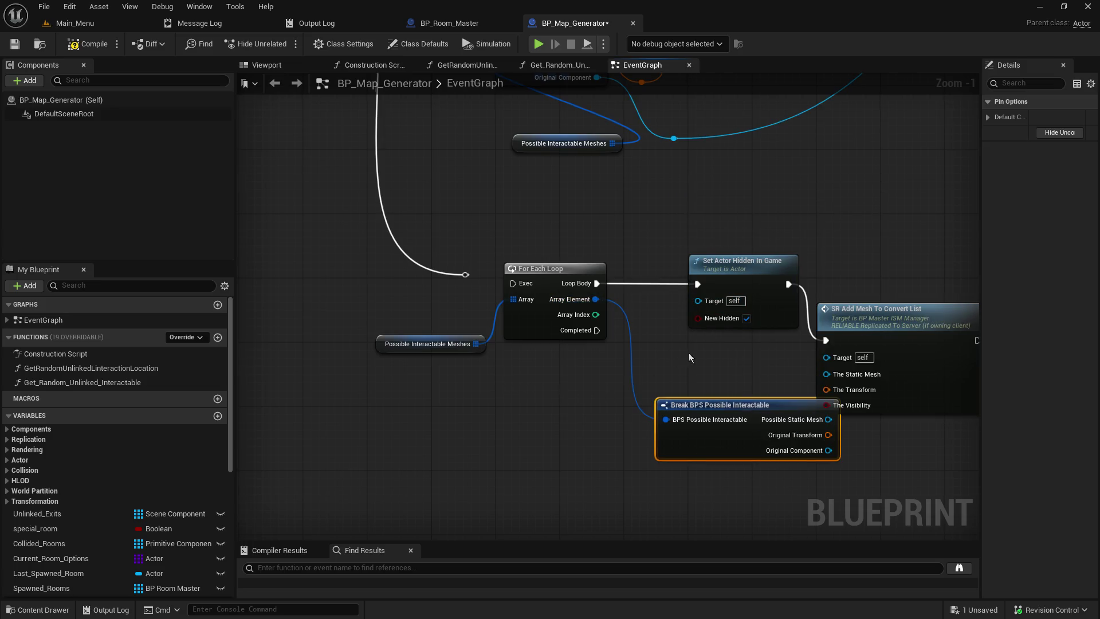
pyautogui.moveTo(689, 357); pyautogui.dragTo(480, 357)
# Connect Original Transform to The Transform on SR Add Mesh To Convert List
pyautogui.click(630, 331)
pyautogui.keyDown('ctrl'); pyautogui.click(533, 262); pyautogui.keyUp('ctrl')
pyautogui.moveTo(657, 313); pyautogui.dragTo(764, 312)
pyautogui.moveTo(618, 434)
pyautogui.mouseDown()
pyautogui.moveTo(730, 375)
pyautogui.moveTo(728, 389)
pyautogui.mouseUp()
pyautogui.moveTo(583, 400); pyautogui.dragTo(574, 352)
pyautogui.moveTo(612, 401); pyautogui.dragTo(688, 424)
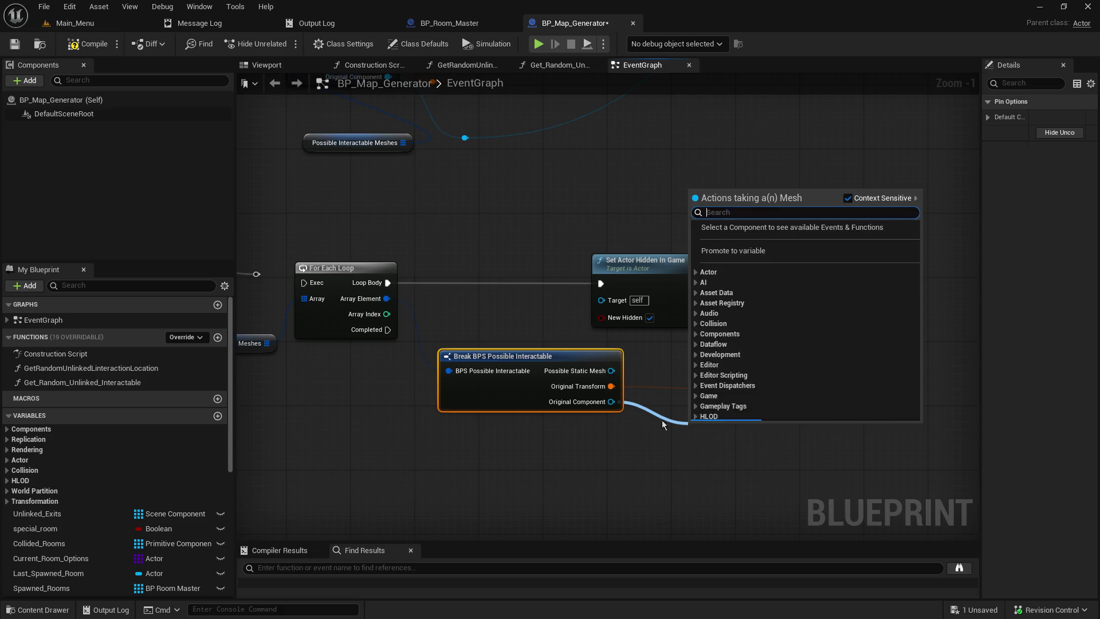
pyautogui.click(584, 437)
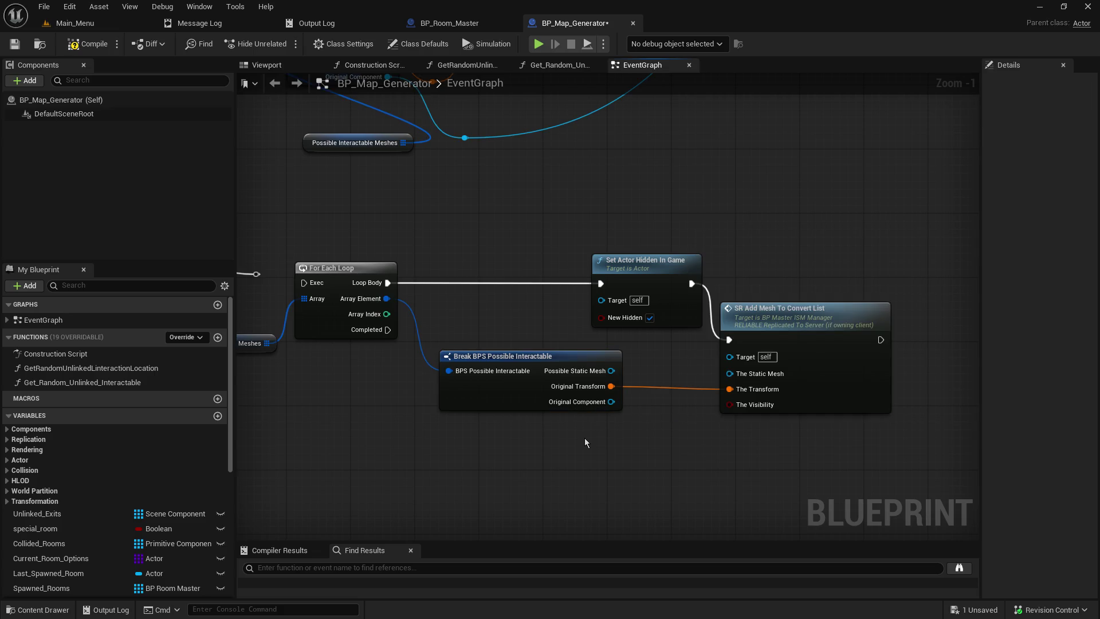
# Open the definition of SR Add Mesh To Convert List
pyautogui.scroll(-3, 94, 524)
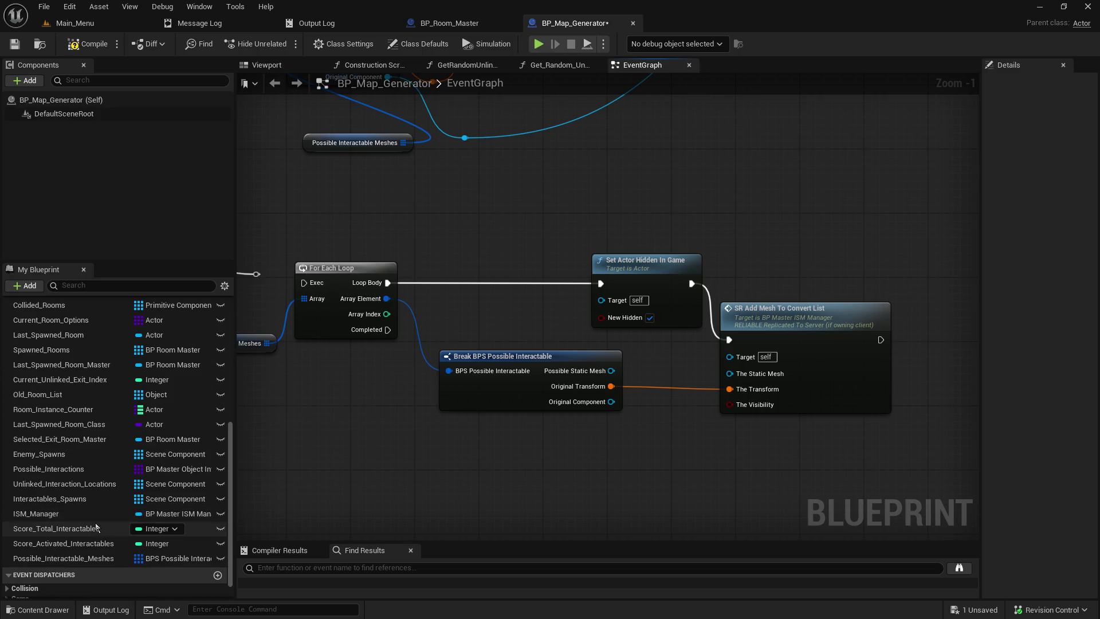
pyautogui.scroll(3, 102, 517)
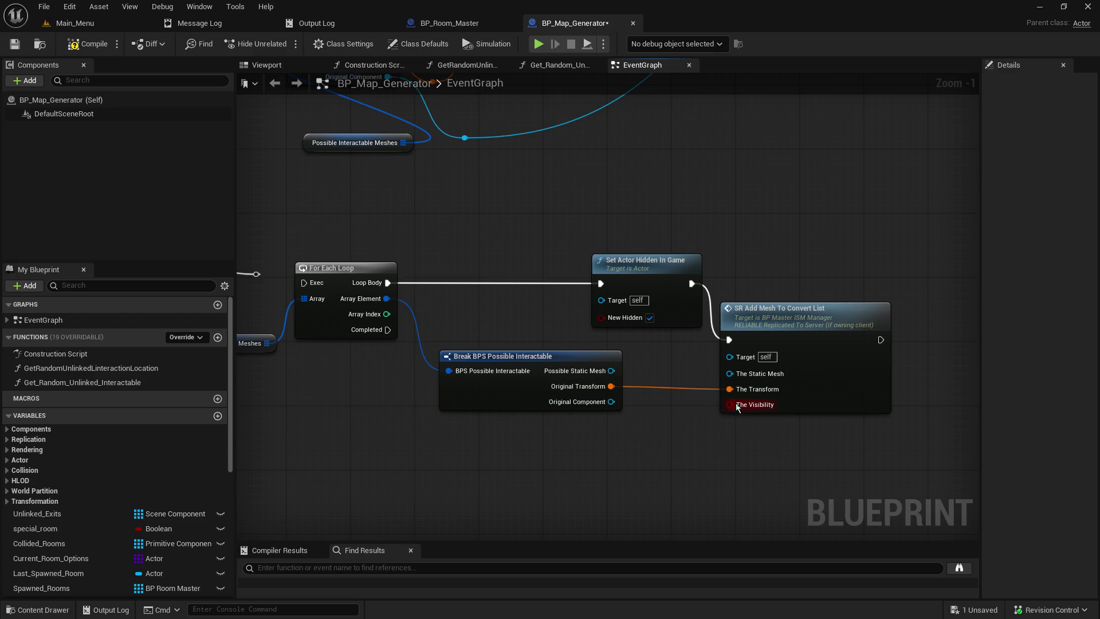
pyautogui.click(785, 403)
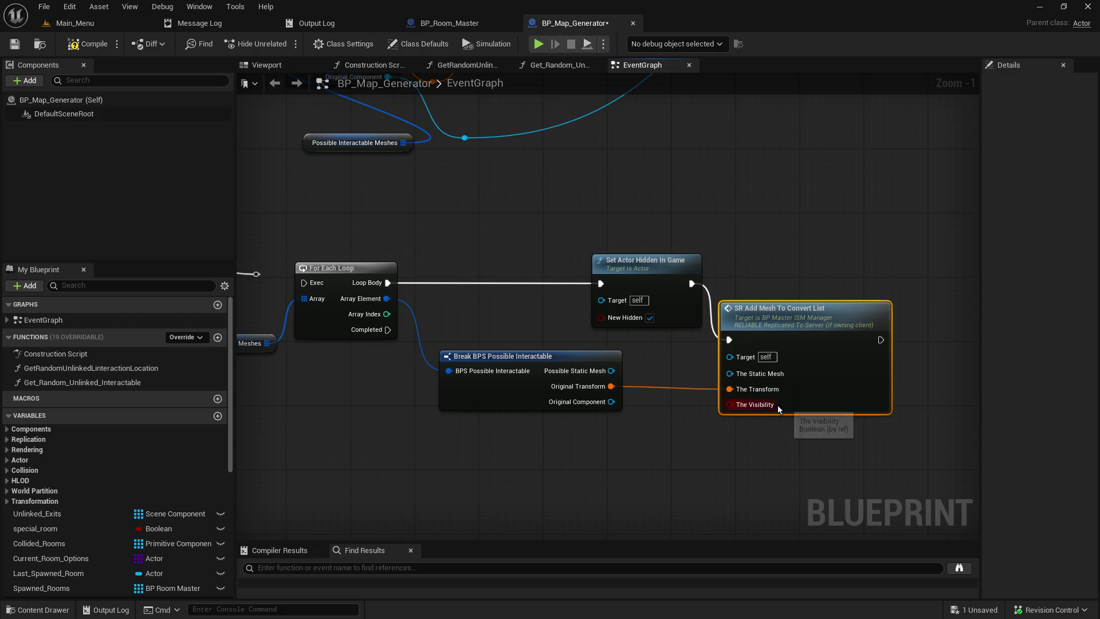
pyautogui.doubleClick(771, 405)
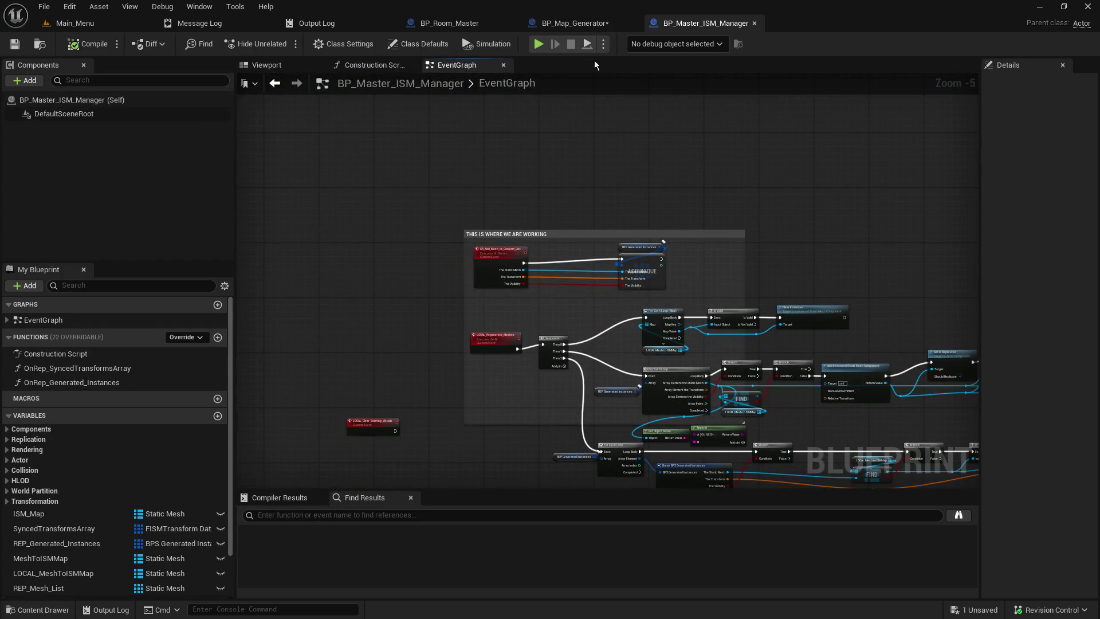
# Nudge the loop nodes slightly right and down in BP_Map_Generator
pyautogui.click(498, 21)
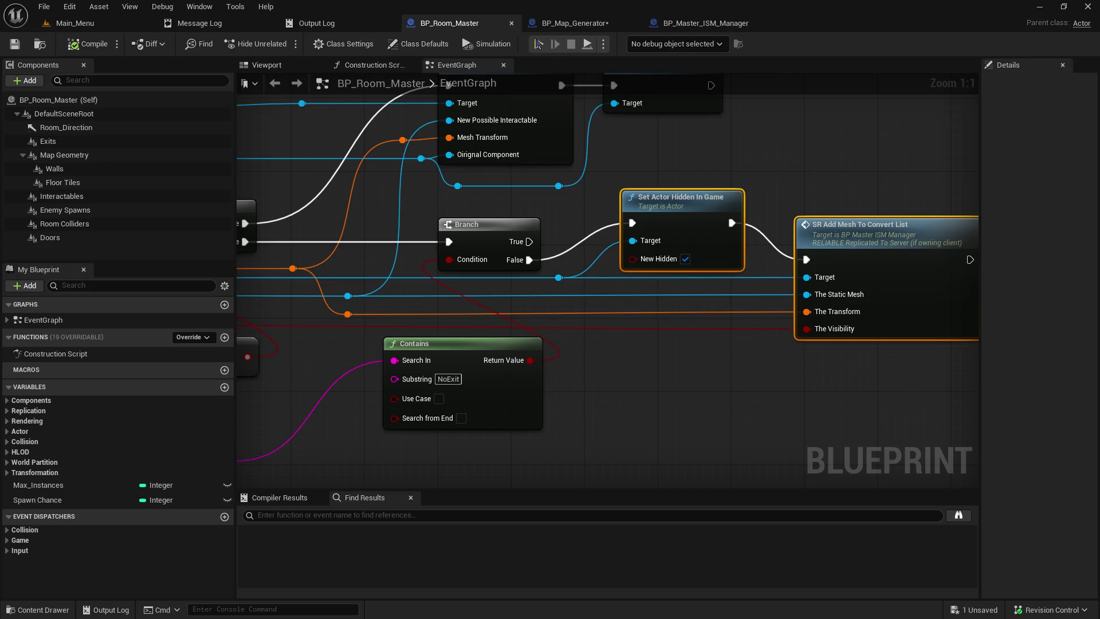
pyautogui.click(575, 23)
pyautogui.scroll(1, 770, 456)
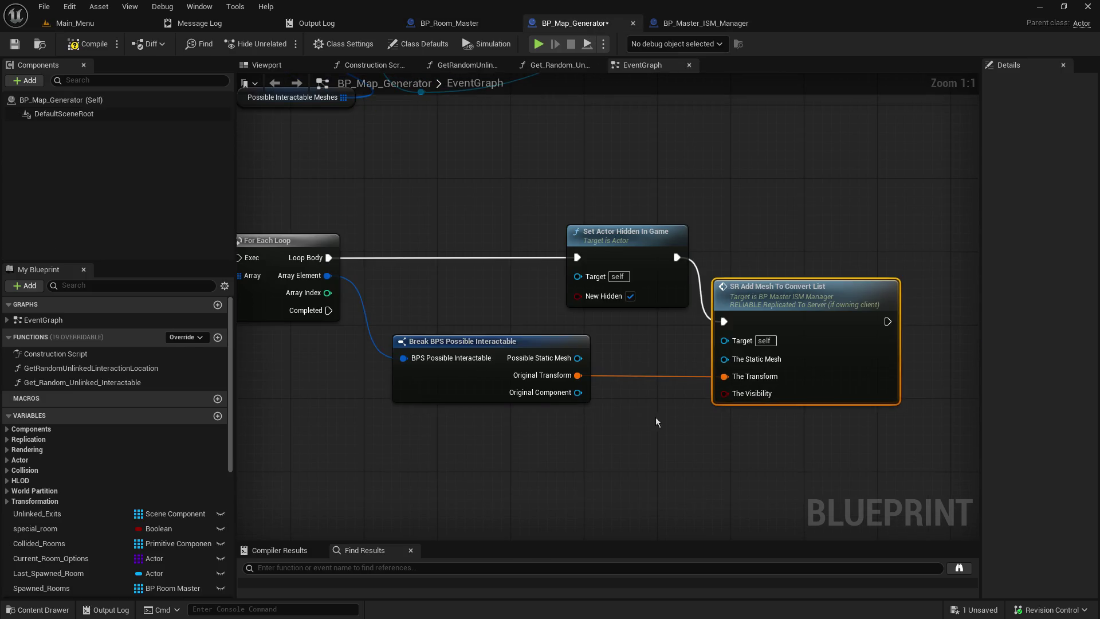
pyautogui.moveTo(642, 335)
pyautogui.mouseDown()
pyautogui.moveTo(674, 375)
pyautogui.moveTo(756, 362)
pyautogui.mouseUp()
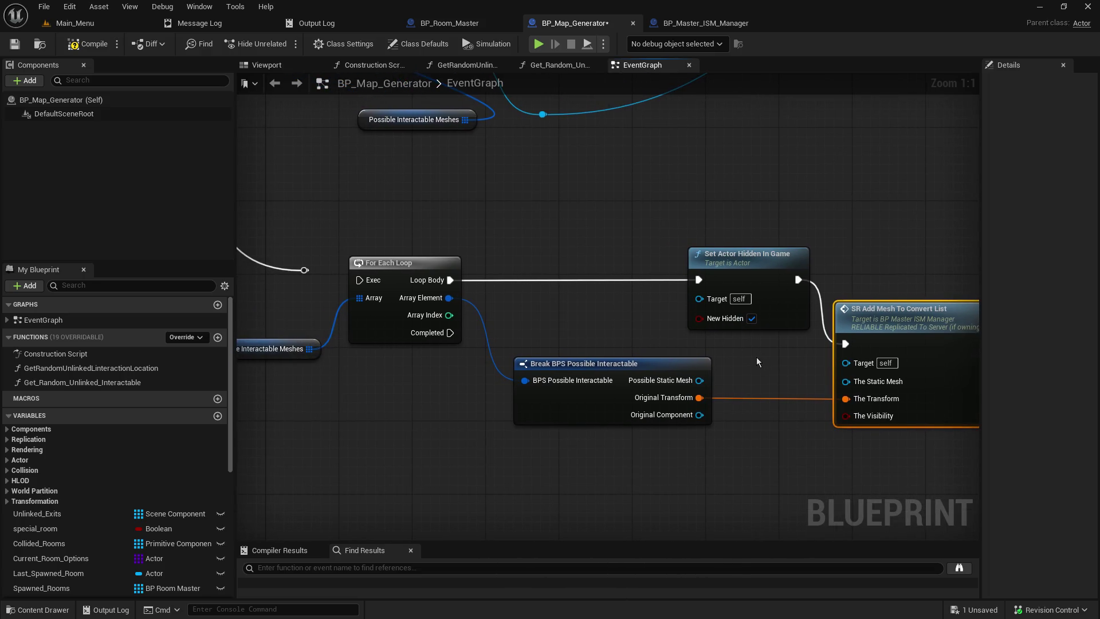
# Review BP_Room_Master's graph, from Is Valid through Set Actor Hidden In Game and SR Add Mesh
pyautogui.click(483, 20)
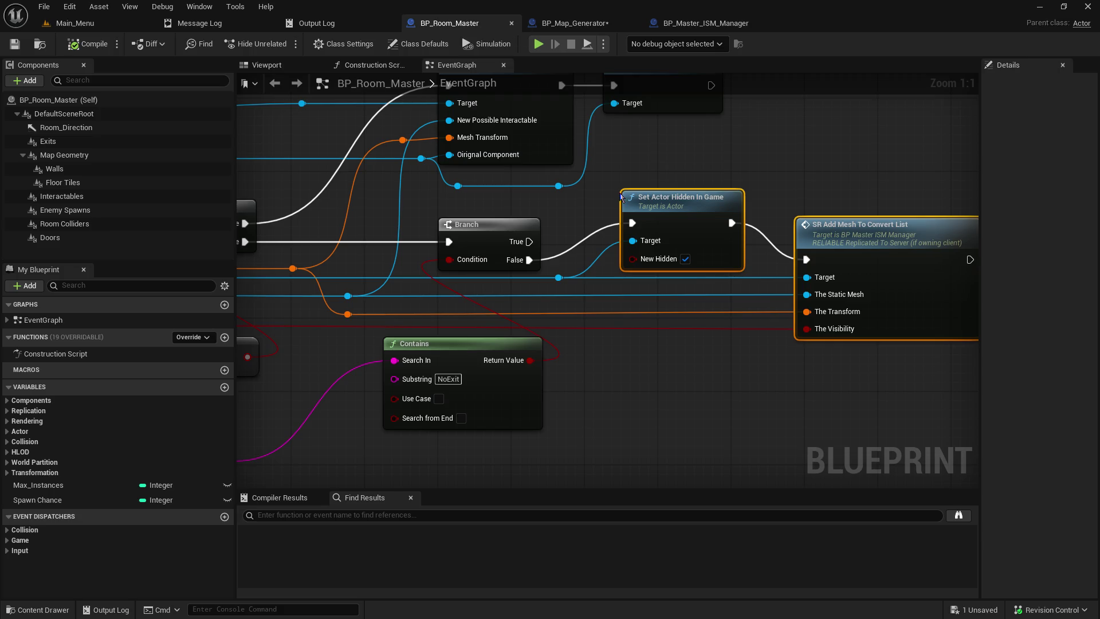
pyautogui.moveTo(464, 286)
pyautogui.mouseDown()
pyautogui.moveTo(887, 339)
pyautogui.moveTo(805, 319)
pyautogui.mouseUp()
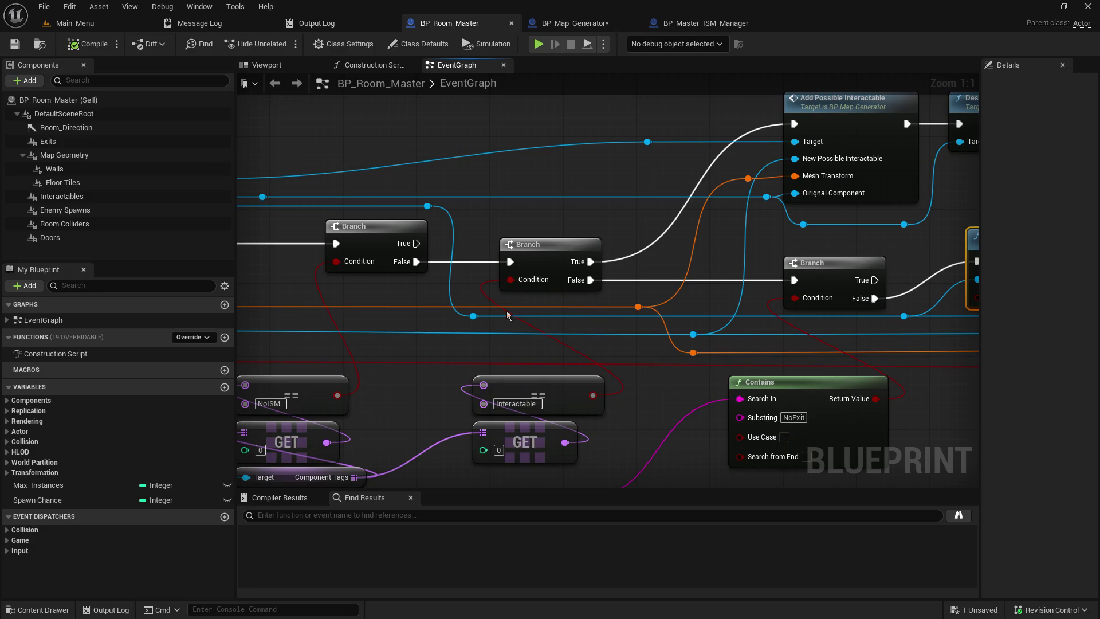
pyautogui.moveTo(336, 208); pyautogui.dragTo(960, 288)
pyautogui.moveTo(823, 291)
pyautogui.mouseDown()
pyautogui.moveTo(750, 291)
pyautogui.moveTo(245, 213)
pyautogui.mouseUp()
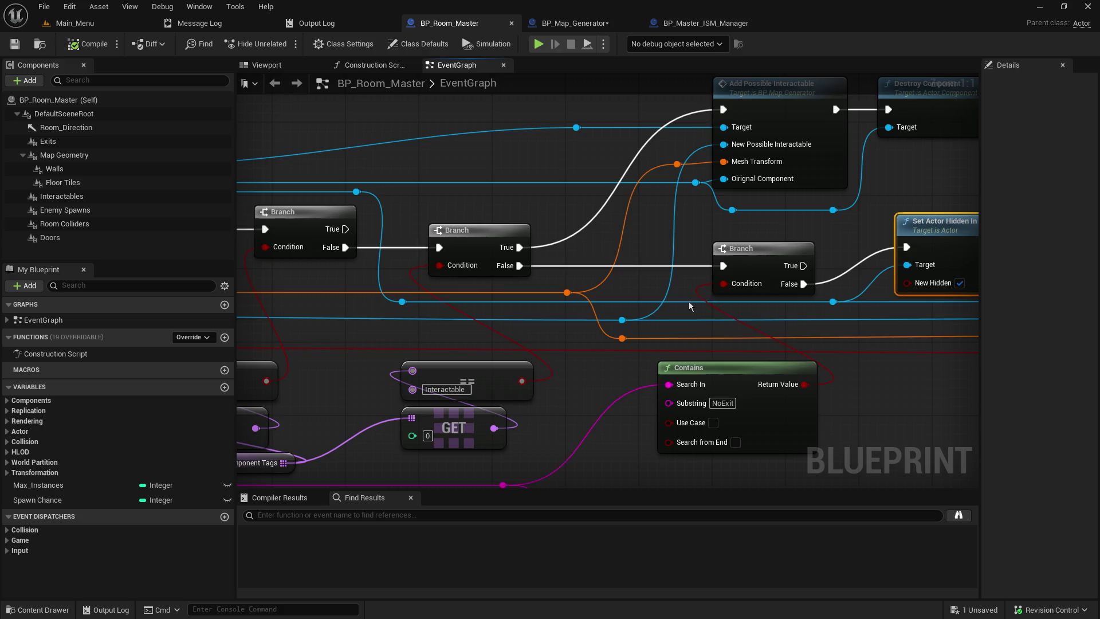
pyautogui.moveTo(690, 305); pyautogui.dragTo(383, 341)
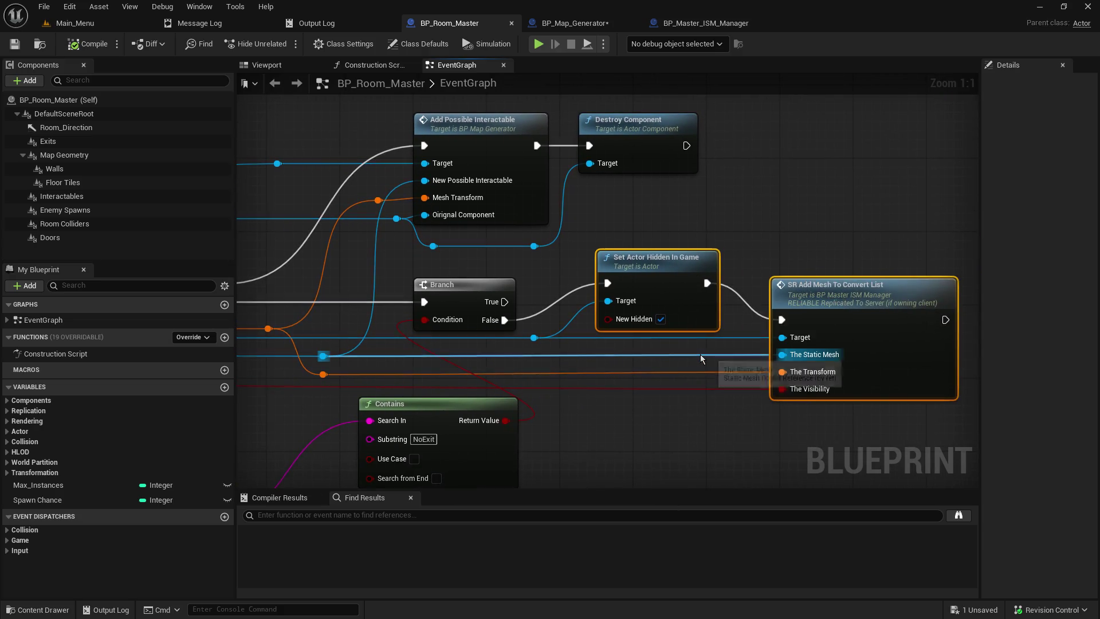
# Move Set Actor Hidden In Game and SR Add Mesh To Convert List further right in BP_Map_Generator
pyautogui.click(606, 23)
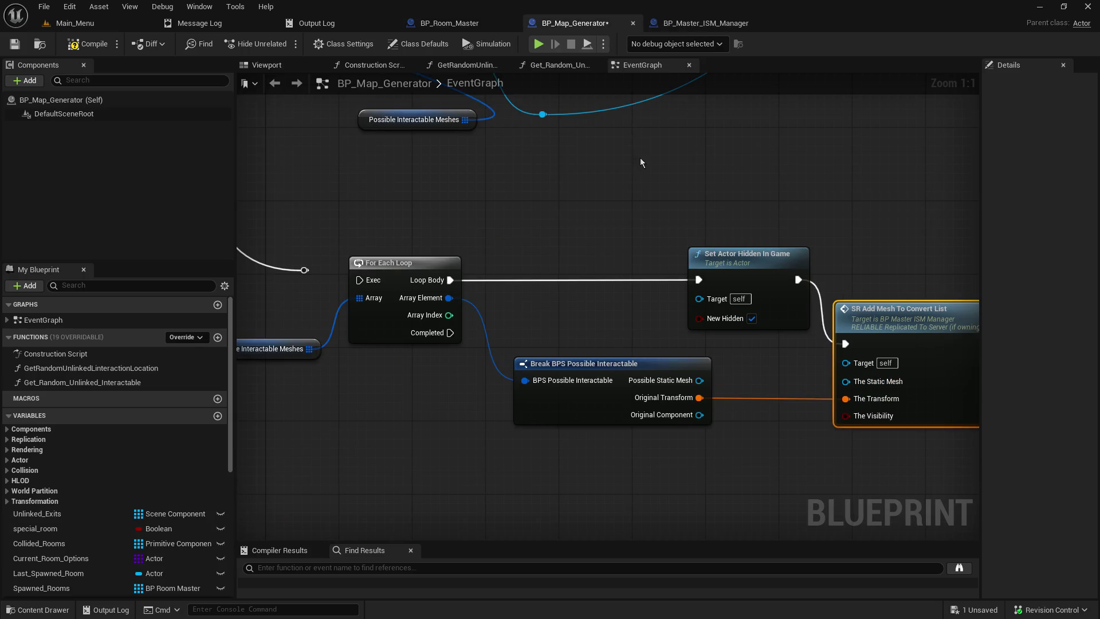
pyautogui.moveTo(638, 153); pyautogui.dragTo(429, 176)
pyautogui.moveTo(510, 191); pyautogui.dragTo(736, 344)
pyautogui.moveTo(535, 261)
pyautogui.mouseDown()
pyautogui.moveTo(767, 262)
pyautogui.moveTo(746, 263)
pyautogui.mouseUp()
pyautogui.moveTo(563, 243)
pyautogui.mouseDown()
pyautogui.moveTo(706, 248)
pyautogui.moveTo(669, 346)
pyautogui.moveTo(664, 531)
pyautogui.mouseUp()
pyautogui.moveTo(633, 496)
pyautogui.mouseDown()
pyautogui.moveTo(651, 432)
pyautogui.moveTo(655, 476)
pyautogui.moveTo(674, 389)
pyautogui.moveTo(665, 494)
pyautogui.mouseUp()
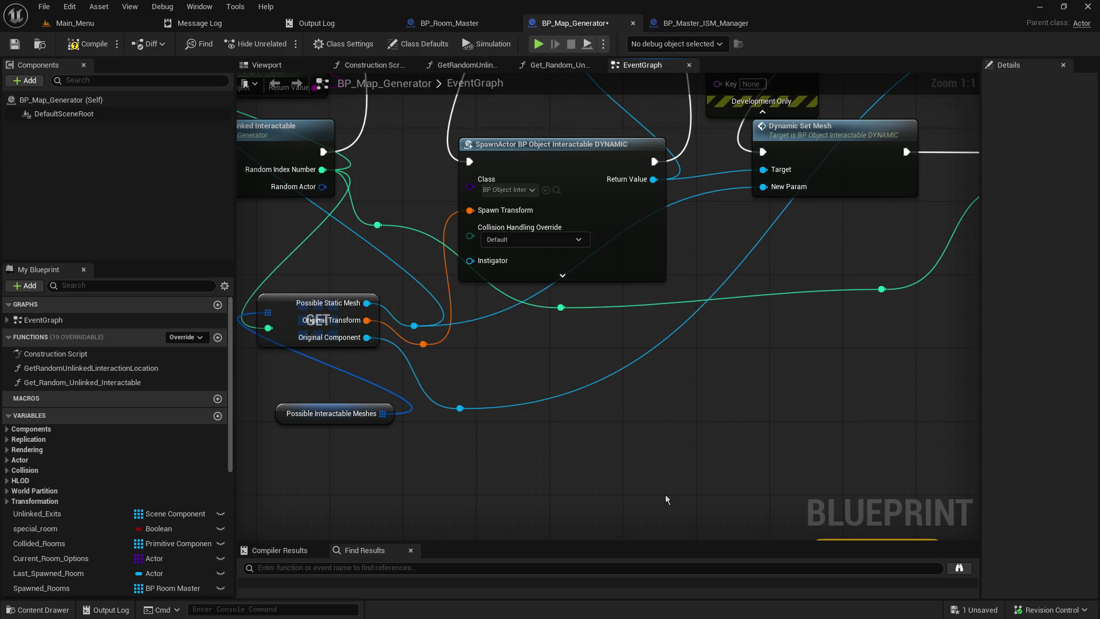
# Delete Set Actor Hidden In Game and connect Loop Body straight to SR Add Mesh To Convert List
pyautogui.moveTo(665, 494)
pyautogui.mouseDown()
pyautogui.moveTo(653, 487)
pyautogui.moveTo(650, 247)
pyautogui.moveTo(735, 245)
pyautogui.mouseUp()
pyautogui.click(799, 293)
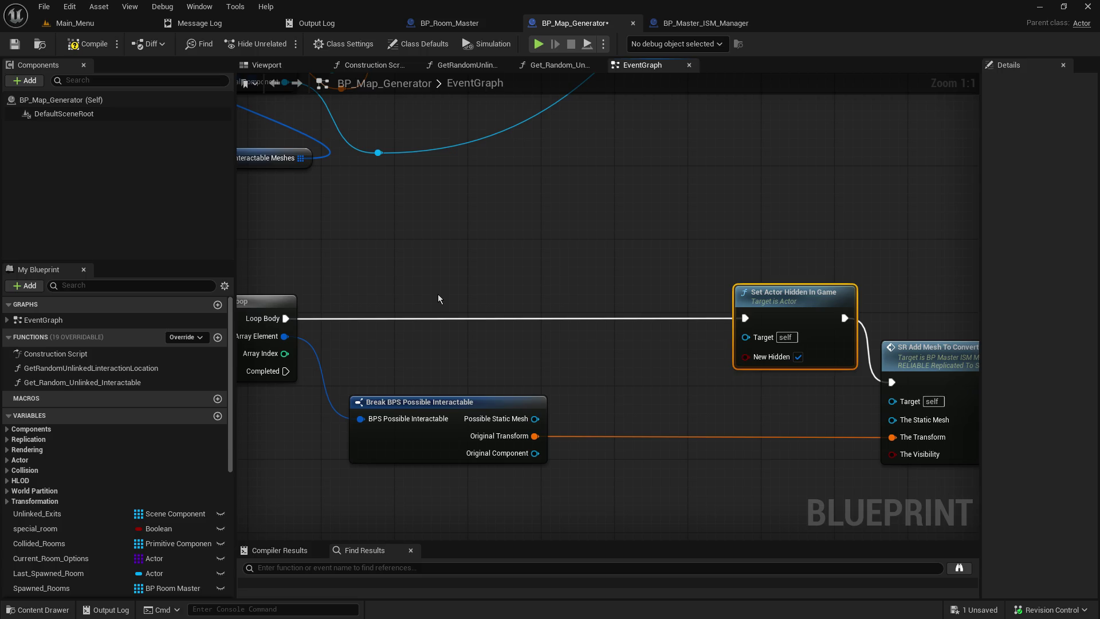
pyautogui.press('Delete')
pyautogui.moveTo(293, 317)
pyautogui.mouseDown()
pyautogui.moveTo(896, 386)
pyautogui.moveTo(619, 349)
pyautogui.moveTo(628, 358)
pyautogui.moveTo(762, 287)
pyautogui.mouseUp()
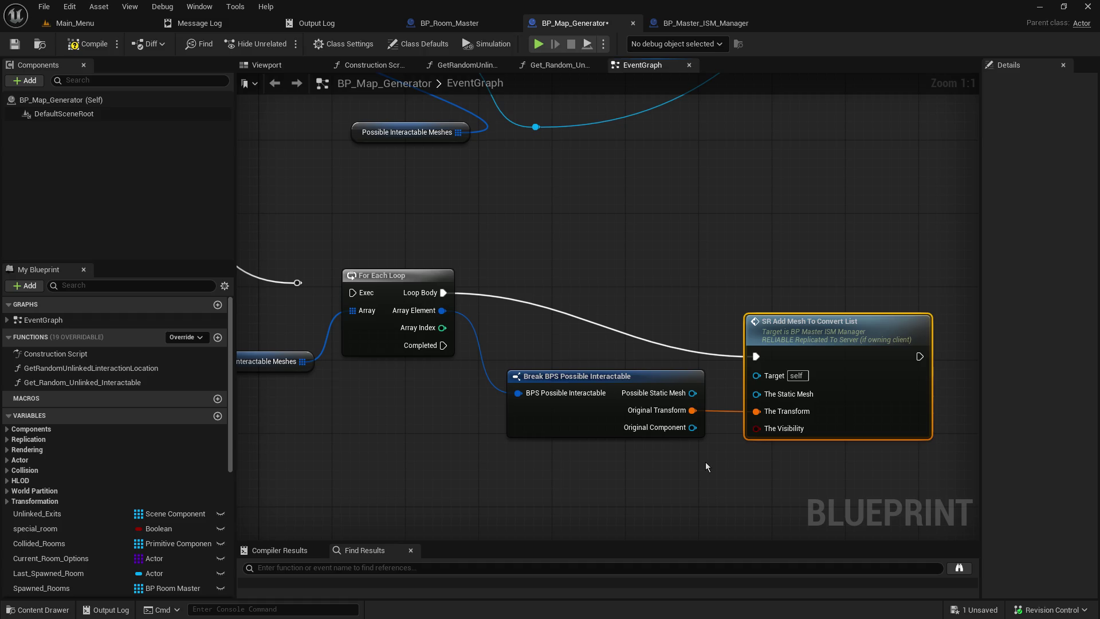
# Link Possible Static Mesh to The Static Mesh and Original Transform to The Transform
pyautogui.moveTo(700, 204)
pyautogui.mouseDown()
pyautogui.moveTo(697, 294)
pyautogui.moveTo(685, 225)
pyautogui.mouseUp()
pyautogui.moveTo(766, 353); pyautogui.dragTo(776, 289)
pyautogui.moveTo(600, 398); pyautogui.dragTo(562, 381)
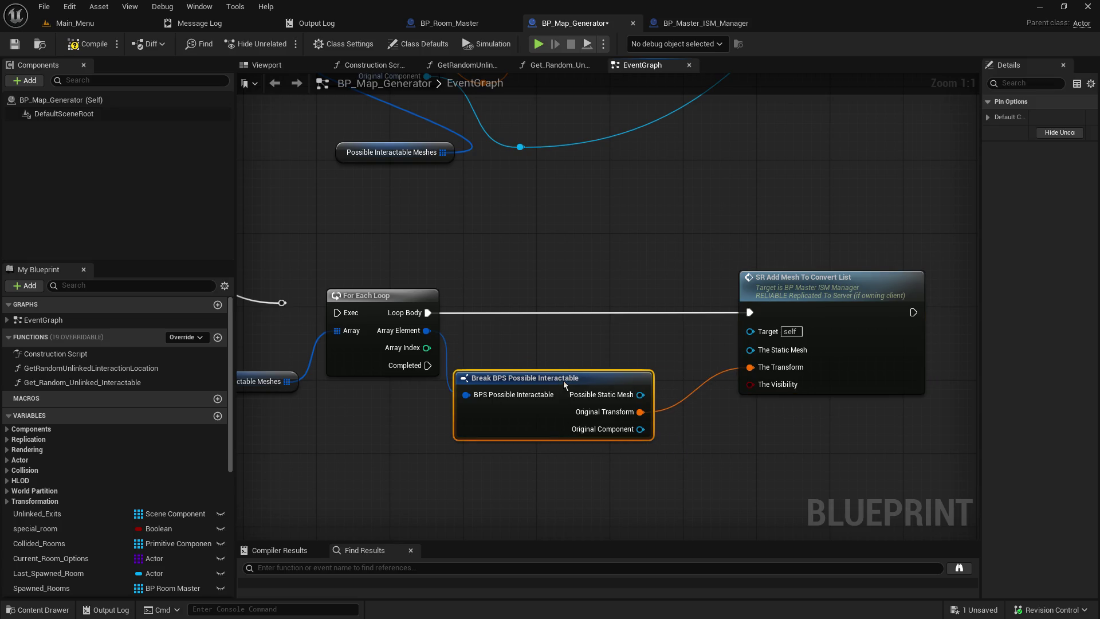
pyautogui.moveTo(643, 395)
pyautogui.mouseDown()
pyautogui.moveTo(749, 328)
pyautogui.moveTo(723, 426)
pyautogui.mouseUp()
pyautogui.click(630, 339)
pyautogui.moveTo(641, 395); pyautogui.dragTo(751, 351)
pyautogui.moveTo(575, 380); pyautogui.dragTo(593, 344)
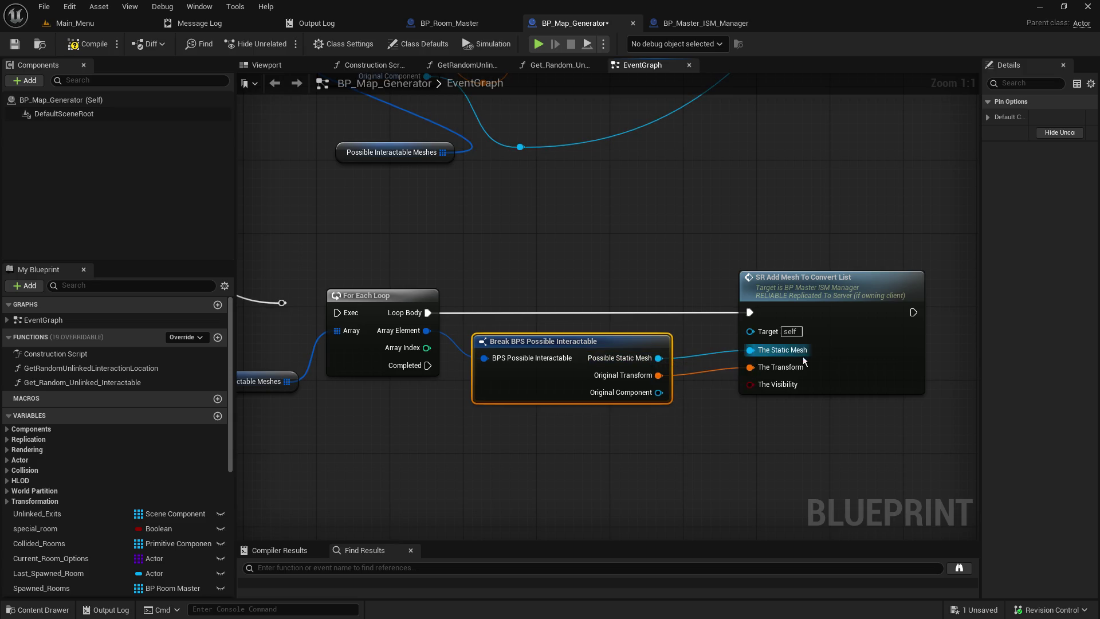
pyautogui.moveTo(658, 375); pyautogui.dragTo(794, 372)
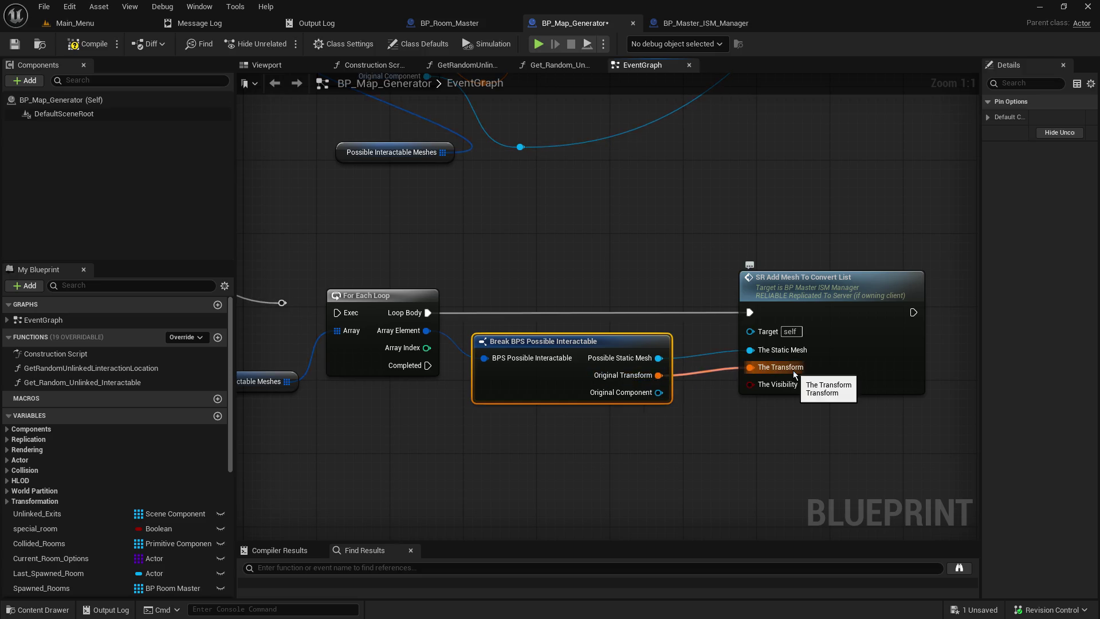
# Compile and save BP_Map_Generator, then open the SR_Add_Mesh_to_Convert_List event's definition
pyautogui.click(14, 44)
pyautogui.click(98, 46)
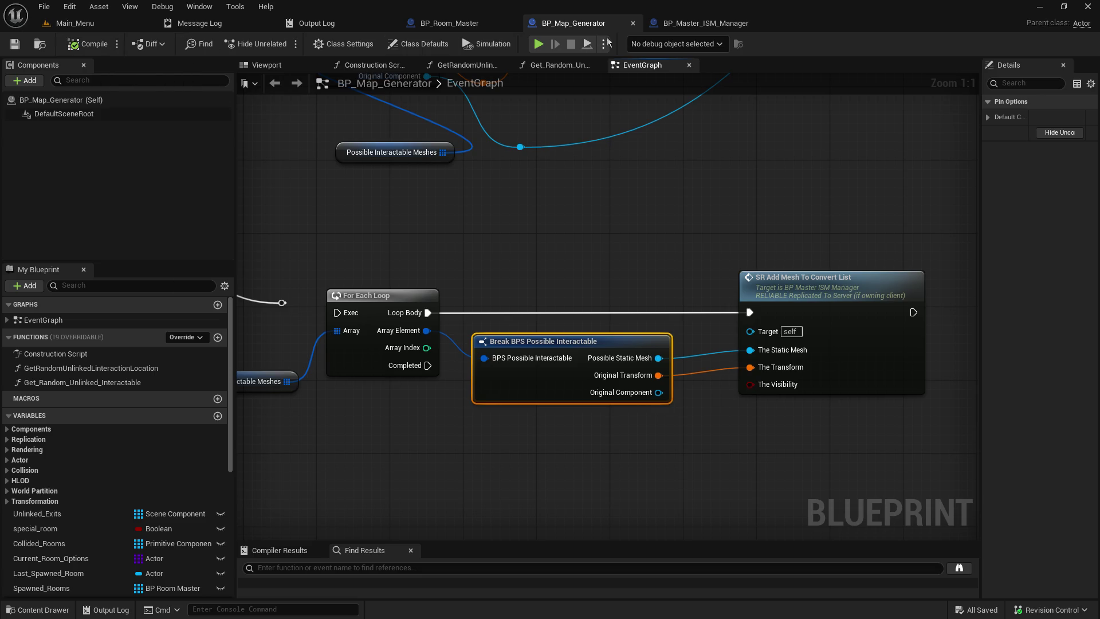
pyautogui.doubleClick(855, 311)
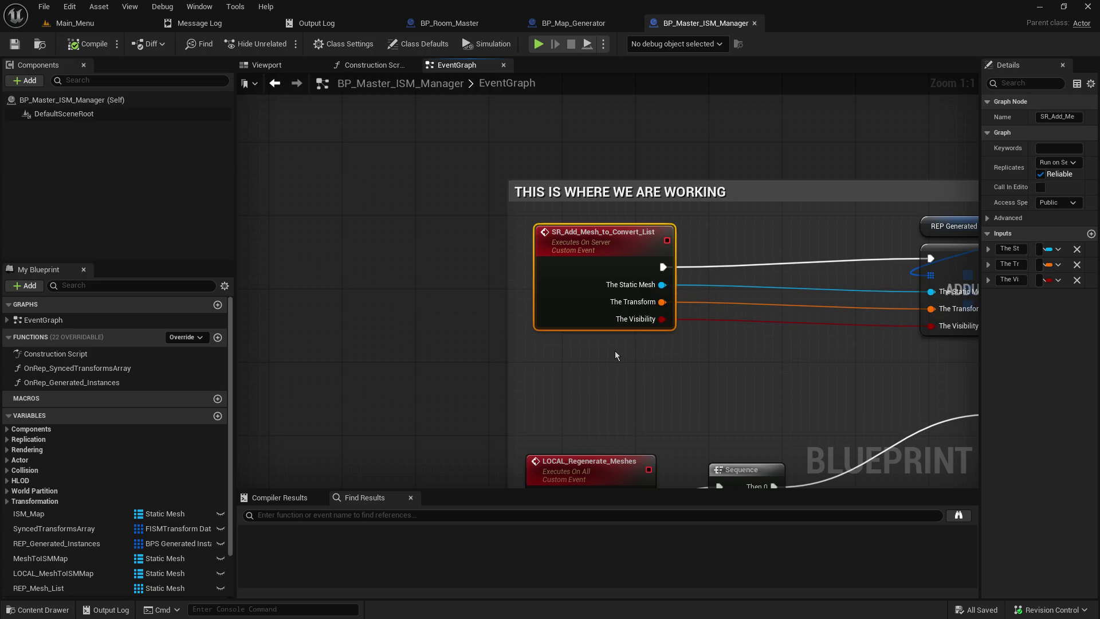
pyautogui.click(595, 24)
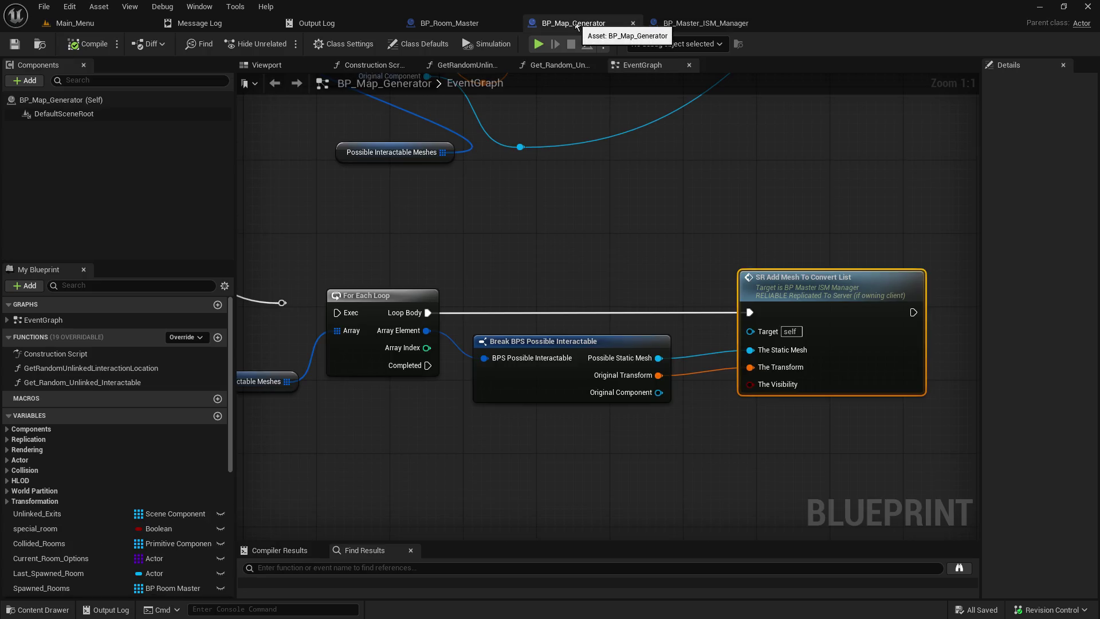
pyautogui.click(685, 30)
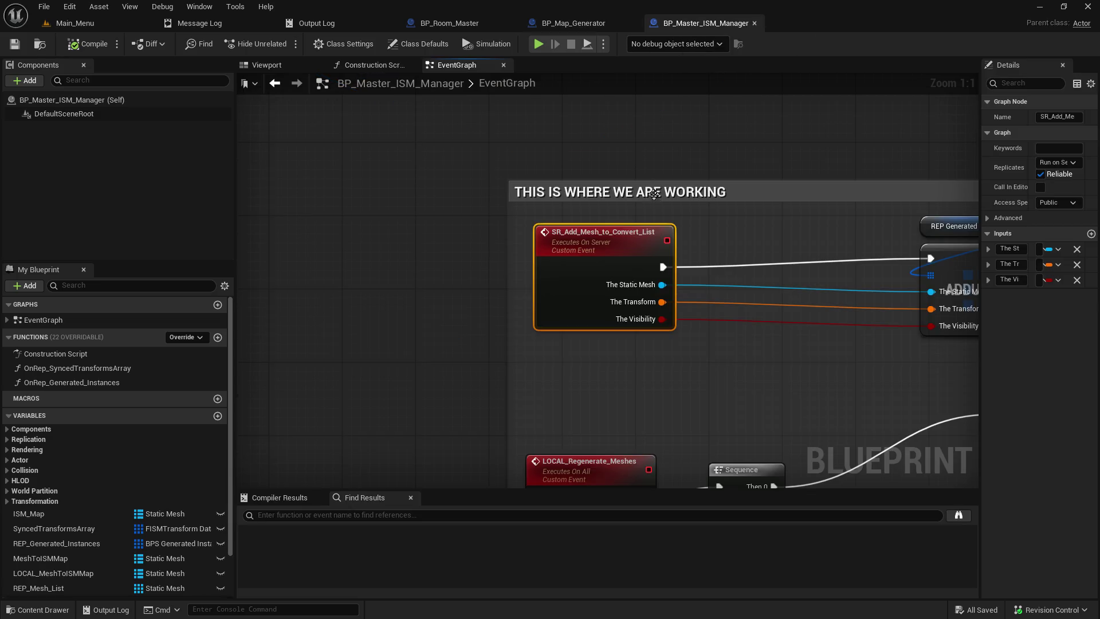
pyautogui.moveTo(674, 299); pyautogui.dragTo(461, 269)
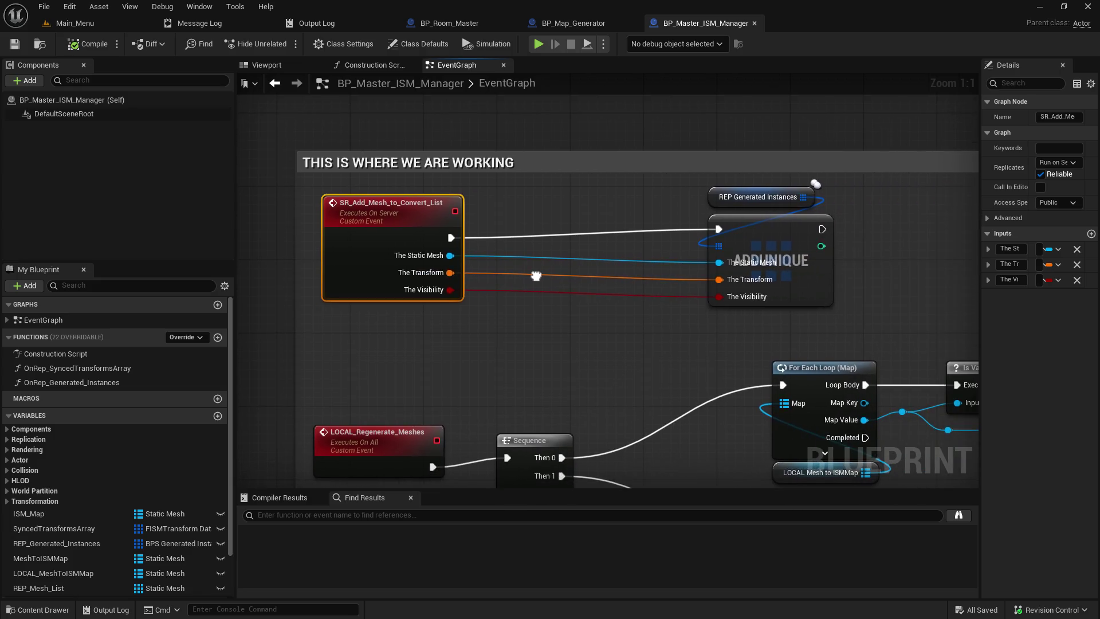
pyautogui.click(579, 23)
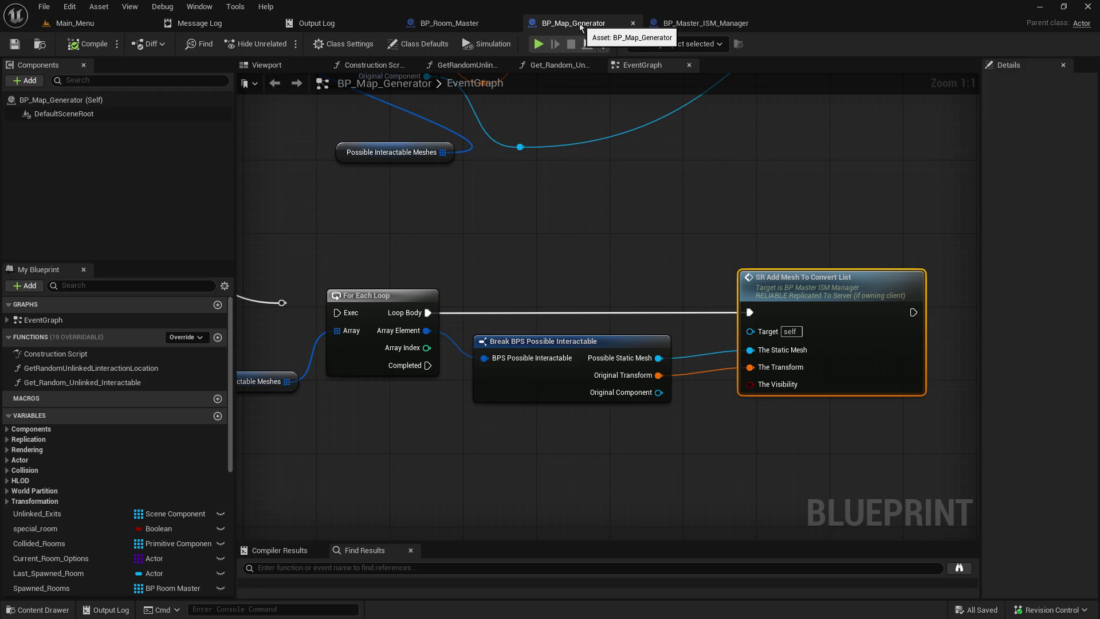
# Feed a Make Literal Bool set to true into The Visibility and tidy nearby nodes
pyautogui.moveTo(762, 388); pyautogui.dragTo(709, 444)
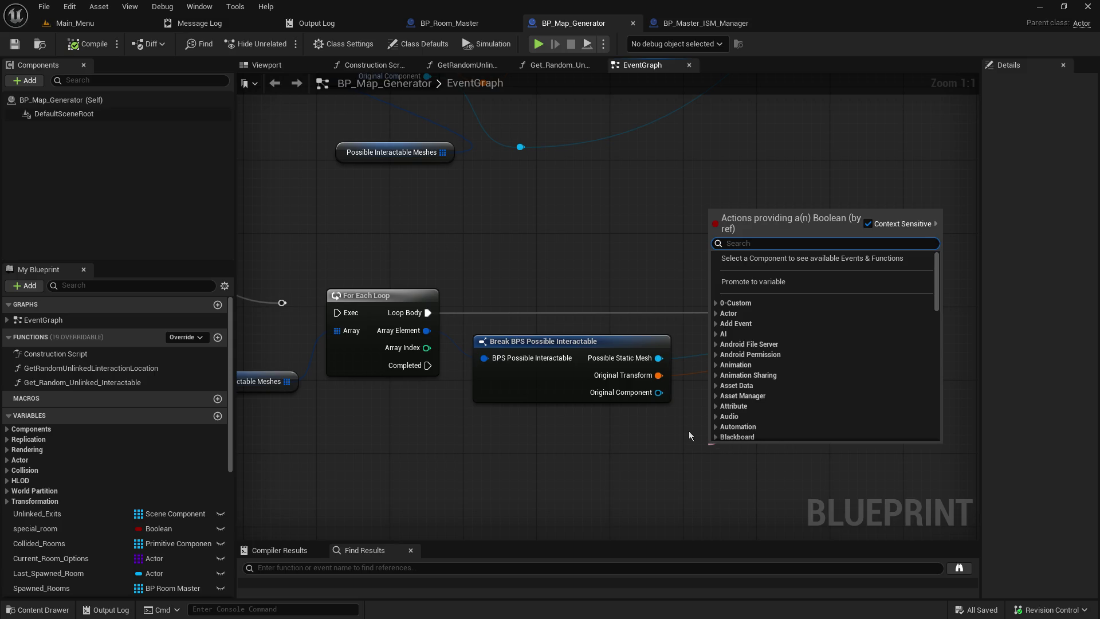
pyautogui.write('make lit')
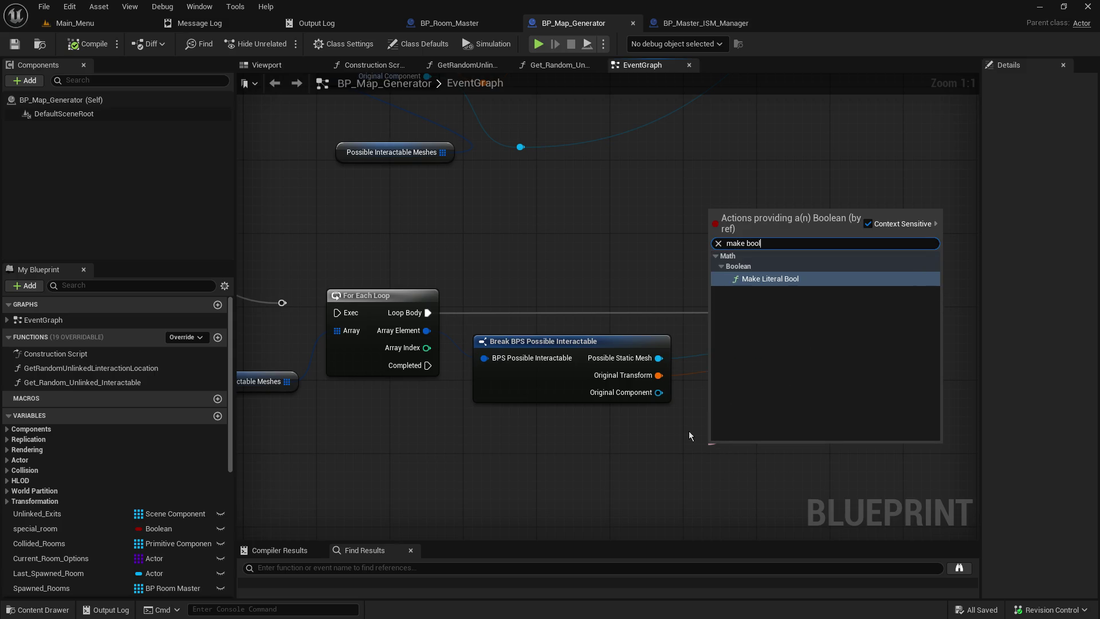
pyautogui.press('Return')
pyautogui.click(747, 459)
pyautogui.moveTo(753, 445)
pyautogui.mouseDown()
pyautogui.moveTo(634, 435)
pyautogui.moveTo(614, 411)
pyautogui.moveTo(595, 417)
pyautogui.mouseUp()
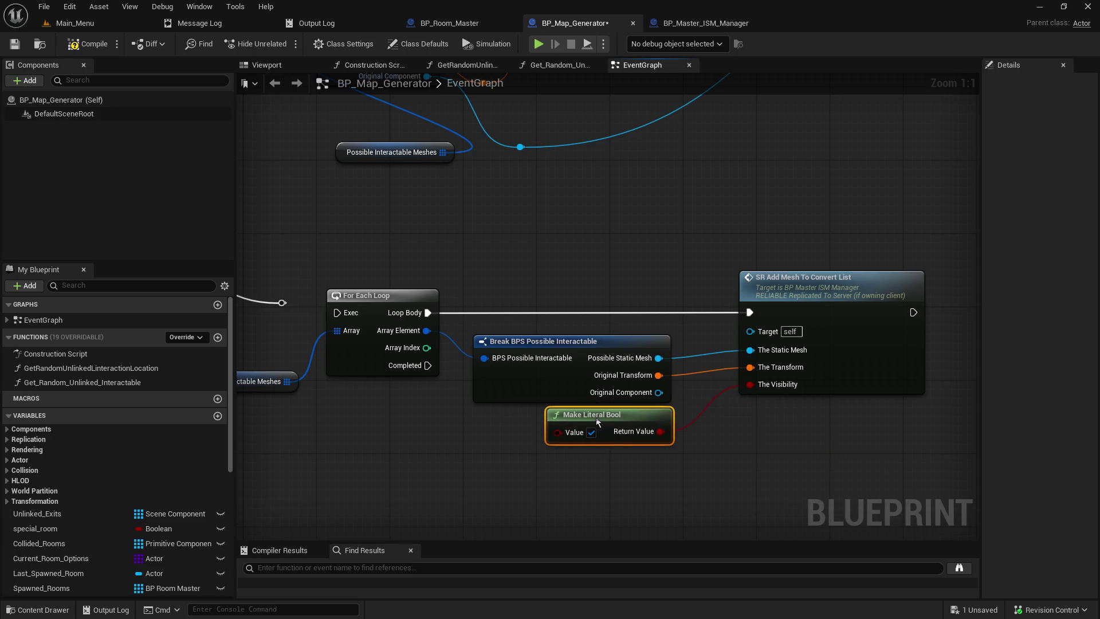
pyautogui.moveTo(614, 348); pyautogui.dragTo(624, 339)
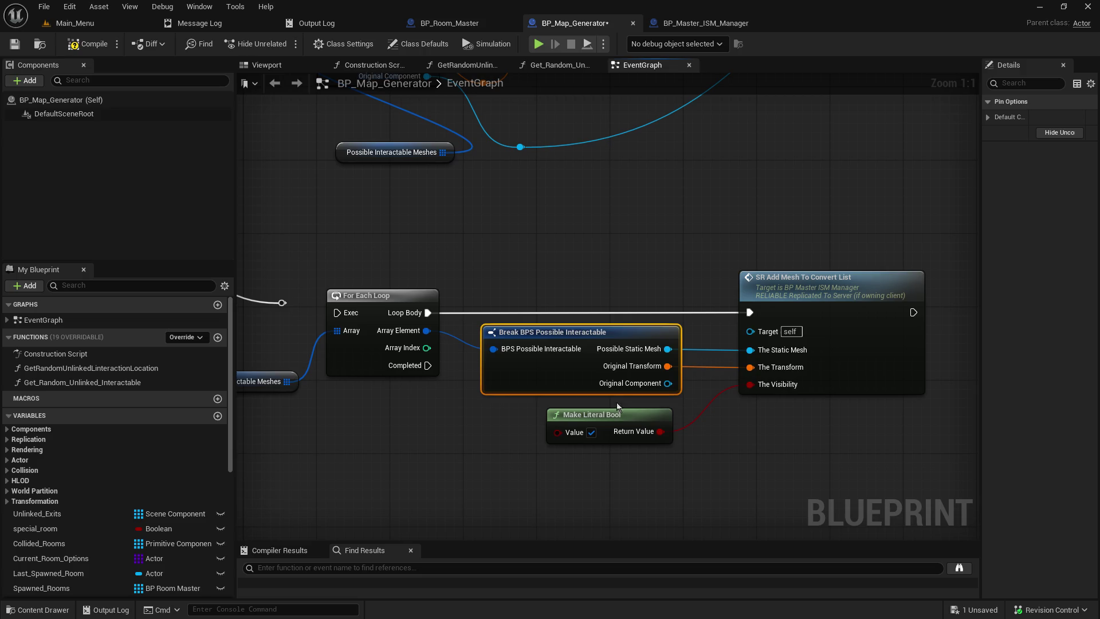
pyautogui.moveTo(616, 420)
pyautogui.mouseDown()
pyautogui.moveTo(619, 401)
pyautogui.moveTo(615, 410)
pyautogui.mouseUp()
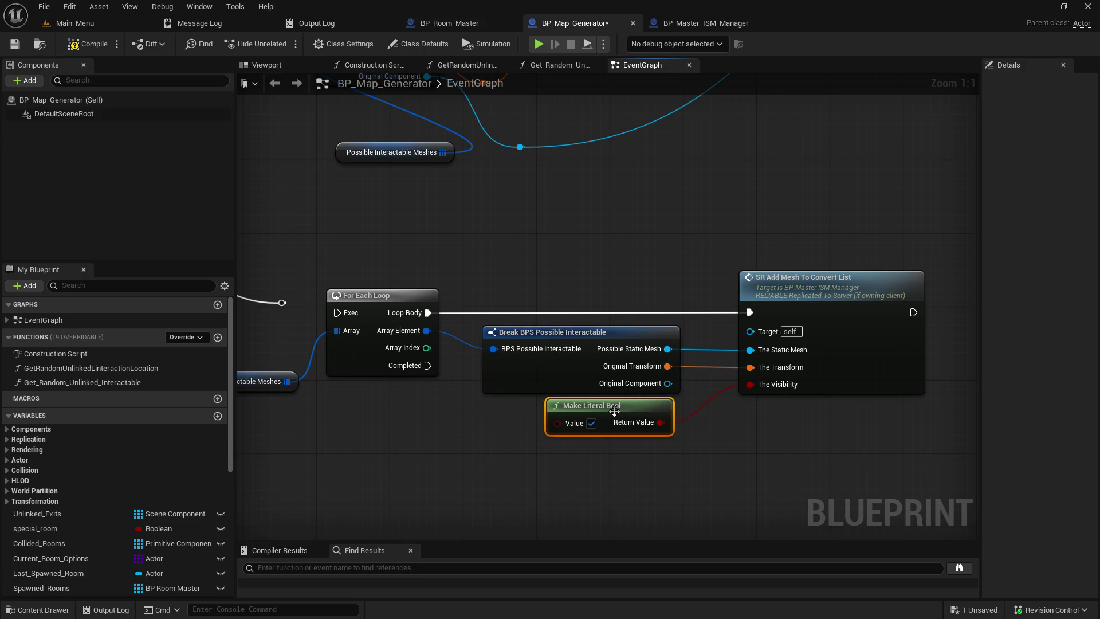
# Wire the reroute into For Each Loop's Exec and route Completed into the reroute below
pyautogui.scroll(-3, 713, 429)
pyautogui.moveTo(421, 343)
pyautogui.mouseDown()
pyautogui.moveTo(441, 360)
pyautogui.moveTo(456, 353)
pyautogui.mouseUp()
pyautogui.moveTo(503, 486); pyautogui.dragTo(598, 248)
pyautogui.moveTo(611, 148)
pyautogui.mouseDown()
pyautogui.moveTo(542, 370)
pyautogui.moveTo(542, 345)
pyautogui.mouseUp()
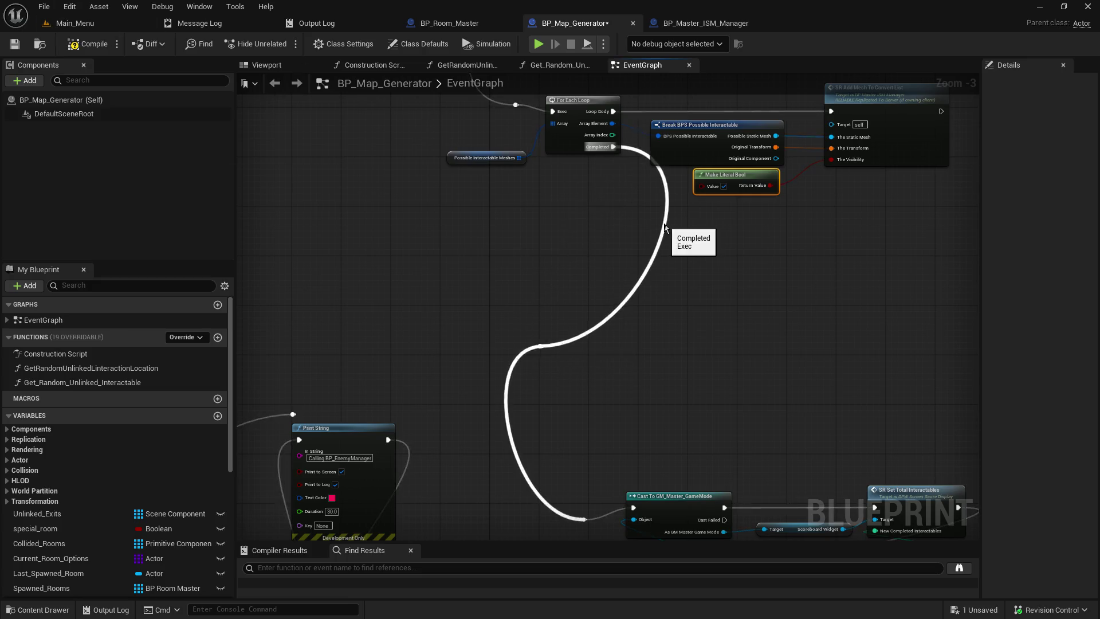
# Wrap the loop nodes in a comment: 'Loop through remaining possible interactables and add their meshes and location into the convert list'
pyautogui.moveTo(664, 227); pyautogui.dragTo(485, 303)
pyautogui.moveTo(544, 114); pyautogui.dragTo(749, 278)
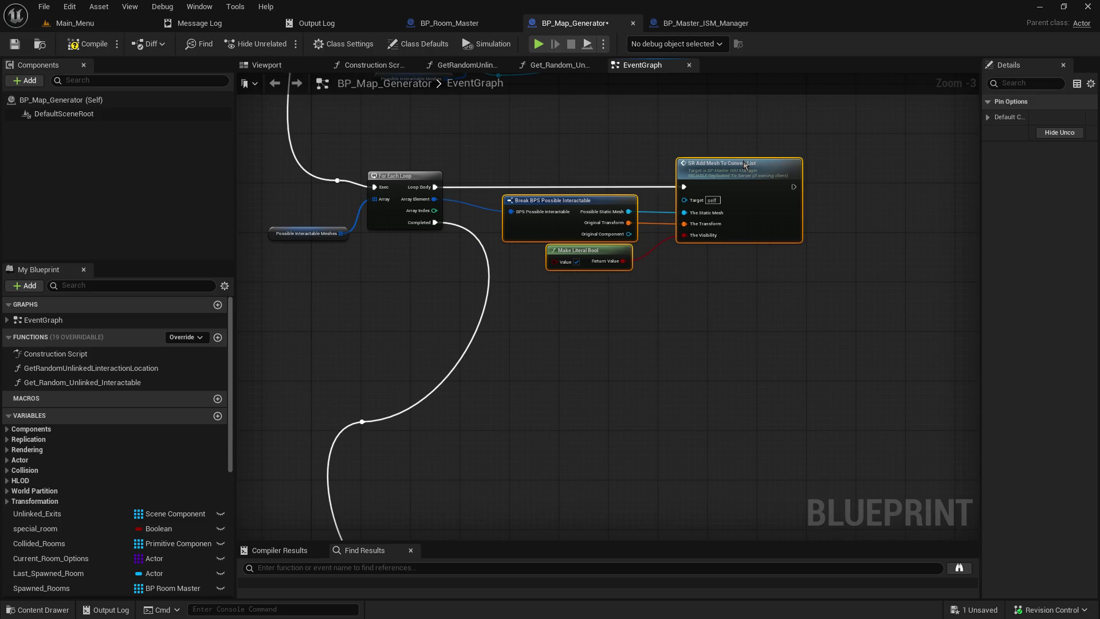
pyautogui.click(509, 139)
pyautogui.moveTo(508, 139); pyautogui.dragTo(593, 250)
pyautogui.press('c')
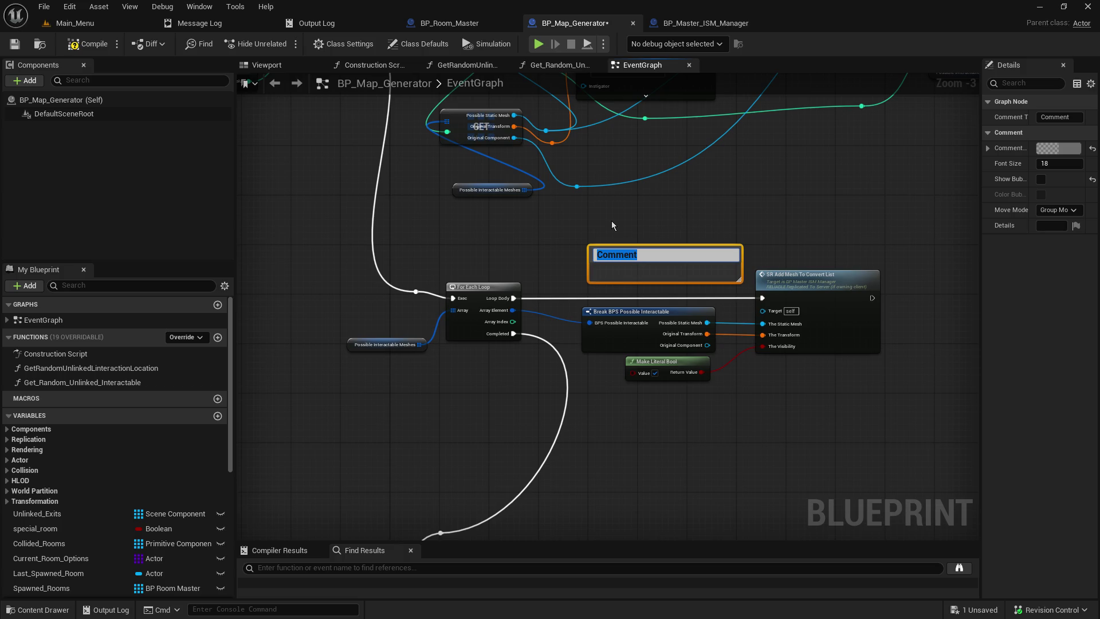
pyautogui.write('Loop through')
pyautogui.write(' remaining possible ')
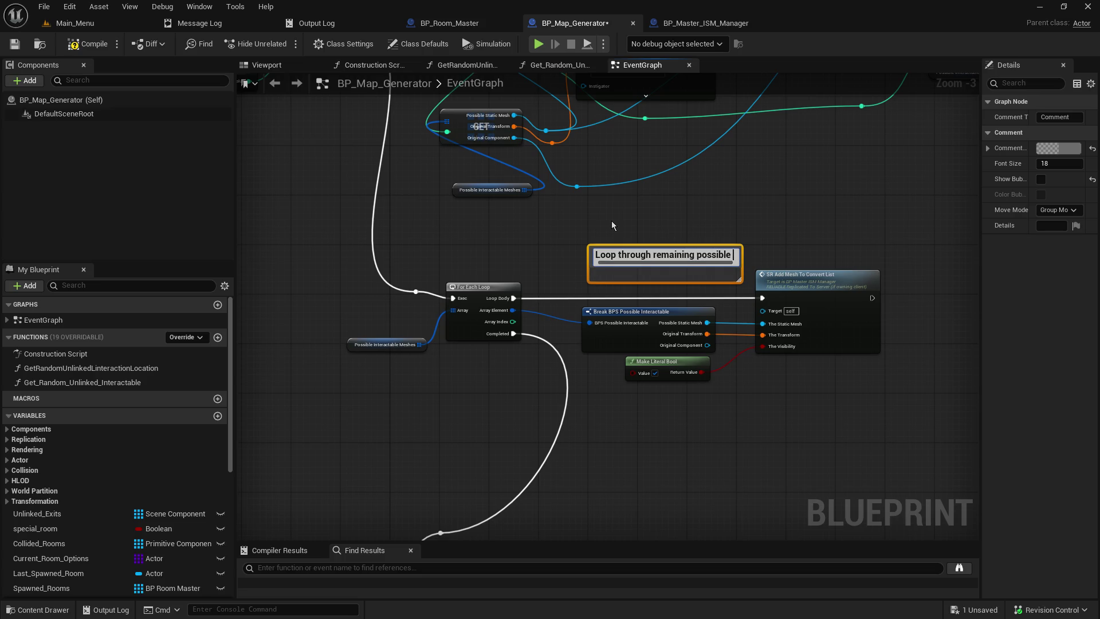
pyautogui.write('interactable')
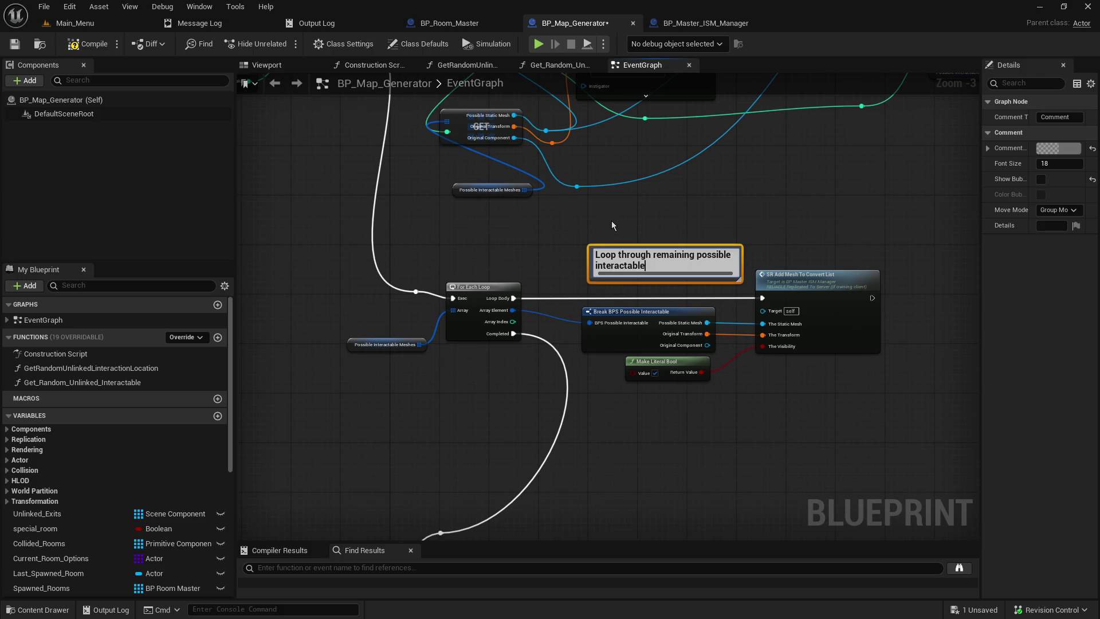
pyautogui.write('s and add ')
pyautogui.write('their meshes and')
pyautogui.write(' location lo')
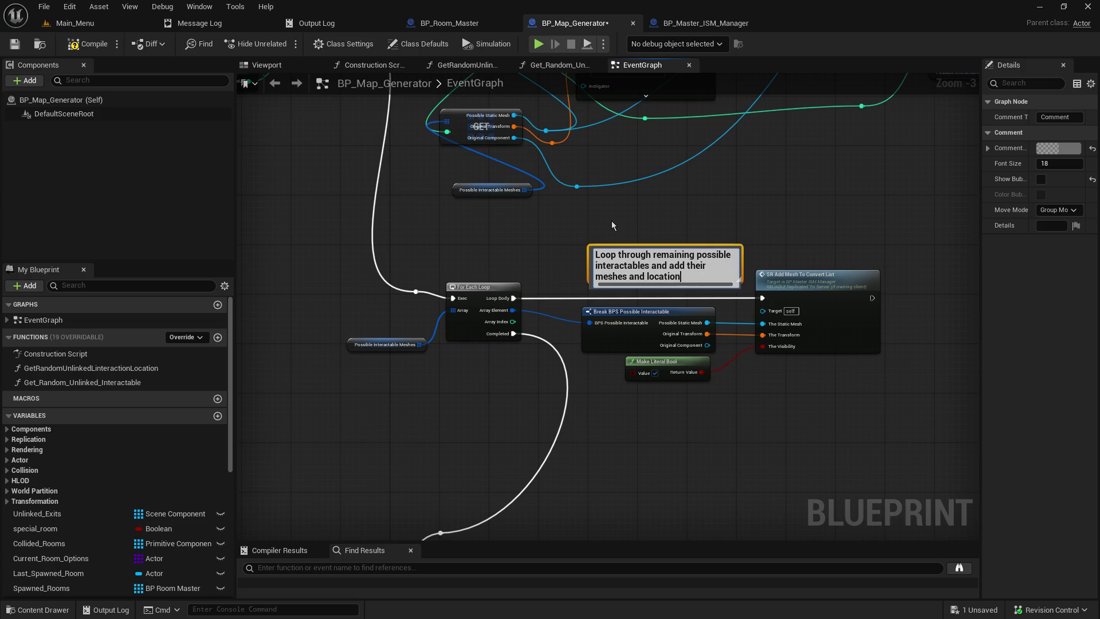
pyautogui.press('BackSpace')
pyautogui.press('BackSpace')
pyautogui.write('into the')
pyautogui.write(' convert list')
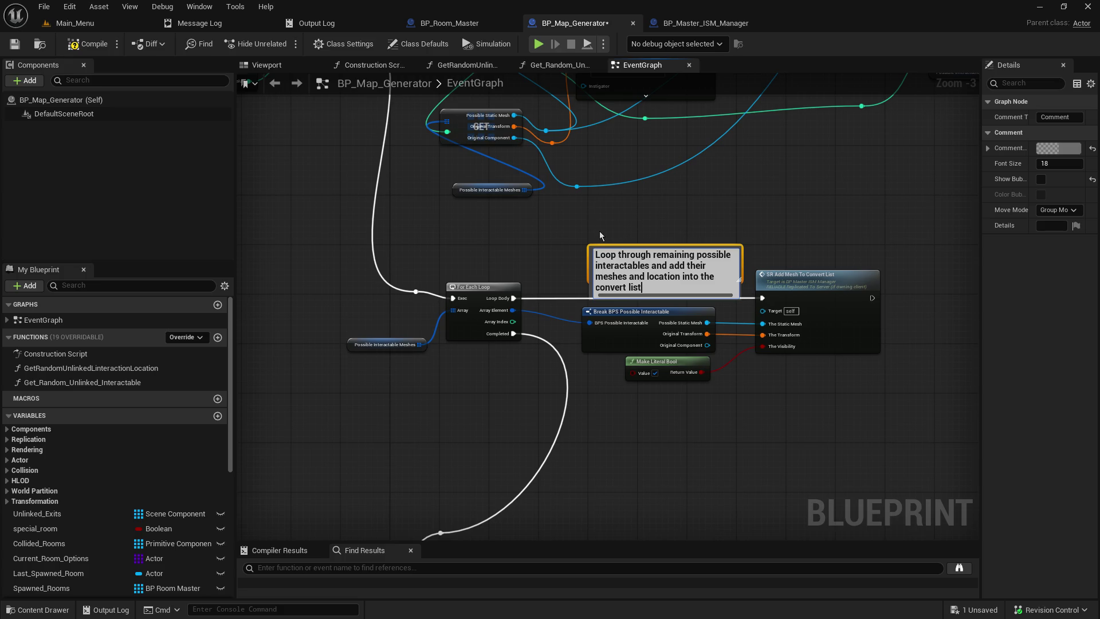
pyautogui.click(598, 235)
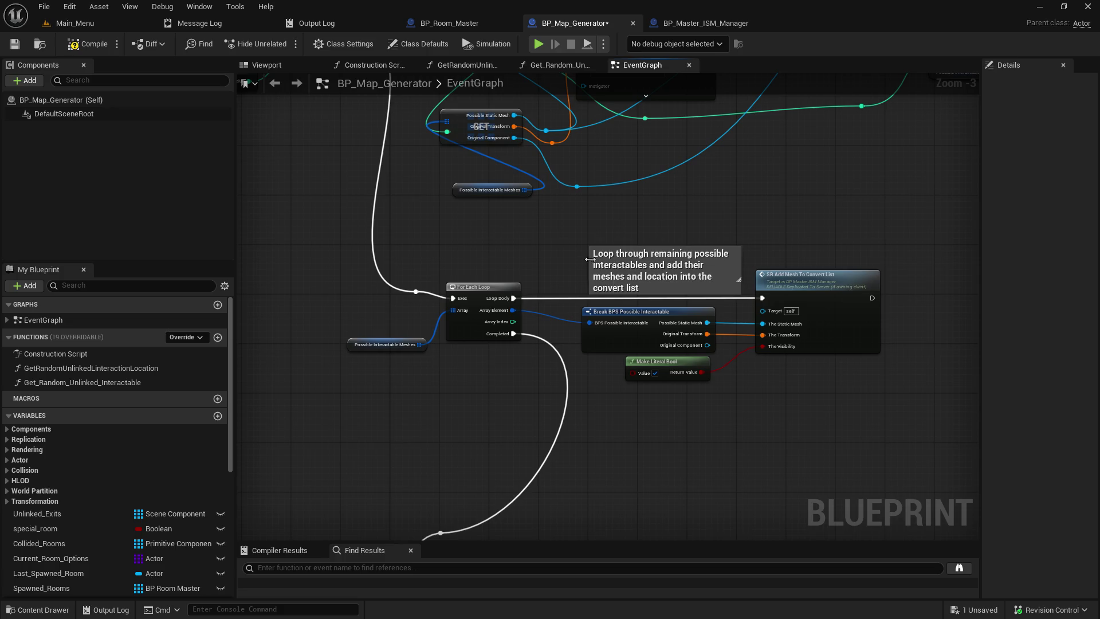
# Widen the comment so its text fits one line above the loop, then save
pyautogui.moveTo(588, 259); pyautogui.dragTo(453, 258)
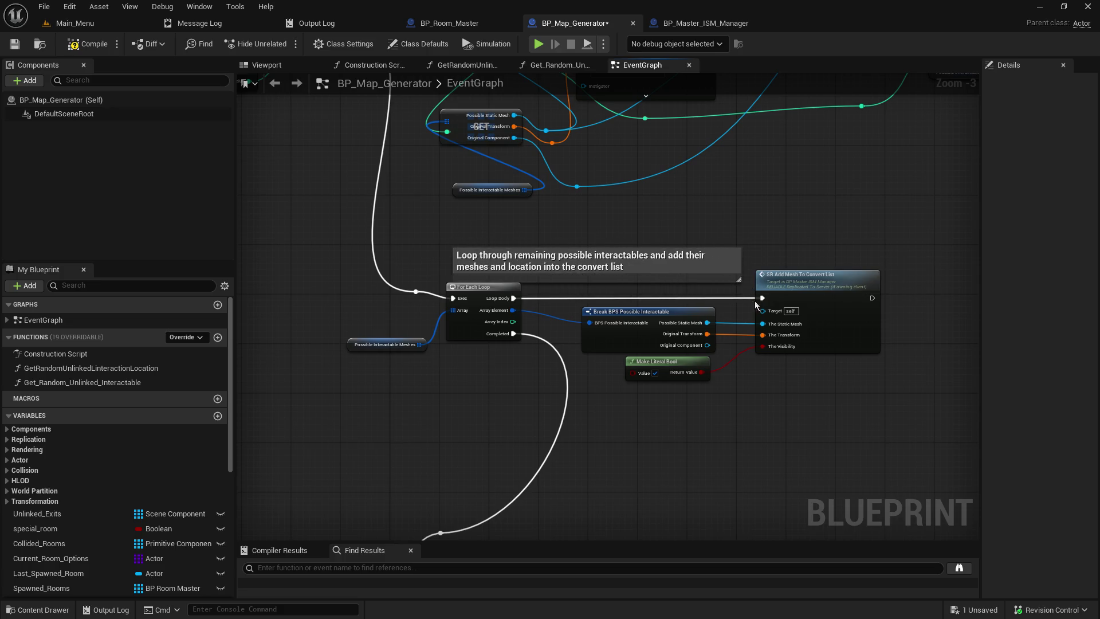
pyautogui.moveTo(738, 279)
pyautogui.mouseDown()
pyautogui.moveTo(876, 268)
pyautogui.moveTo(879, 252)
pyautogui.mouseUp()
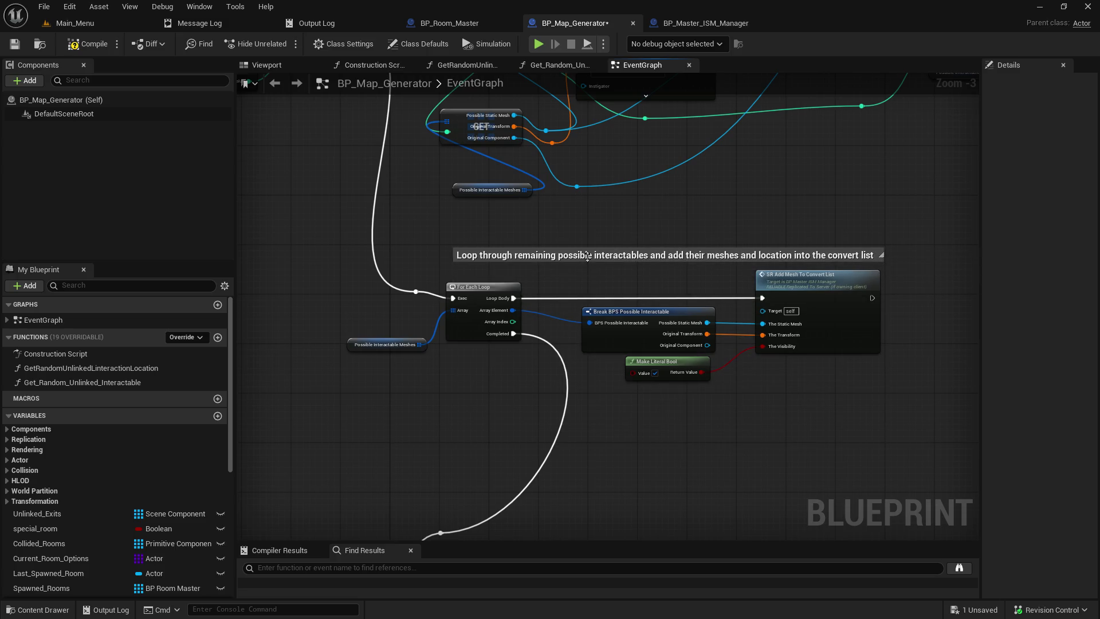
pyautogui.moveTo(528, 258); pyautogui.dragTo(517, 251)
pyautogui.click(428, 208)
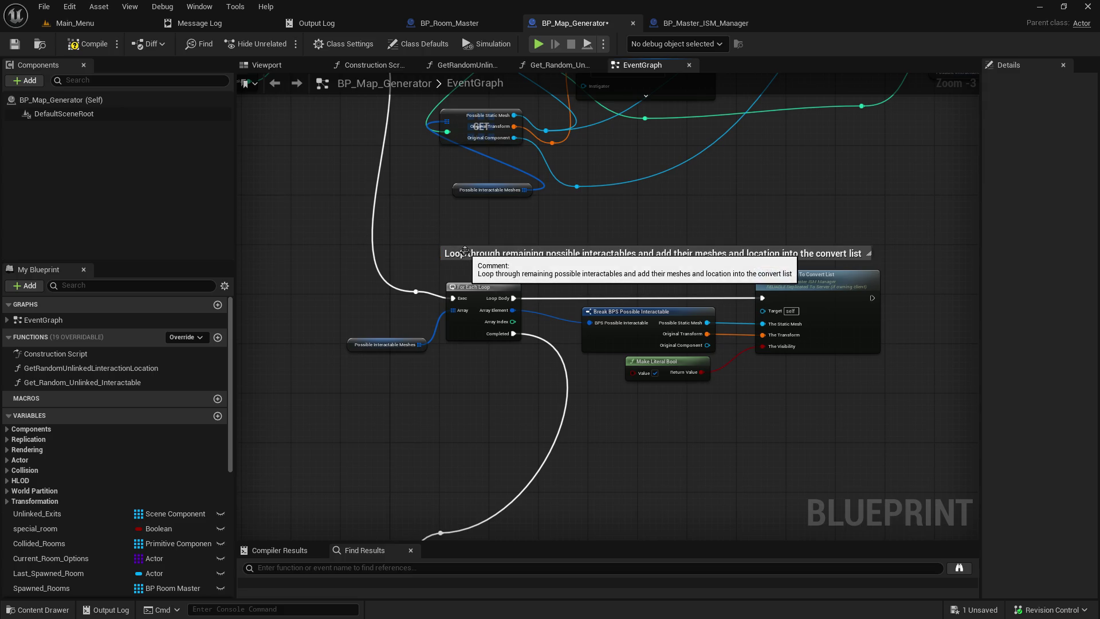
pyautogui.moveTo(466, 252); pyautogui.dragTo(470, 256)
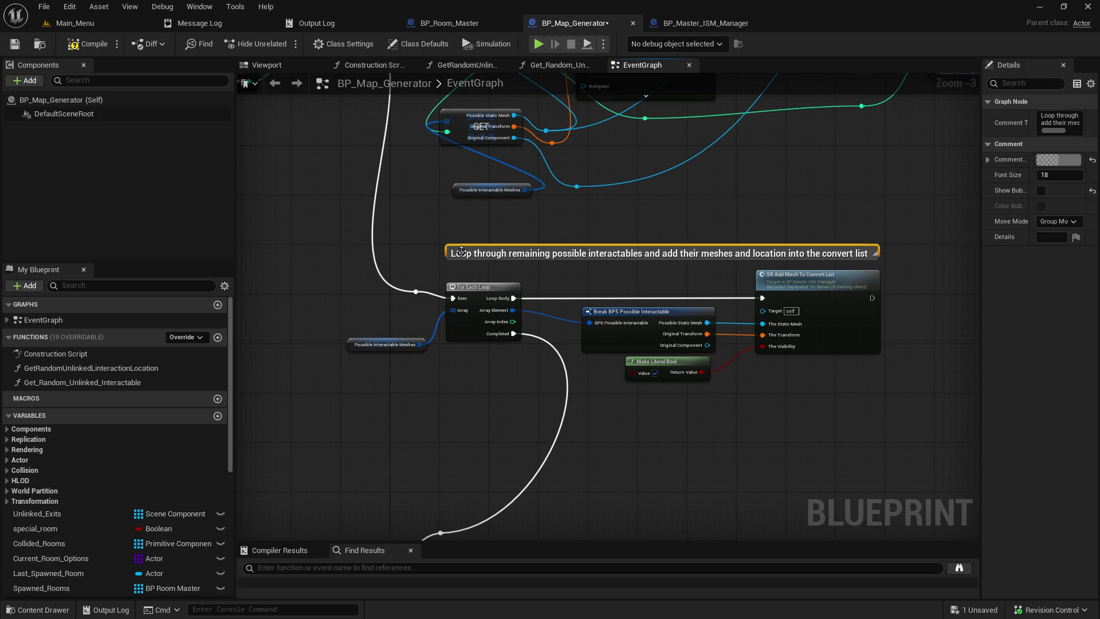
pyautogui.click(423, 242)
pyautogui.click(15, 44)
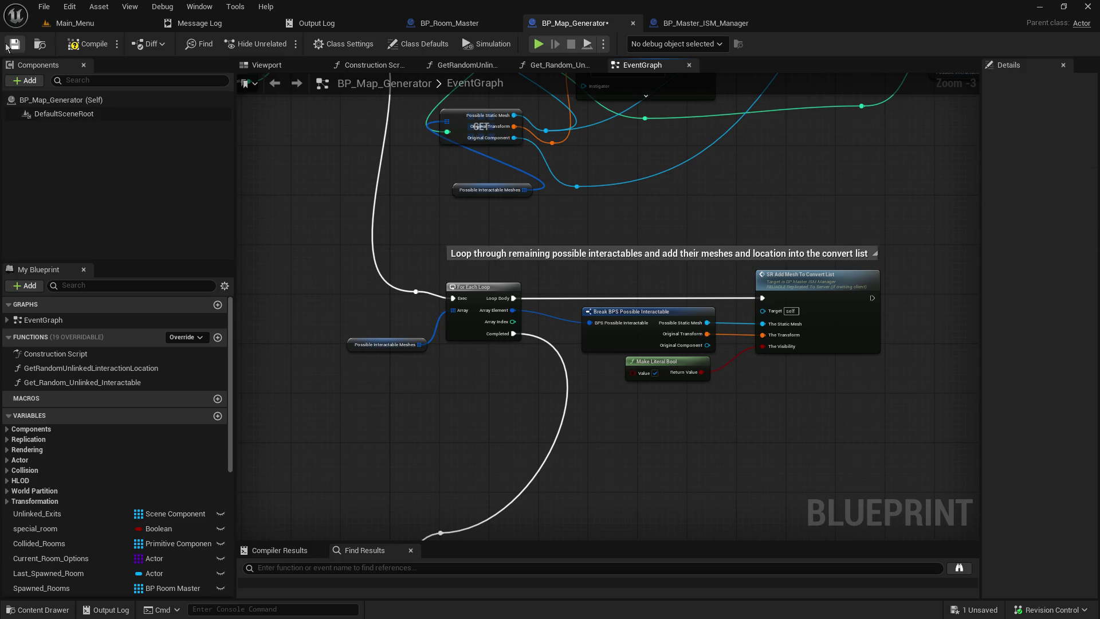
# Compile to expose SR Add Mesh's missing Target connection, then review BP_Room_Master's Setup_Room_ISM_Conversions logic
pyautogui.click(82, 46)
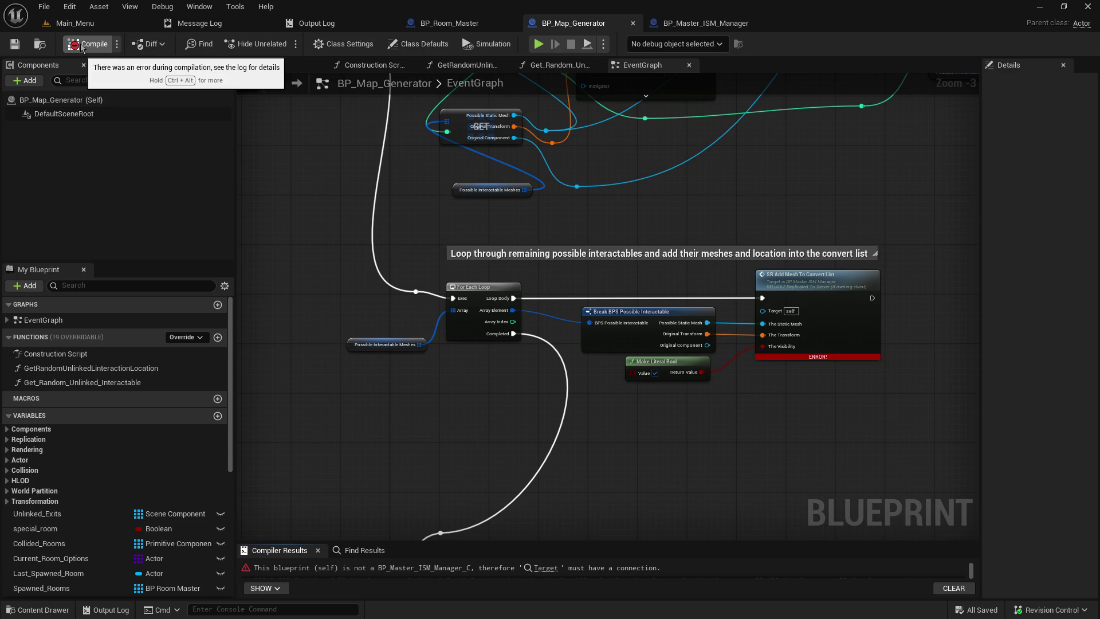
pyautogui.moveTo(853, 359)
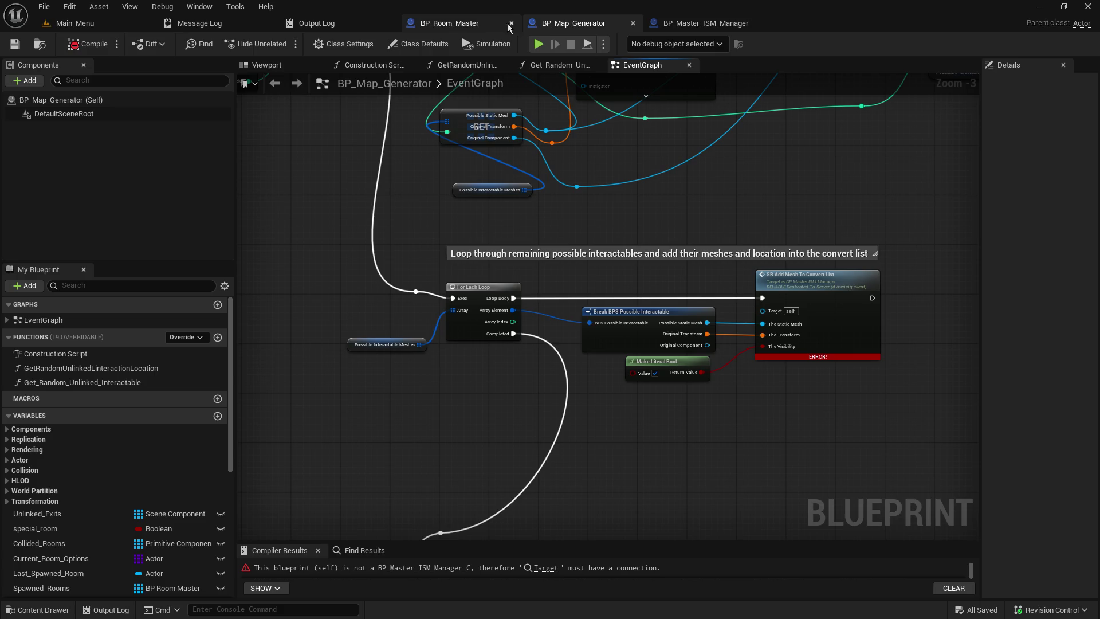
pyautogui.click(466, 24)
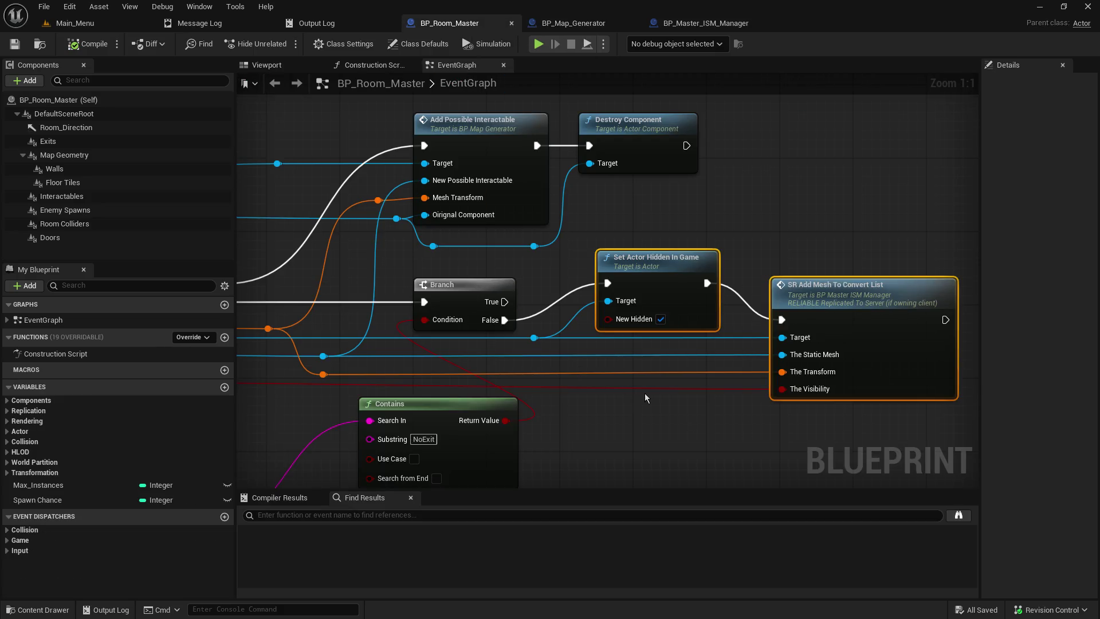
pyautogui.click(659, 339)
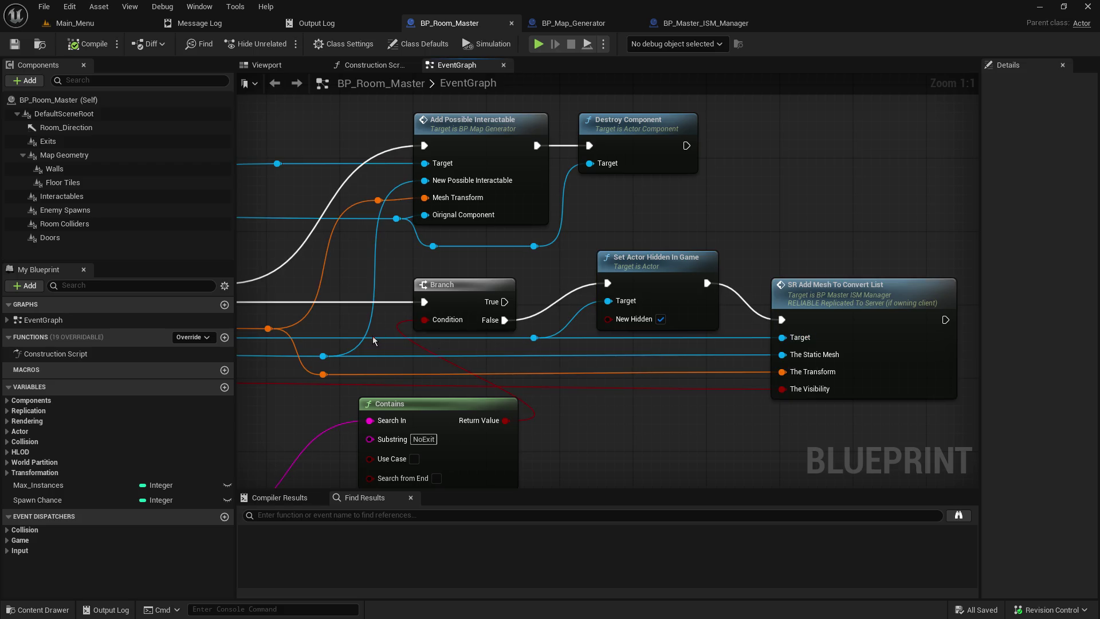
pyautogui.moveTo(380, 341); pyautogui.dragTo(867, 334)
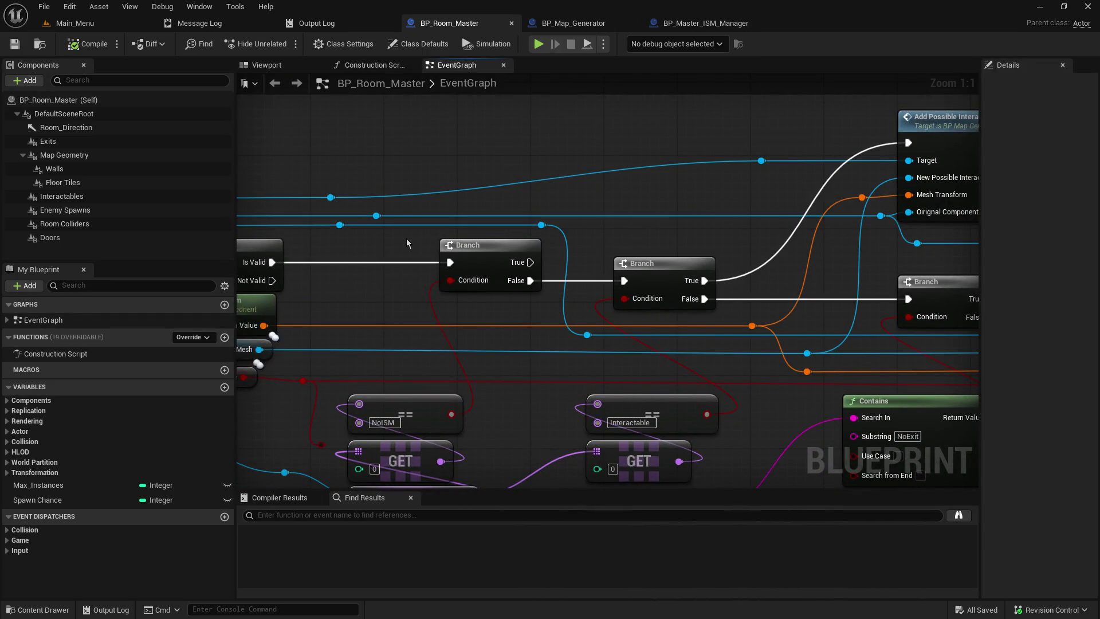
pyautogui.moveTo(346, 228); pyautogui.dragTo(900, 284)
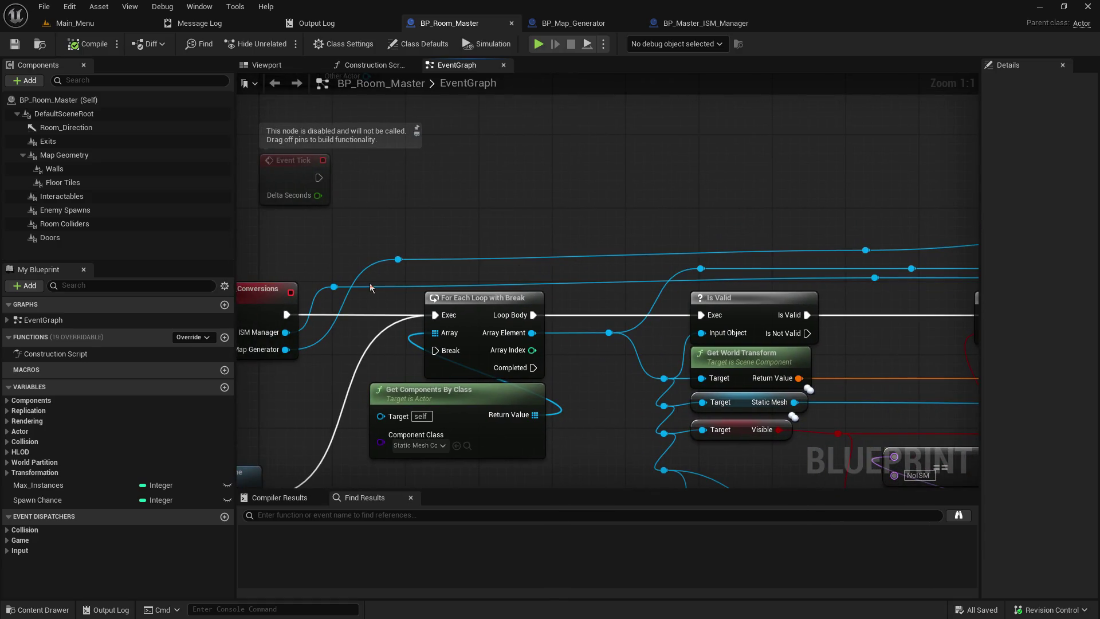
pyautogui.moveTo(369, 283); pyautogui.dragTo(601, 294)
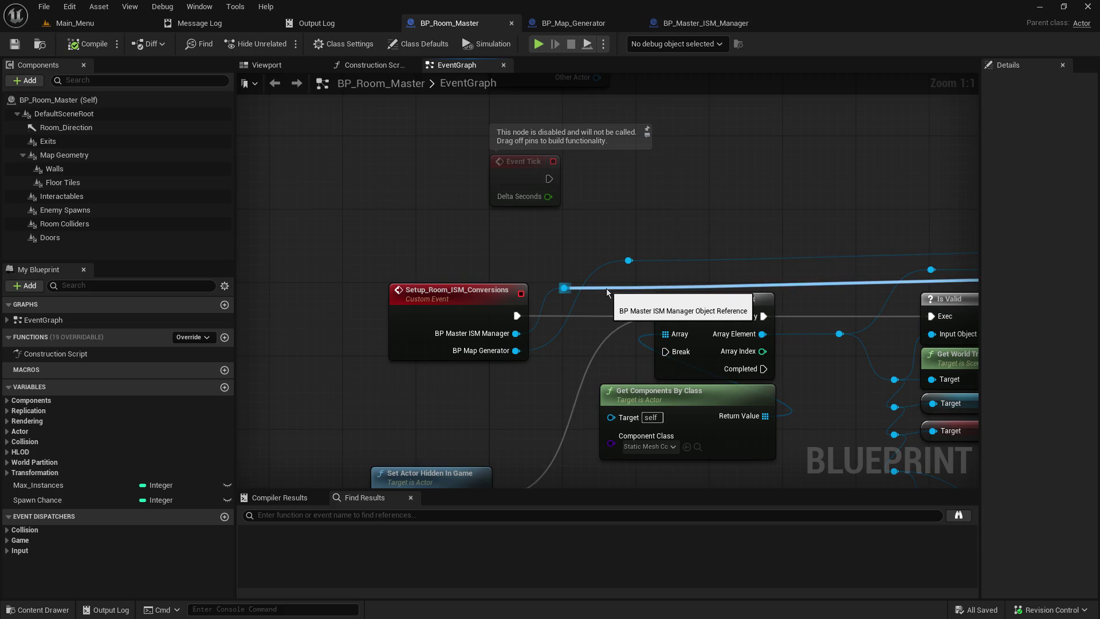
pyautogui.moveTo(606, 287)
pyautogui.mouseDown()
pyautogui.moveTo(361, 245)
pyautogui.moveTo(243, 210)
pyautogui.mouseUp()
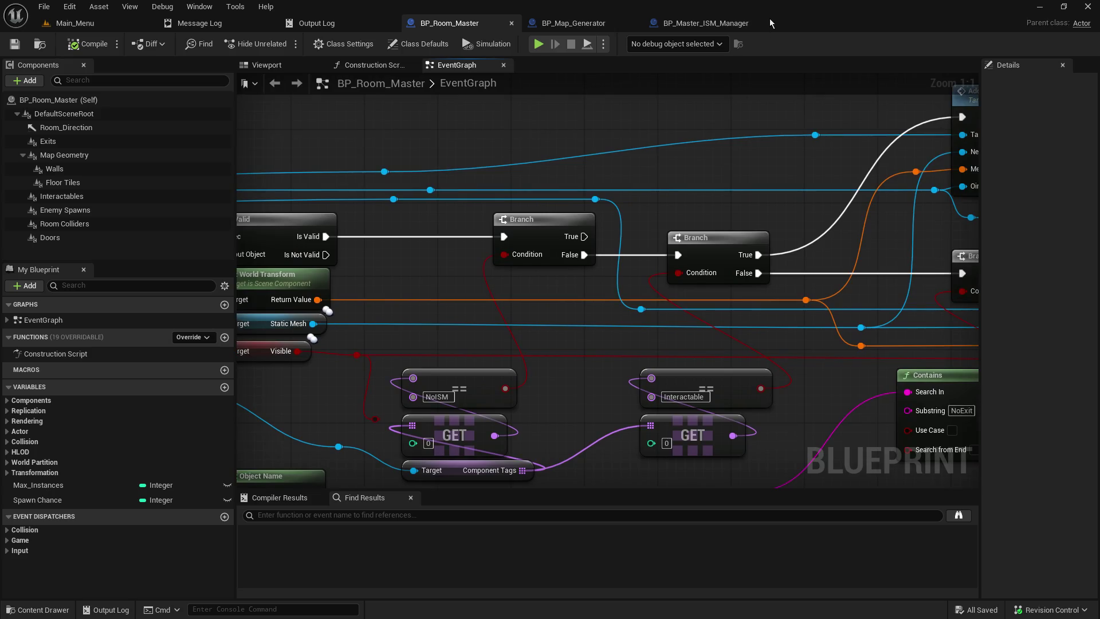
pyautogui.click(592, 24)
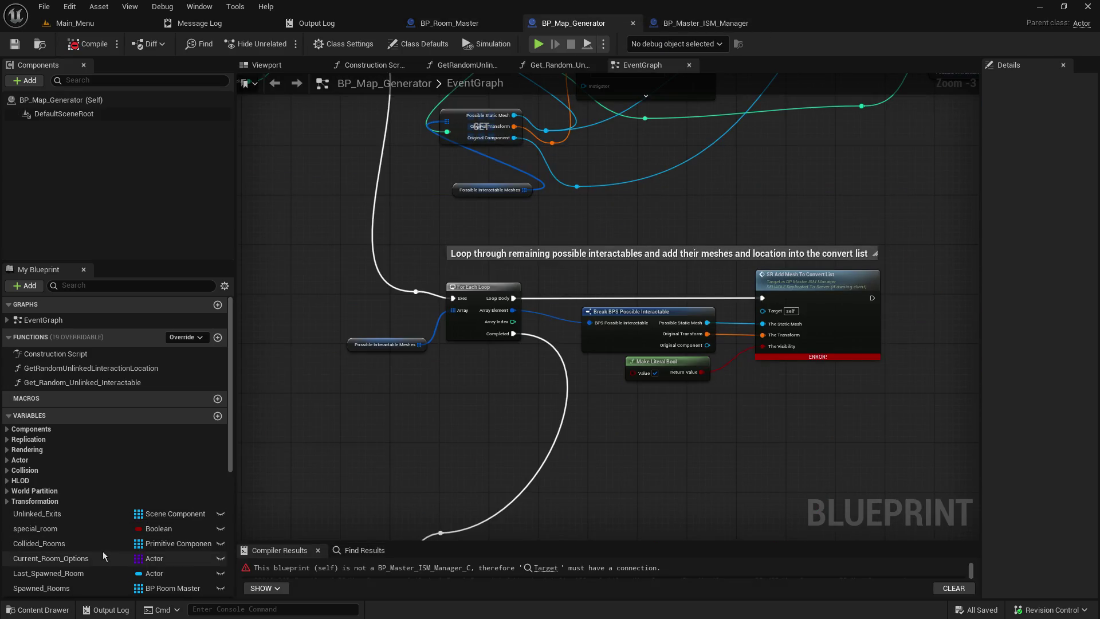
# Add an ISM_Manager getter and connect it to SR Add Mesh To Convert List's Target
pyautogui.scroll(-3, 110, 551)
pyautogui.scroll(-3, 110, 551)
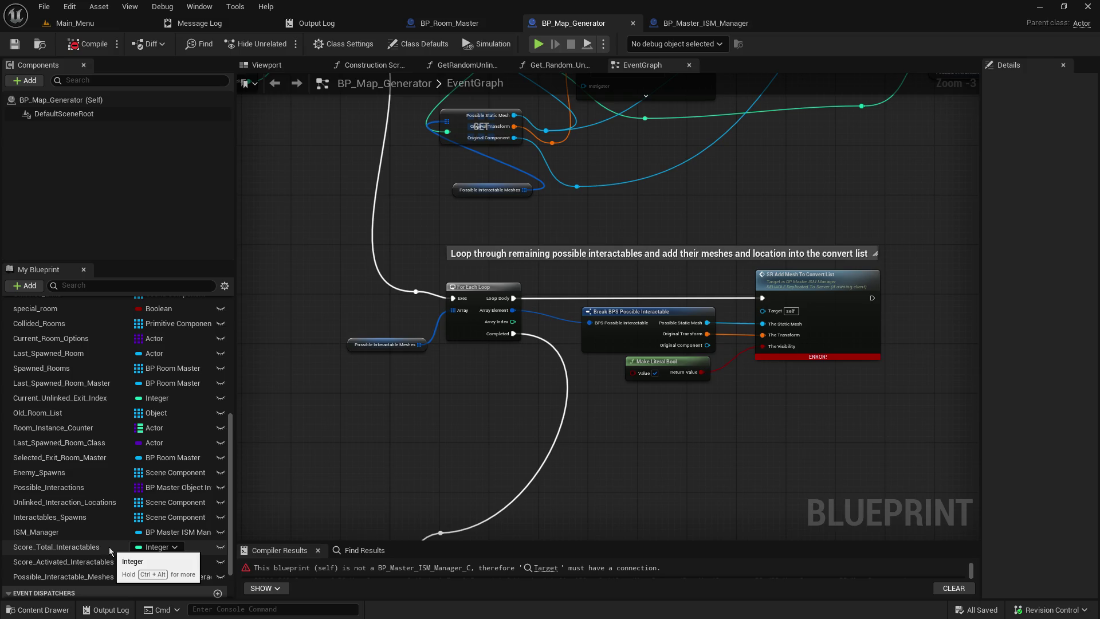
pyautogui.click(63, 532)
pyautogui.moveTo(783, 409); pyautogui.dragTo(763, 315)
pyautogui.click(799, 416)
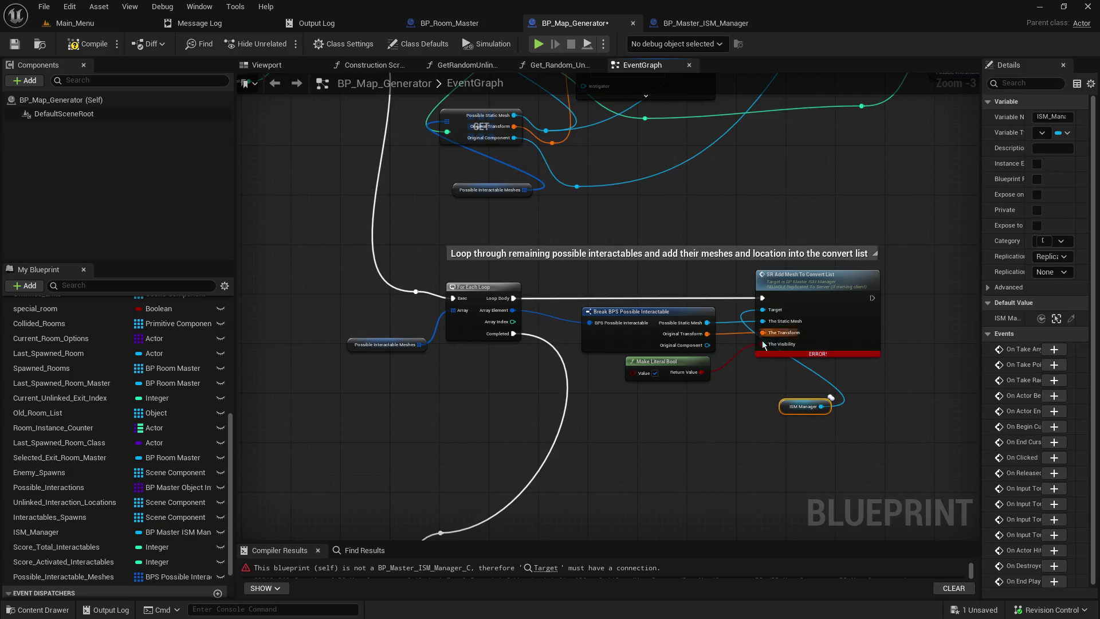
pyautogui.moveTo(667, 408); pyautogui.dragTo(634, 324)
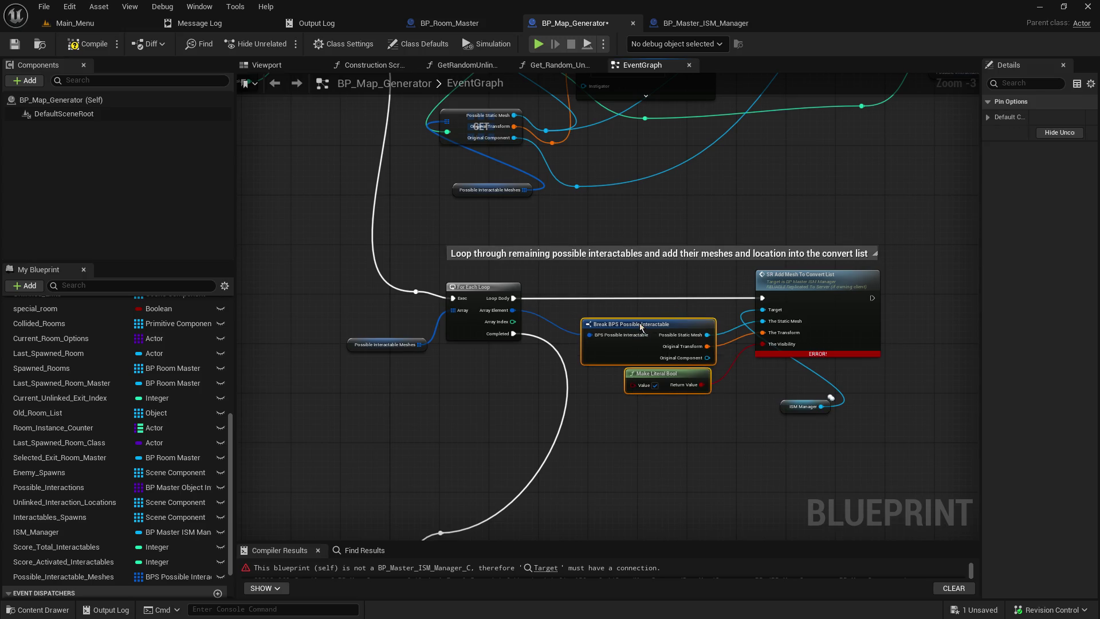
pyautogui.moveTo(784, 414); pyautogui.dragTo(664, 322)
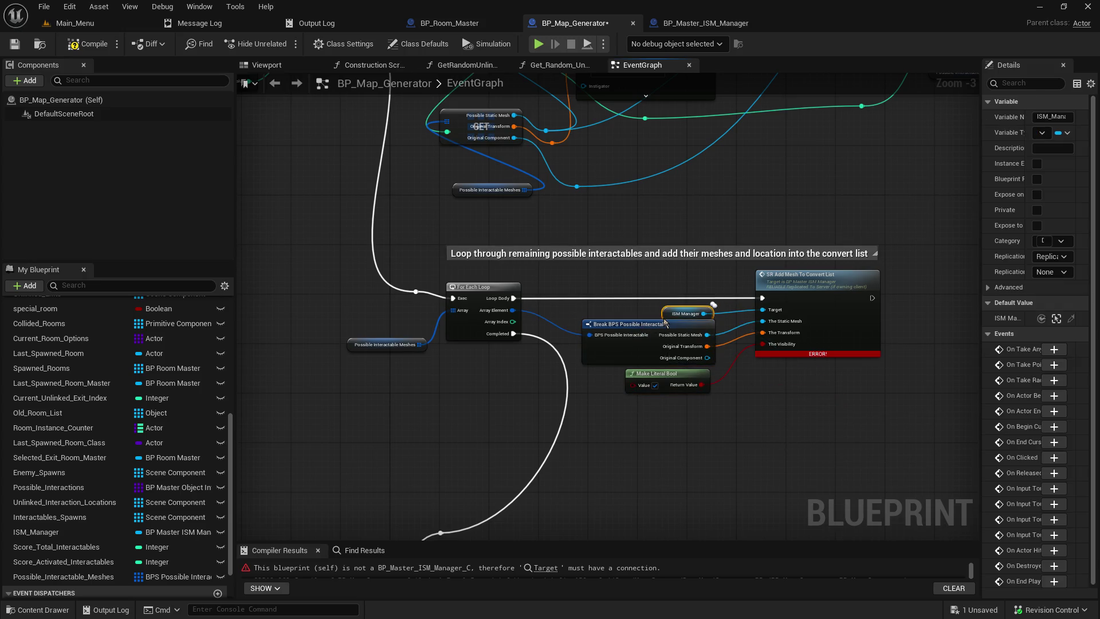
pyautogui.click(746, 465)
# Align Make Literal Bool, then save and recompile BP_Map_Generator
pyautogui.moveTo(661, 377); pyautogui.dragTo(667, 373)
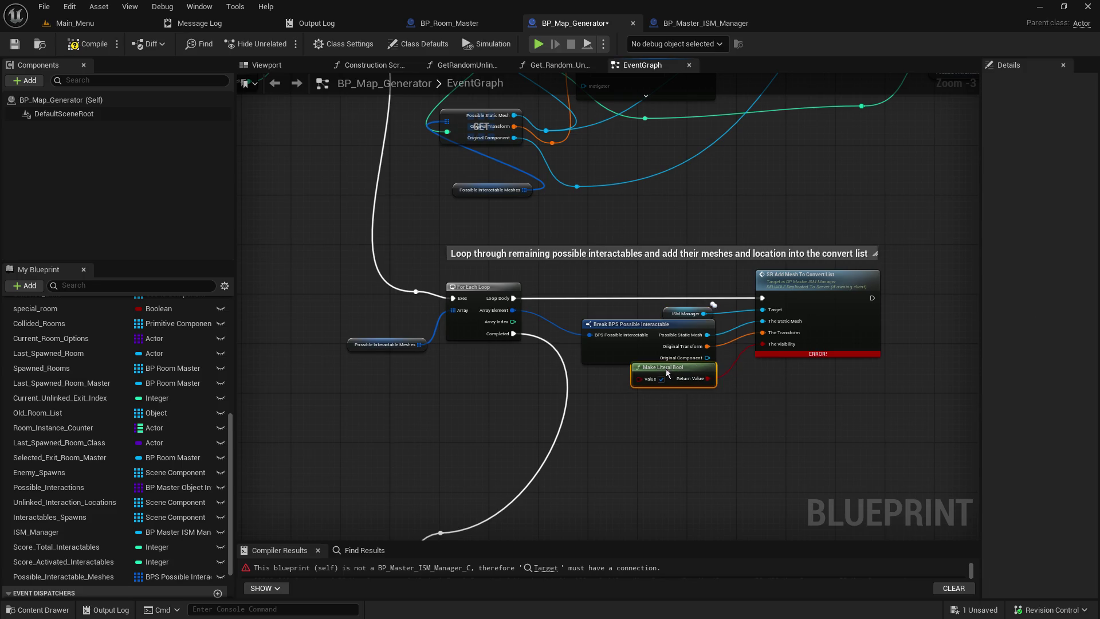
pyautogui.click(642, 412)
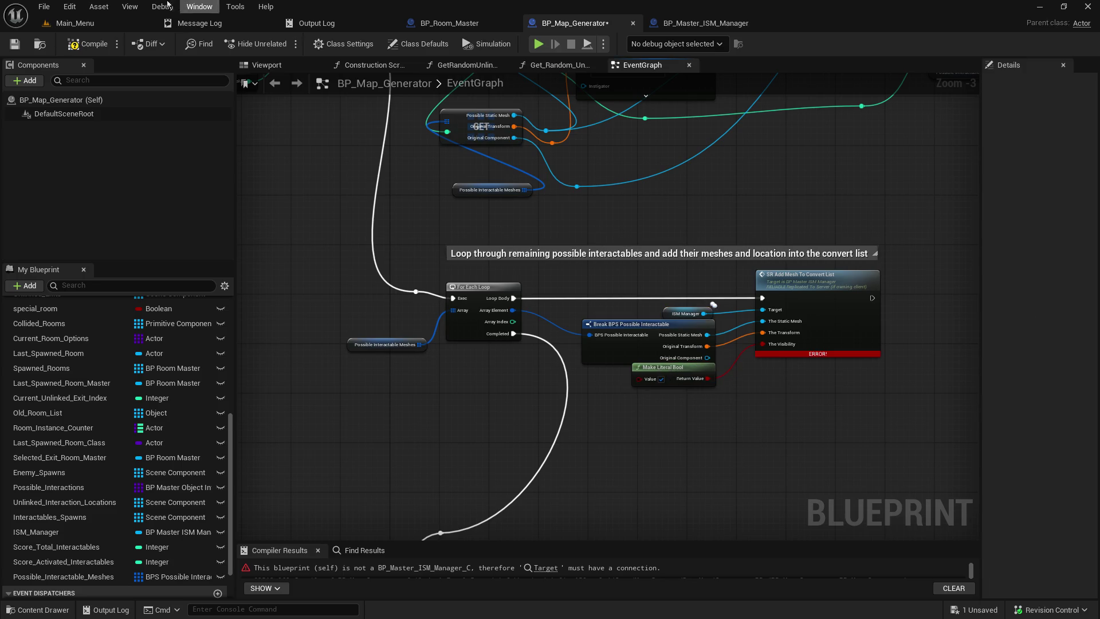
pyautogui.click(15, 44)
pyautogui.click(79, 46)
pyautogui.click(75, 23)
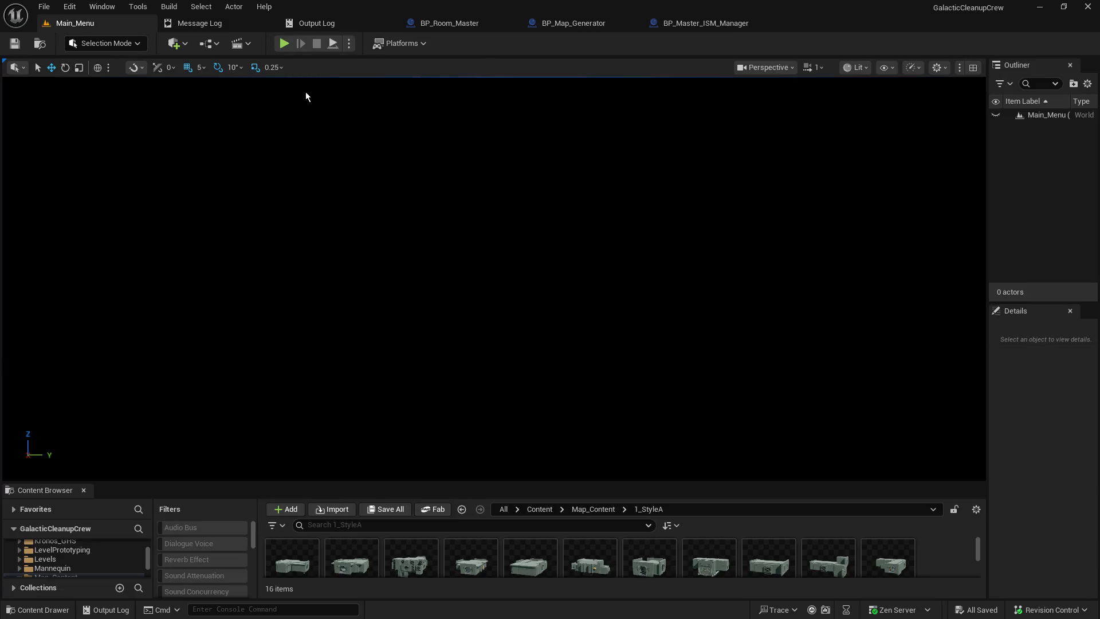
# Playtest Main_Menu by hosting a game, then end the session after about a minute
pyautogui.click(284, 45)
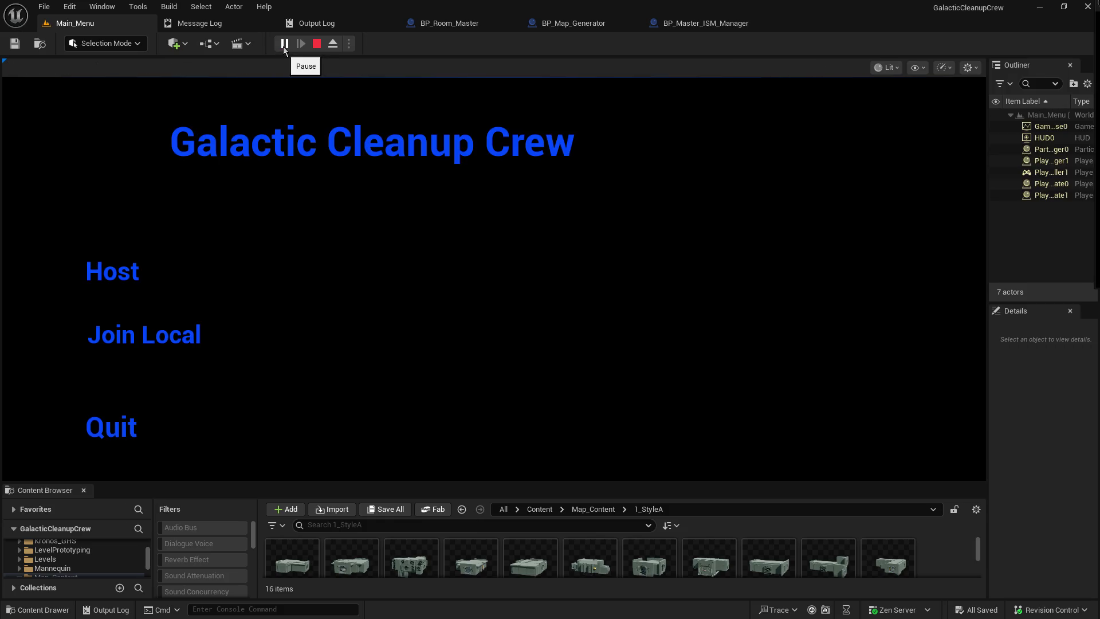
pyautogui.click(136, 270)
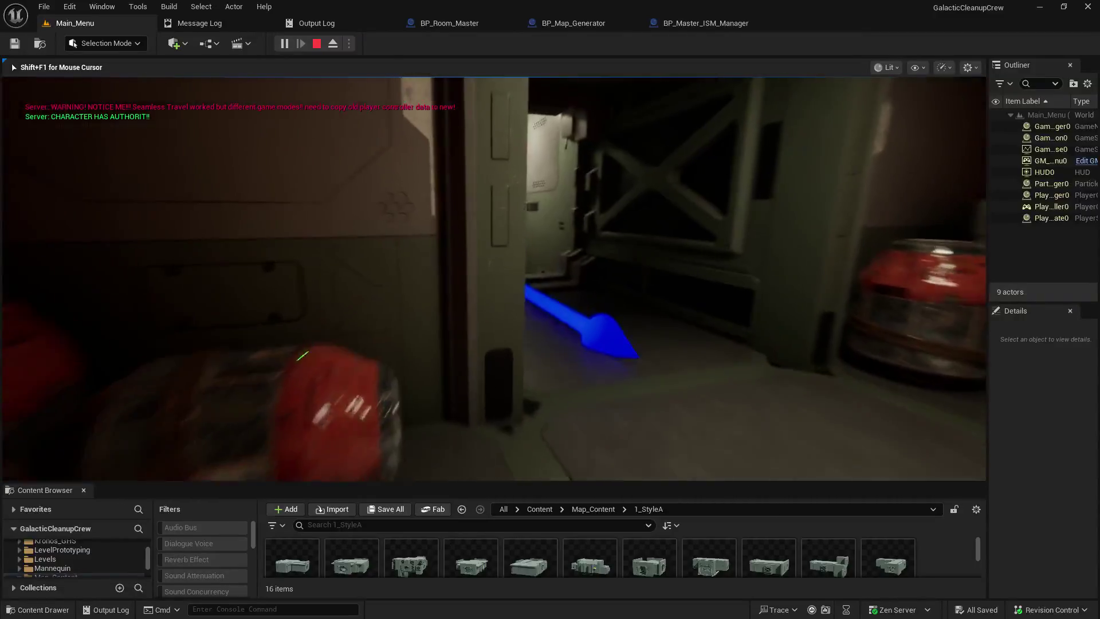
pyautogui.press('Escape')
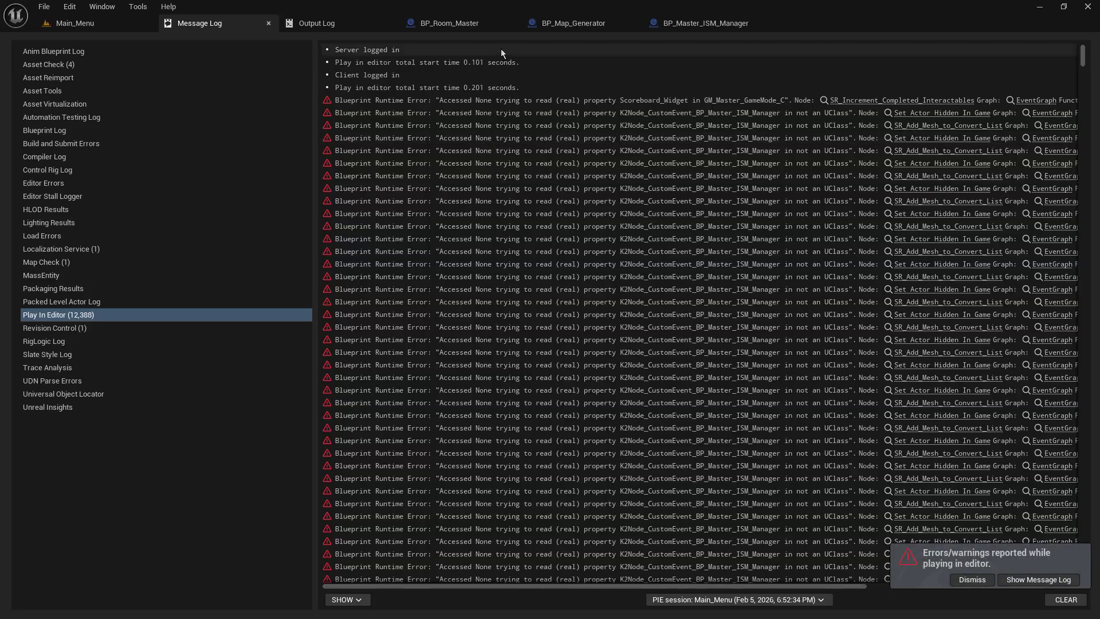
pyautogui.click(563, 23)
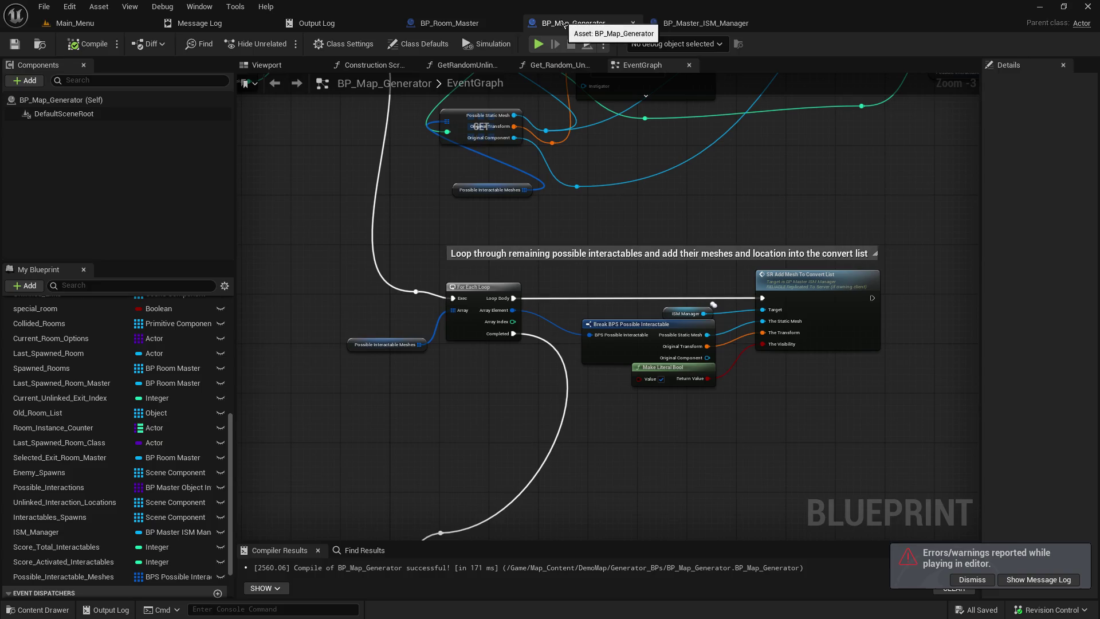
pyautogui.moveTo(565, 175)
pyautogui.mouseDown()
pyautogui.moveTo(696, 310)
pyautogui.moveTo(710, 352)
pyautogui.mouseUp()
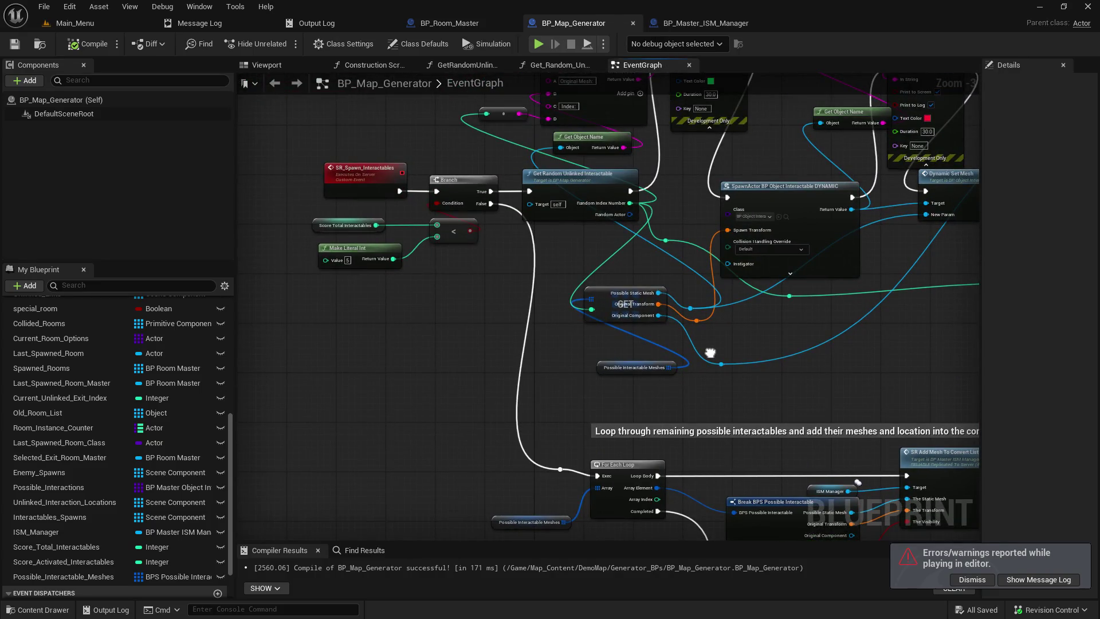
pyautogui.moveTo(710, 352)
pyautogui.mouseDown()
pyautogui.moveTo(616, 91)
pyautogui.moveTo(630, 537)
pyautogui.mouseUp()
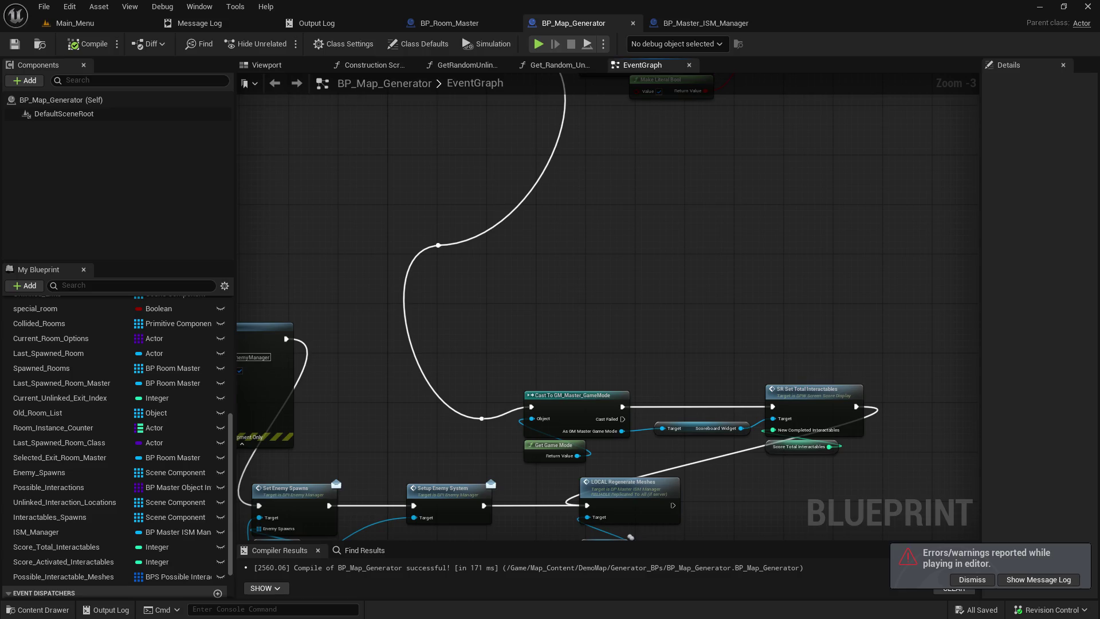
pyautogui.moveTo(630, 537); pyautogui.dragTo(561, 171)
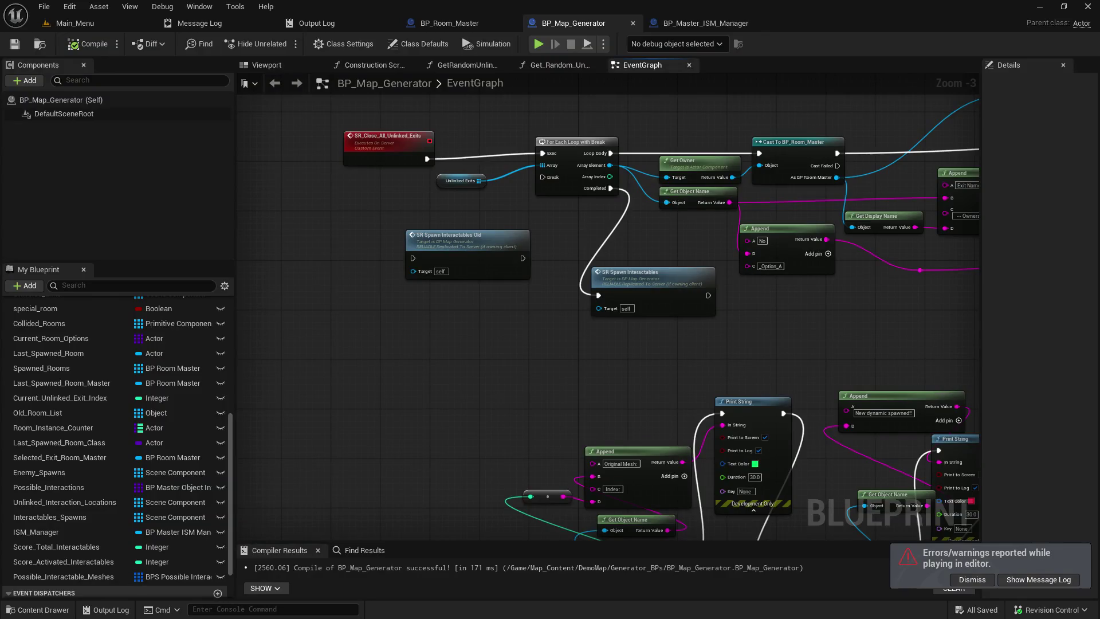
pyautogui.moveTo(745, 287)
pyautogui.mouseDown()
pyautogui.moveTo(756, 510)
pyautogui.moveTo(451, 175)
pyautogui.moveTo(344, 171)
pyautogui.moveTo(249, 131)
pyautogui.mouseUp()
pyautogui.scroll(-4, 507, 438)
pyautogui.moveTo(508, 488); pyautogui.dragTo(716, 165)
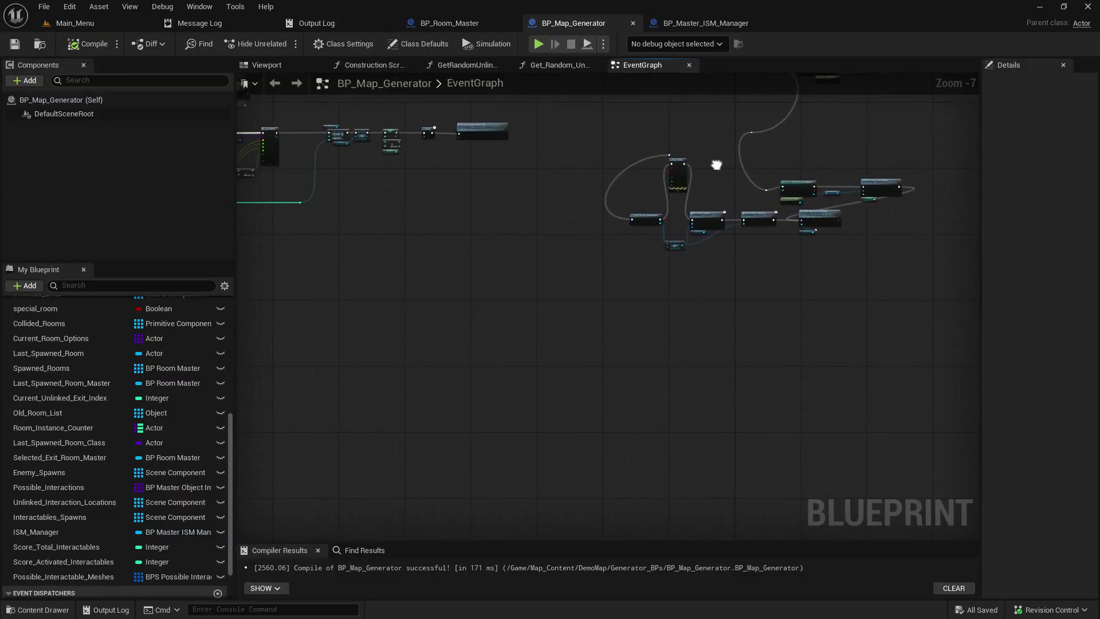
pyautogui.scroll(5, 708, 212)
pyautogui.moveTo(752, 126)
pyautogui.mouseDown()
pyautogui.moveTo(793, 187)
pyautogui.moveTo(250, 305)
pyautogui.mouseUp()
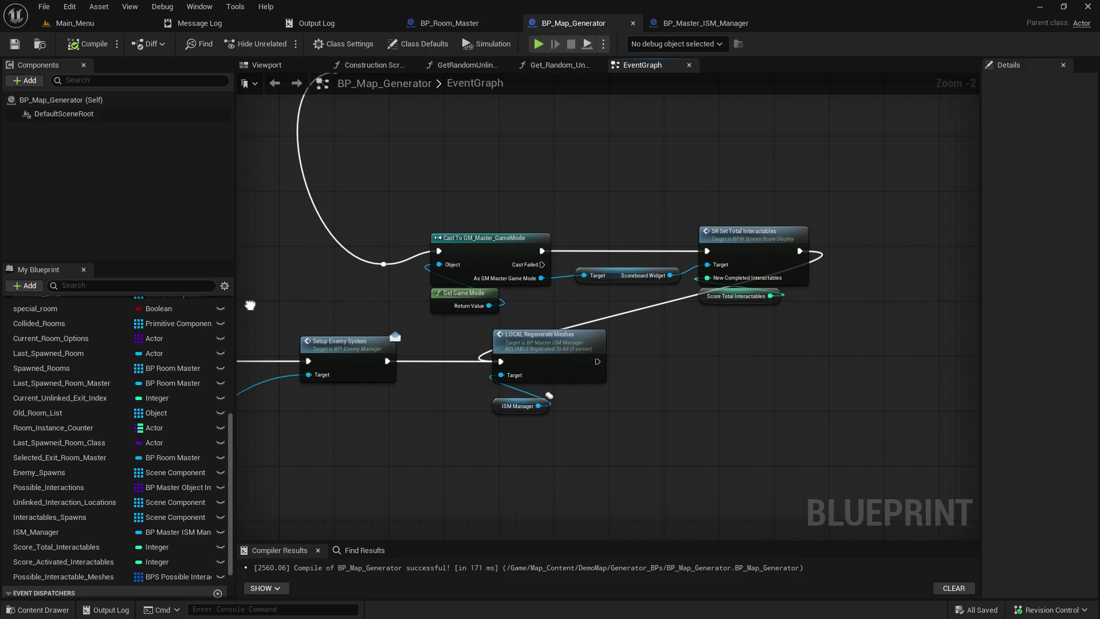
pyautogui.moveTo(250, 304); pyautogui.dragTo(728, 282)
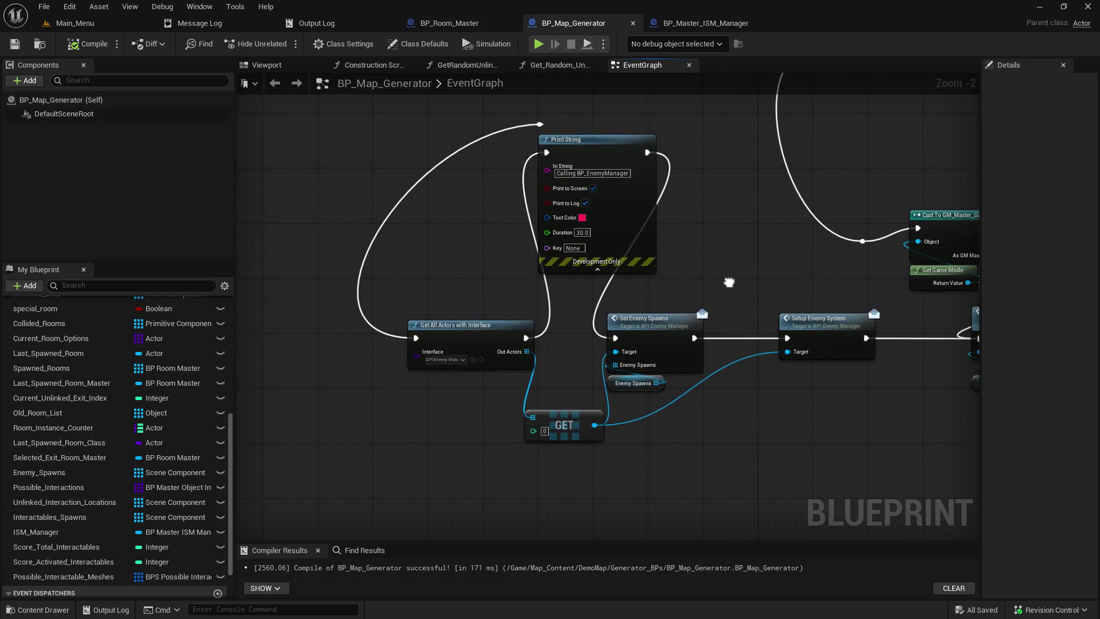
pyautogui.scroll(-4, 729, 282)
pyautogui.moveTo(741, 294); pyautogui.dragTo(484, 426)
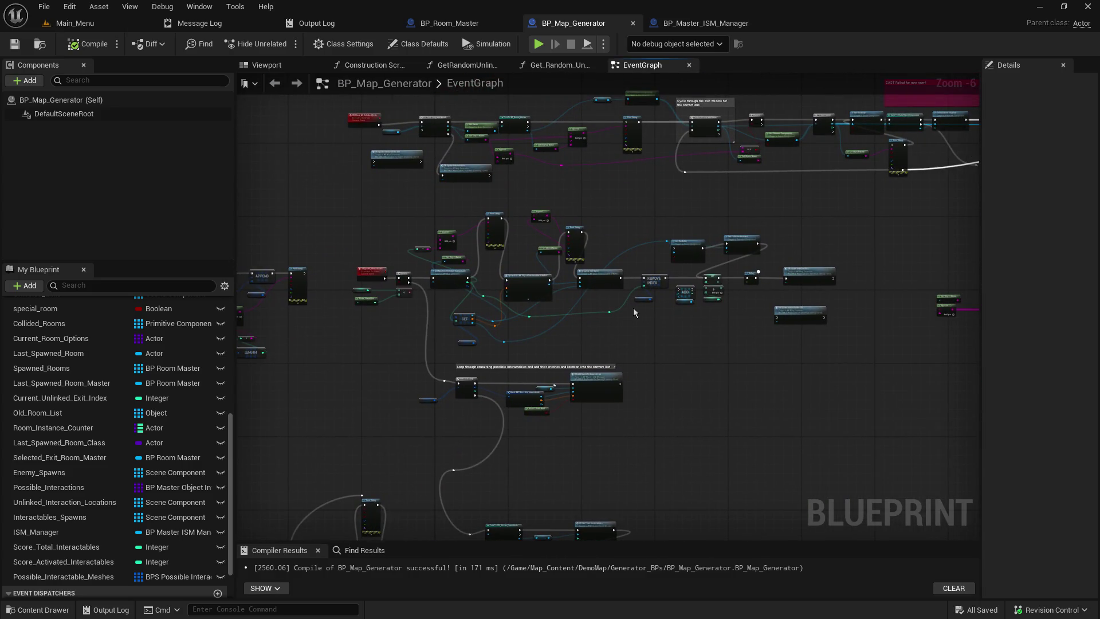
pyautogui.moveTo(633, 307); pyautogui.dragTo(582, 343)
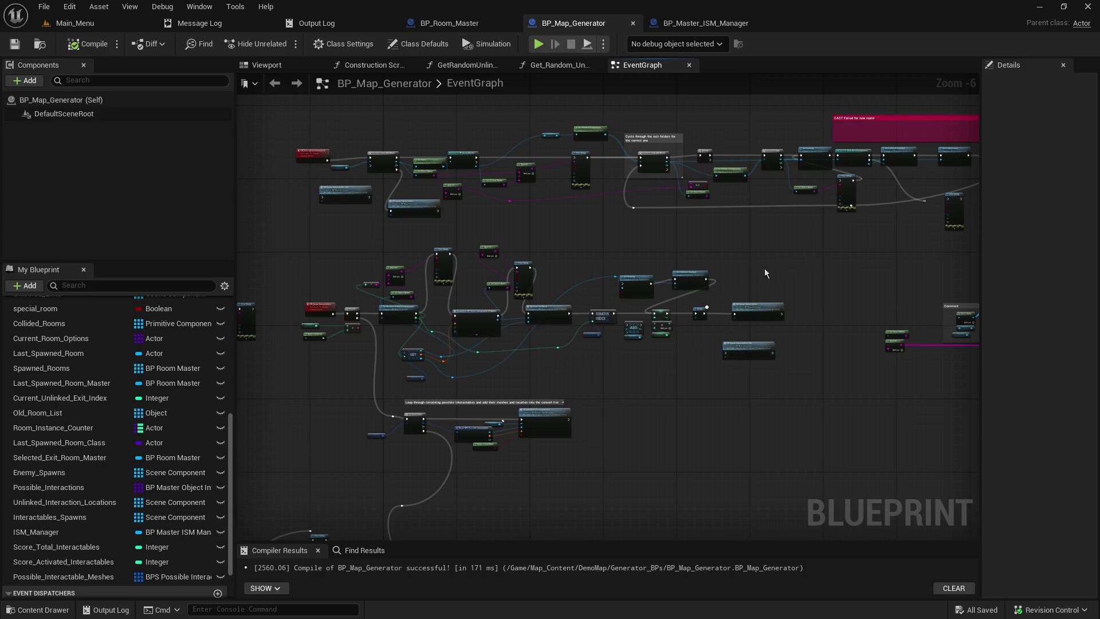
pyautogui.moveTo(377, 331)
pyautogui.mouseDown()
pyautogui.moveTo(387, 331)
pyautogui.moveTo(98, 328)
pyautogui.mouseUp()
pyautogui.scroll(5, 757, 156)
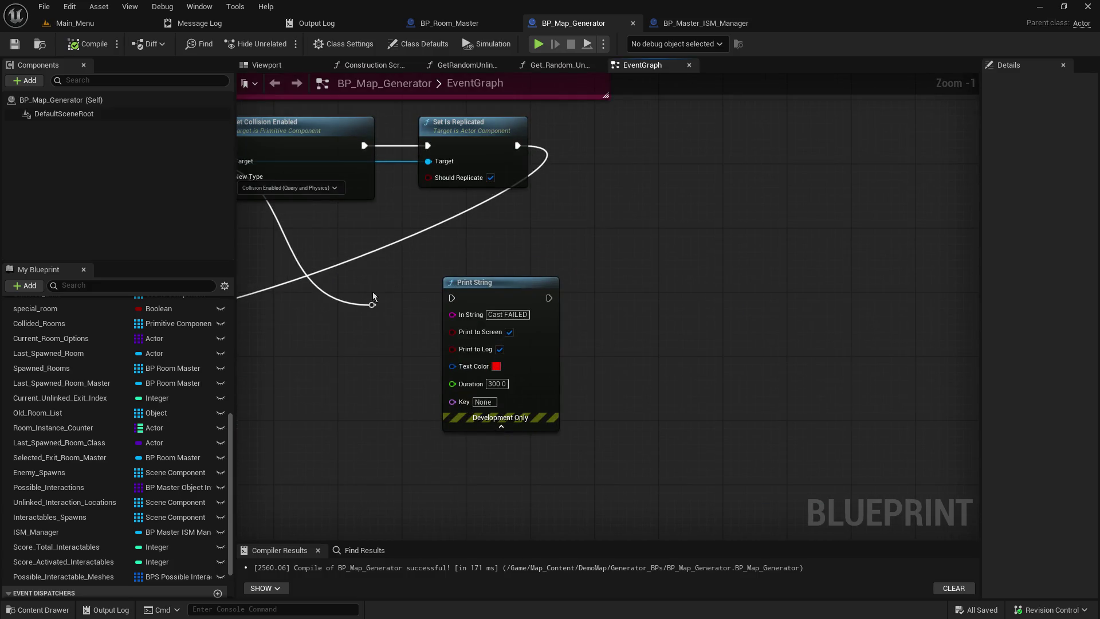
pyautogui.moveTo(367, 302); pyautogui.dragTo(640, 343)
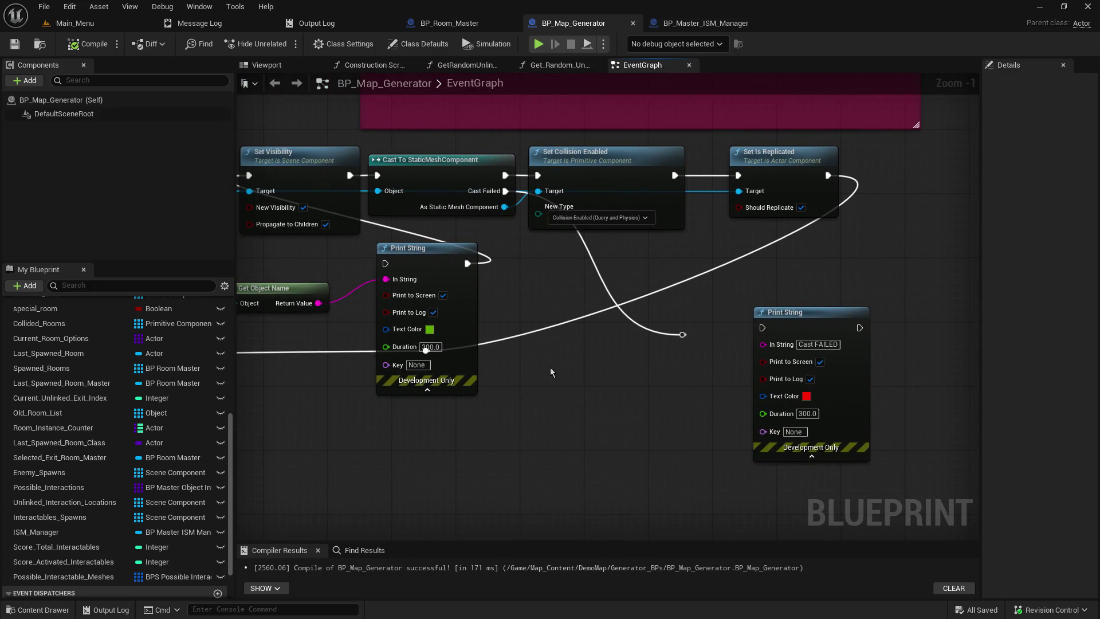
pyautogui.moveTo(550, 369); pyautogui.dragTo(974, 344)
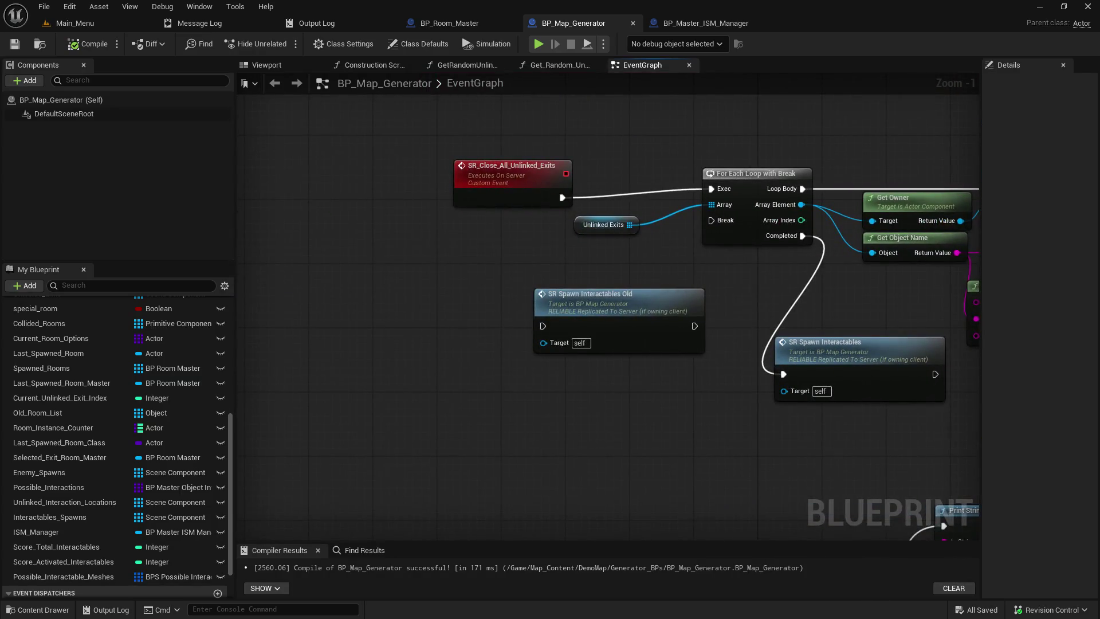
pyautogui.scroll(-5, 410, 302)
pyautogui.moveTo(411, 302)
pyautogui.mouseDown()
pyautogui.moveTo(496, 324)
pyautogui.moveTo(665, 195)
pyautogui.mouseUp()
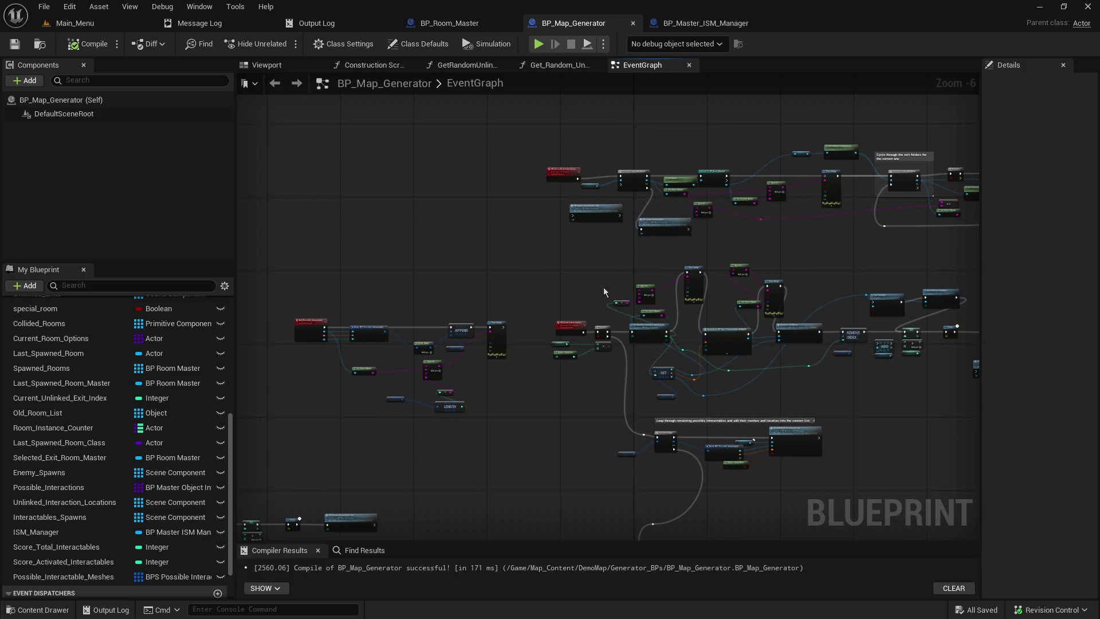
pyautogui.scroll(3, 606, 285)
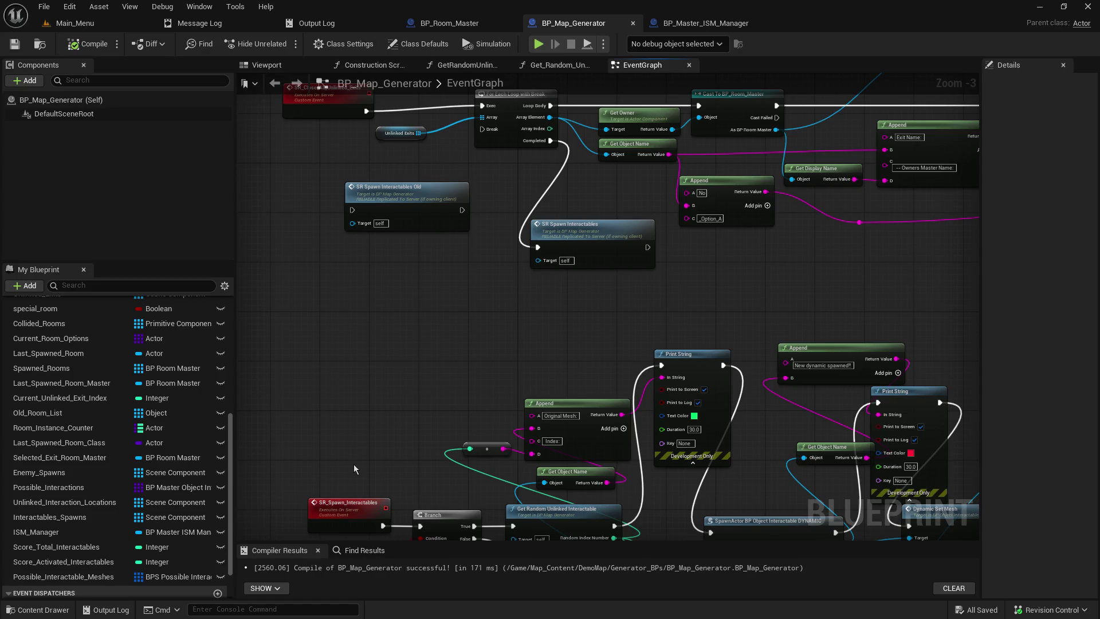
pyautogui.moveTo(404, 130)
pyautogui.mouseDown()
pyautogui.moveTo(360, 231)
pyautogui.moveTo(421, 377)
pyautogui.mouseUp()
pyautogui.scroll(-1, 422, 353)
pyautogui.scroll(-1, 422, 353)
pyautogui.scroll(-1, 422, 353)
pyautogui.moveTo(919, 392)
pyautogui.mouseDown()
pyautogui.moveTo(575, 502)
pyautogui.moveTo(381, 516)
pyautogui.mouseUp()
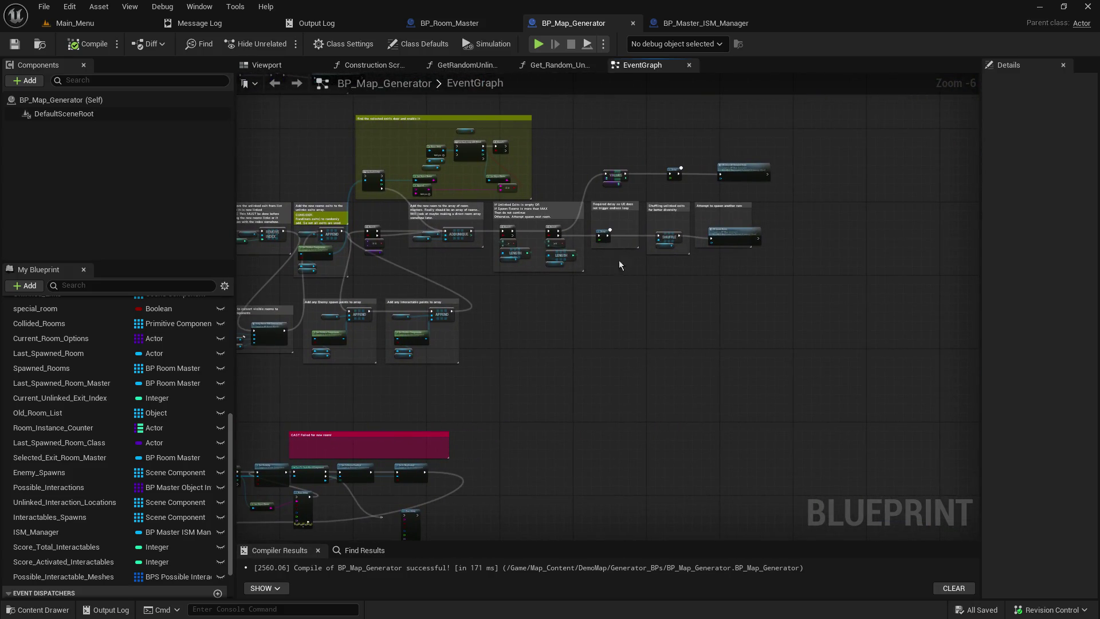
pyautogui.scroll(3, 776, 185)
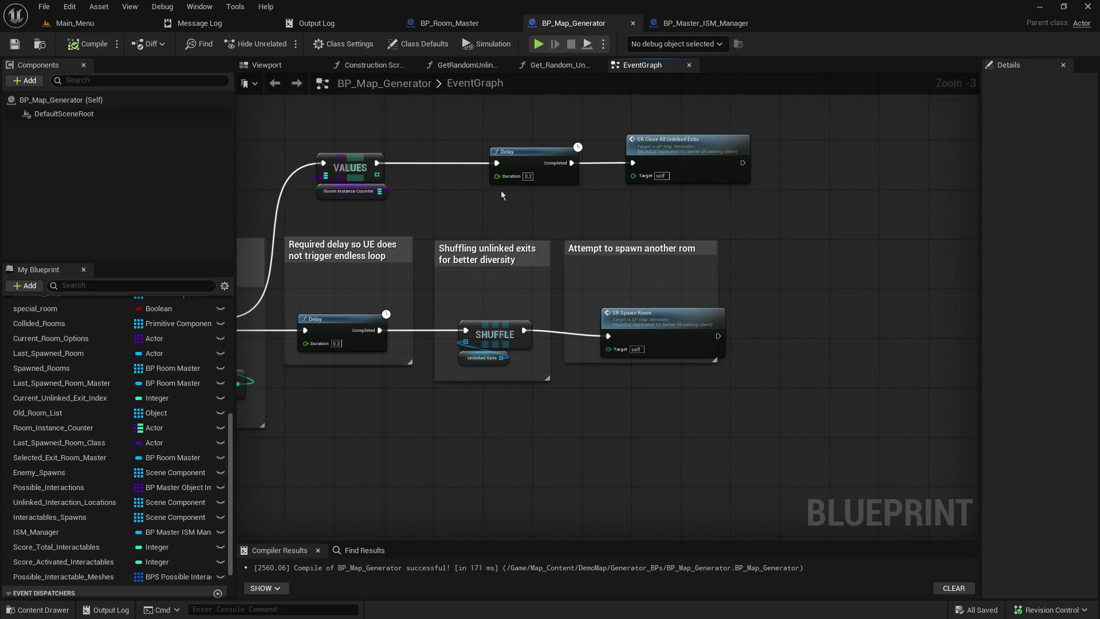
pyautogui.scroll(3, 337, 215)
pyautogui.scroll(-2, 305, 211)
pyautogui.moveTo(305, 211); pyautogui.dragTo(756, 137)
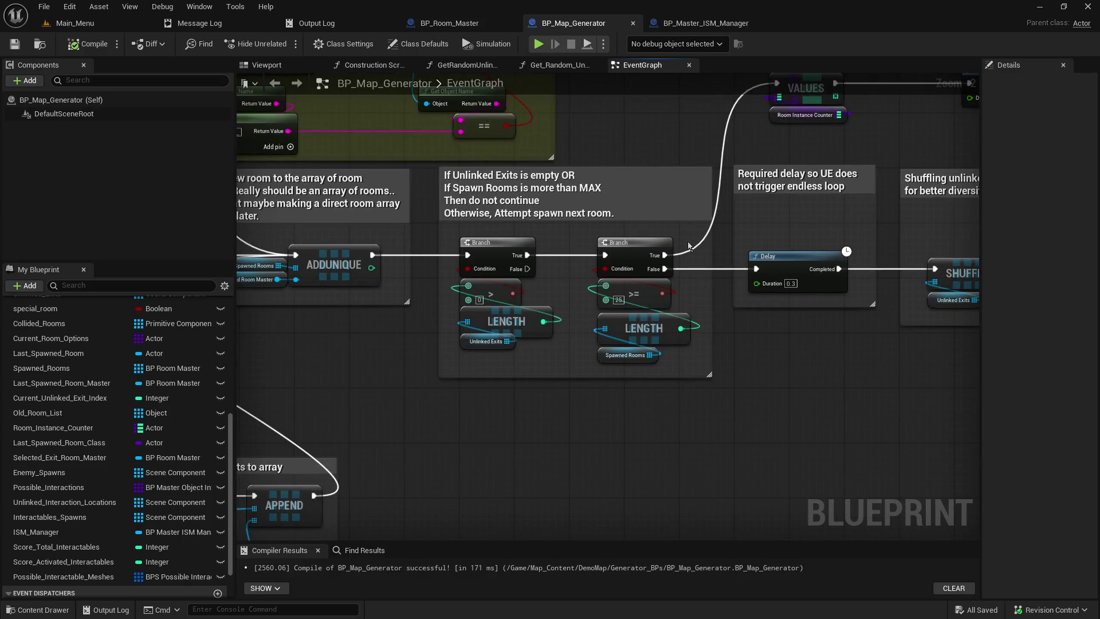
pyautogui.scroll(-4, 691, 244)
pyautogui.moveTo(598, 331)
pyautogui.mouseDown()
pyautogui.moveTo(834, 95)
pyautogui.moveTo(819, 312)
pyautogui.moveTo(706, 315)
pyautogui.moveTo(445, 425)
pyautogui.mouseUp()
pyautogui.scroll(6, 405, 231)
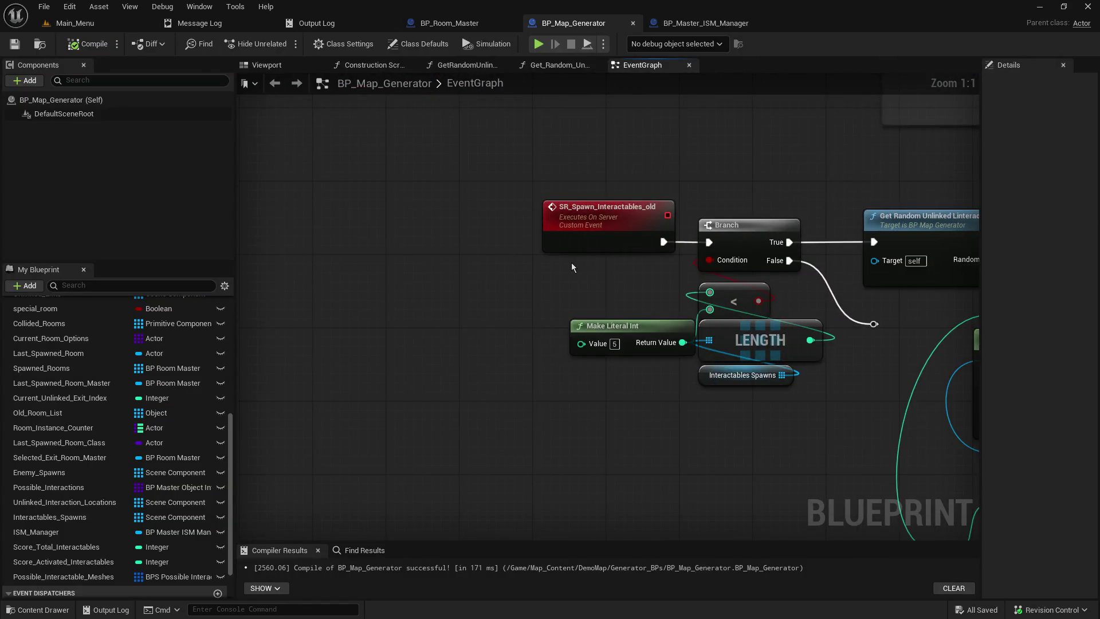
pyautogui.scroll(-3, 572, 262)
pyautogui.scroll(-2, 757, 225)
pyautogui.scroll(2, 780, 203)
pyautogui.scroll(-1, 780, 203)
pyautogui.scroll(-4, 780, 202)
pyautogui.moveTo(579, 207)
pyautogui.mouseDown()
pyautogui.moveTo(457, 189)
pyautogui.moveTo(516, 216)
pyautogui.moveTo(448, 265)
pyautogui.mouseUp()
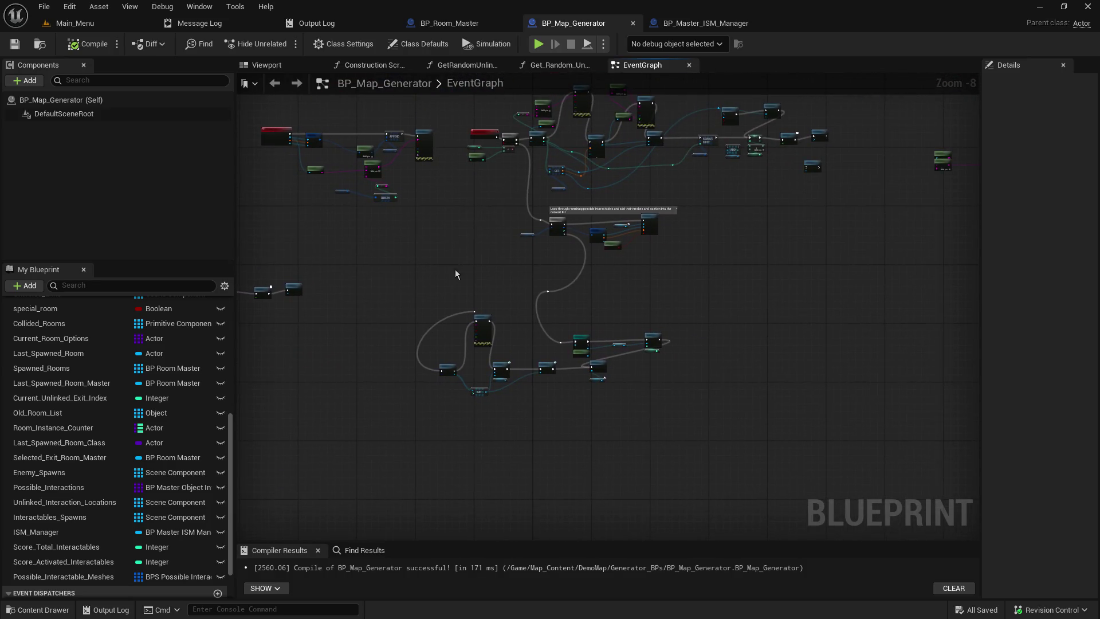
pyautogui.scroll(4, 586, 293)
pyautogui.moveTo(511, 328)
pyautogui.mouseDown()
pyautogui.moveTo(600, 205)
pyautogui.moveTo(674, 206)
pyautogui.mouseUp()
pyautogui.scroll(4, 600, 205)
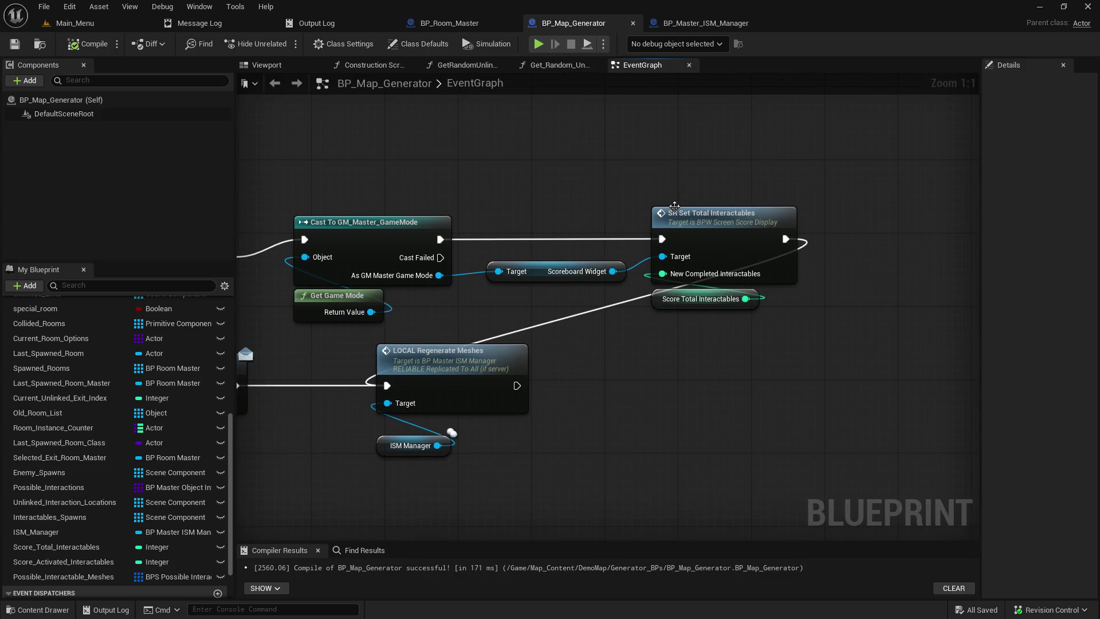
# Trace LOCAL Regenerate Meshes back to its link from Setup Enemy System
pyautogui.click(405, 227)
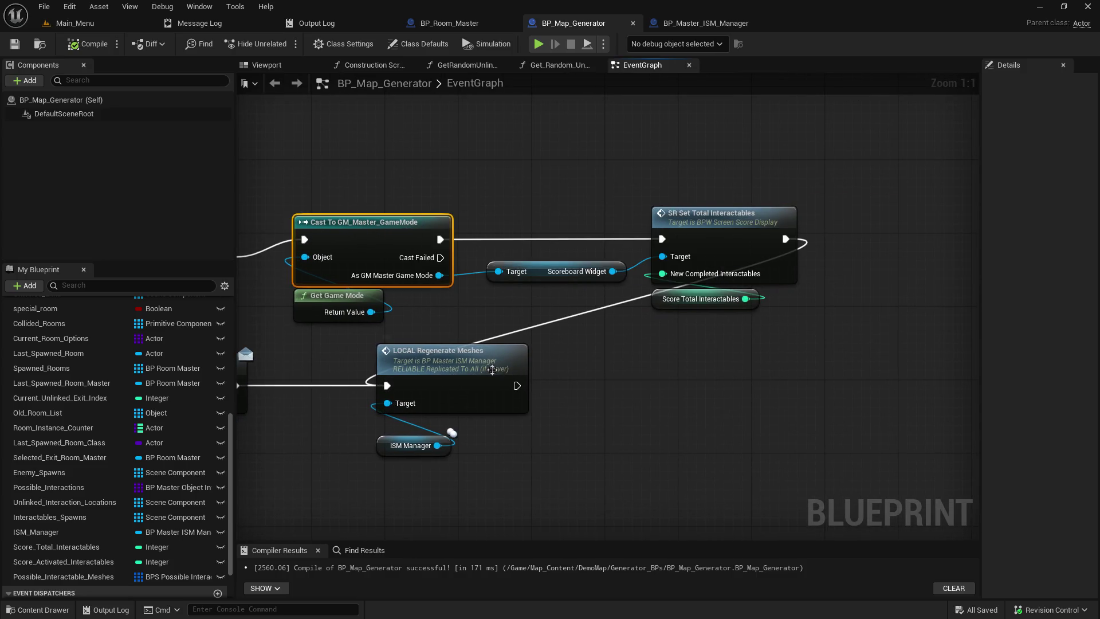
pyautogui.click(440, 375)
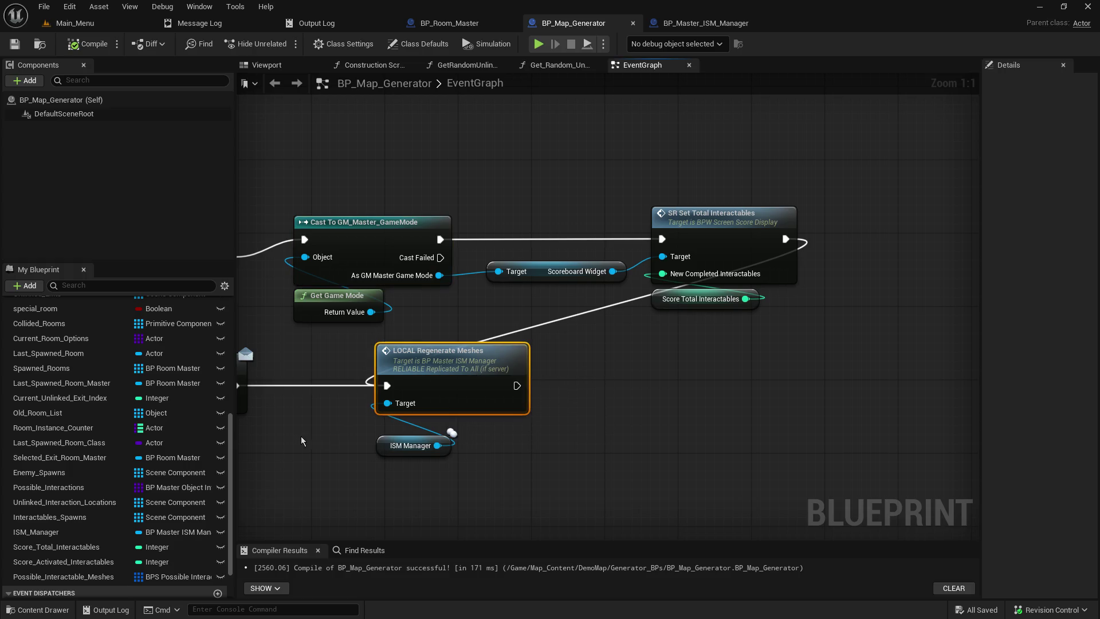
pyautogui.moveTo(300, 436); pyautogui.dragTo(529, 398)
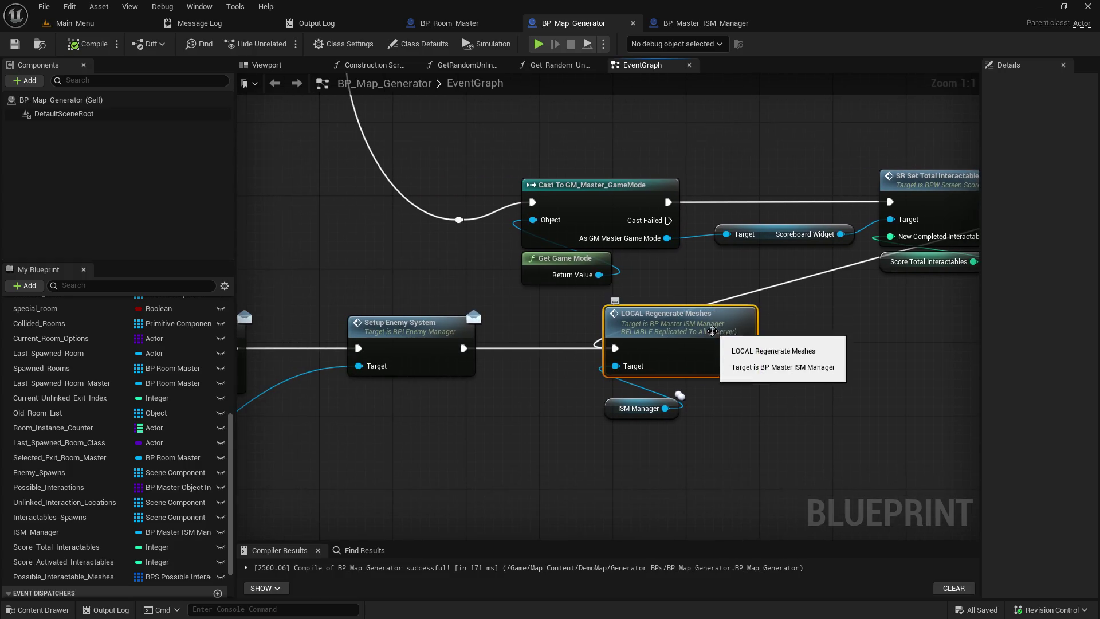
pyautogui.moveTo(519, 419)
pyautogui.mouseDown()
pyautogui.moveTo(920, 353)
pyautogui.moveTo(1088, 464)
pyautogui.moveTo(1088, 481)
pyautogui.moveTo(932, 453)
pyautogui.mouseUp()
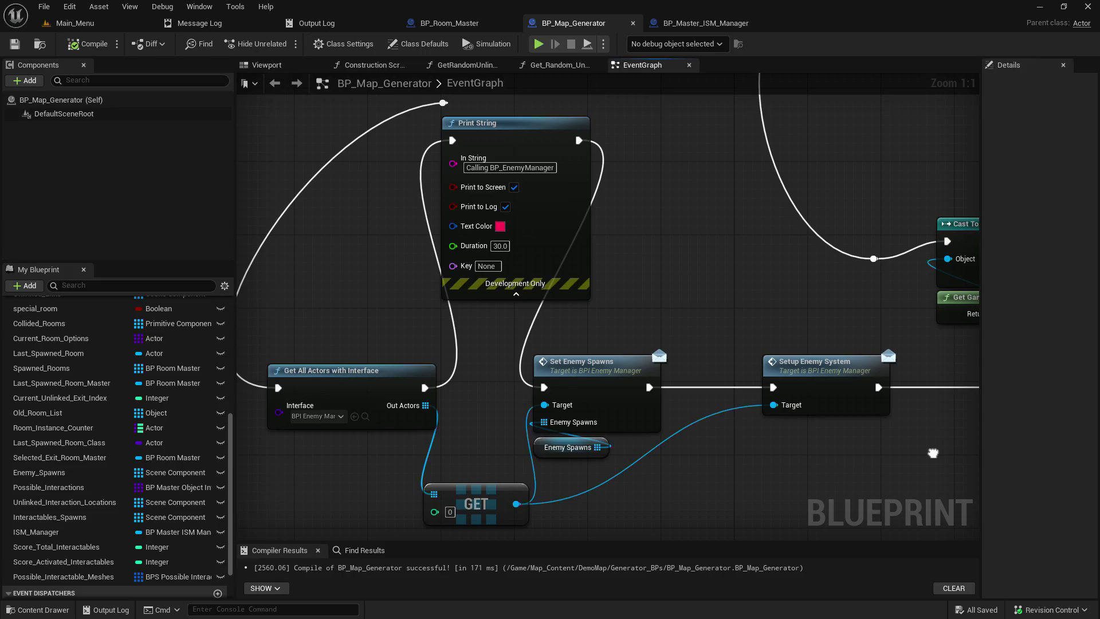
pyautogui.moveTo(761, 444); pyautogui.dragTo(446, 365)
# Detach LOCAL Regenerate Meshes, place it after SR Set Total Interactables, and compile
pyautogui.keyDown('alt'); pyautogui.click(331, 335); pyautogui.keyUp('alt')
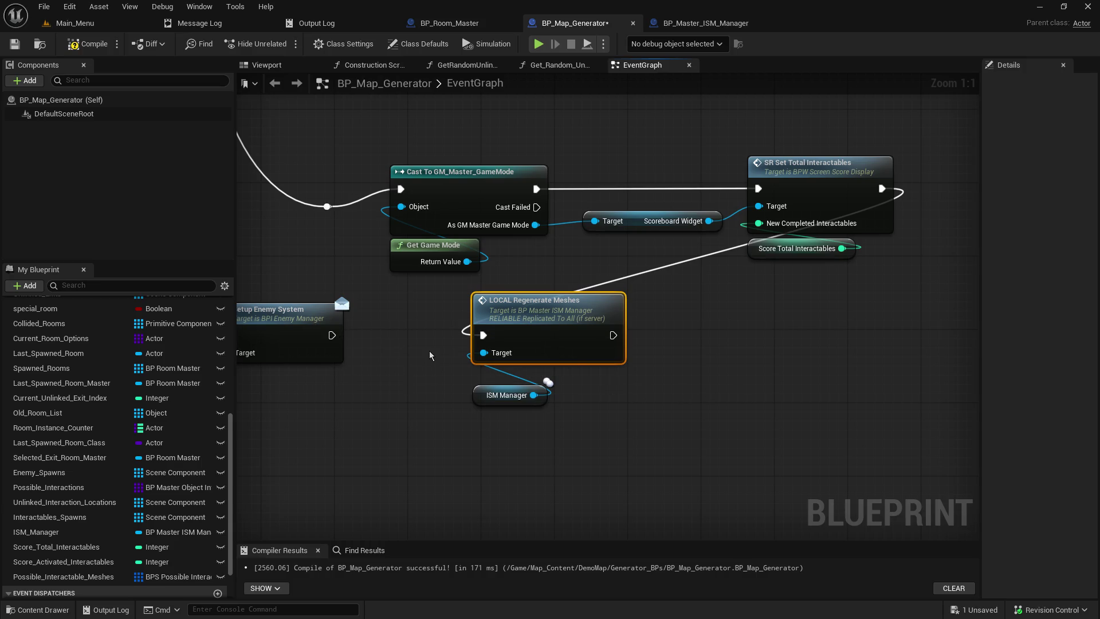
pyautogui.scroll(-3, 246, 338)
pyautogui.moveTo(535, 418)
pyautogui.mouseDown()
pyautogui.moveTo(390, 316)
pyautogui.moveTo(832, 210)
pyautogui.moveTo(726, 222)
pyautogui.mouseUp()
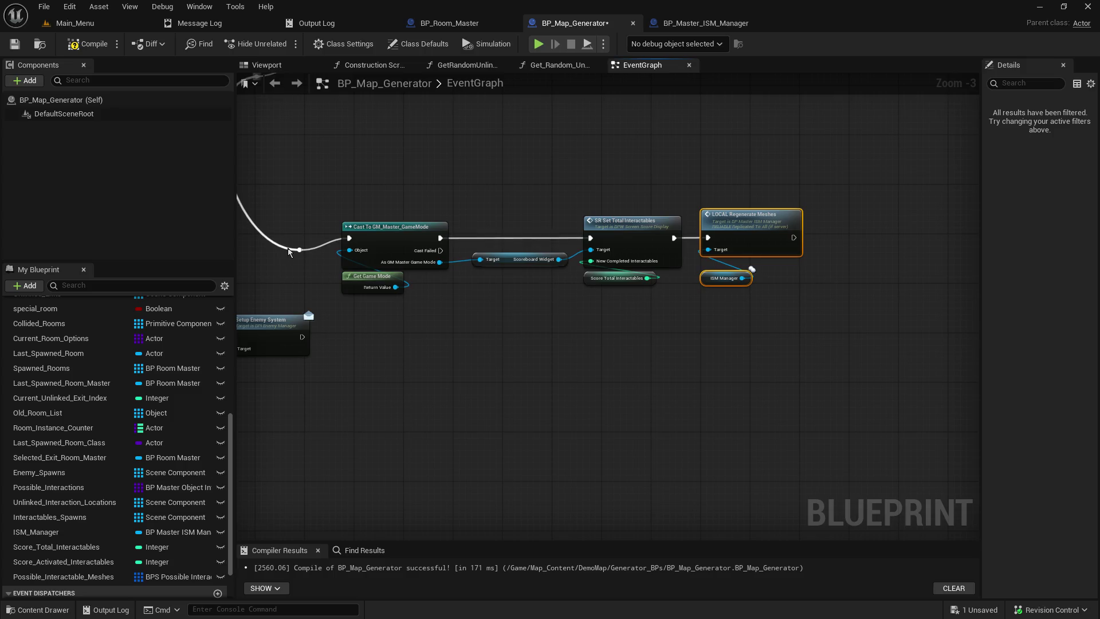
pyautogui.moveTo(298, 250); pyautogui.dragTo(290, 237)
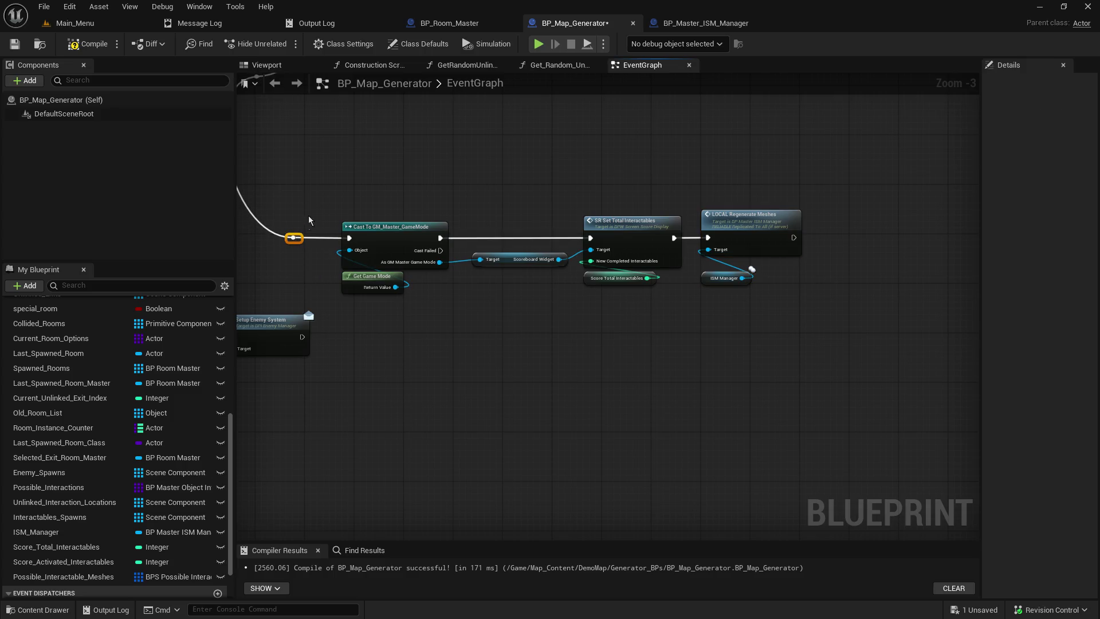
pyautogui.scroll(3, 779, 250)
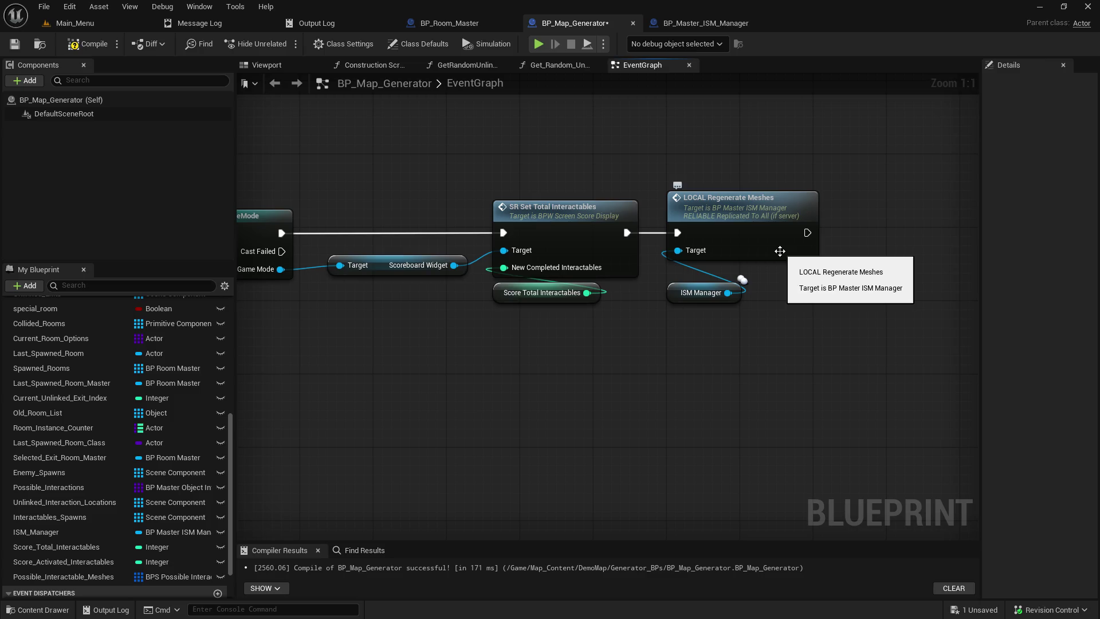
pyautogui.moveTo(696, 292); pyautogui.dragTo(696, 274)
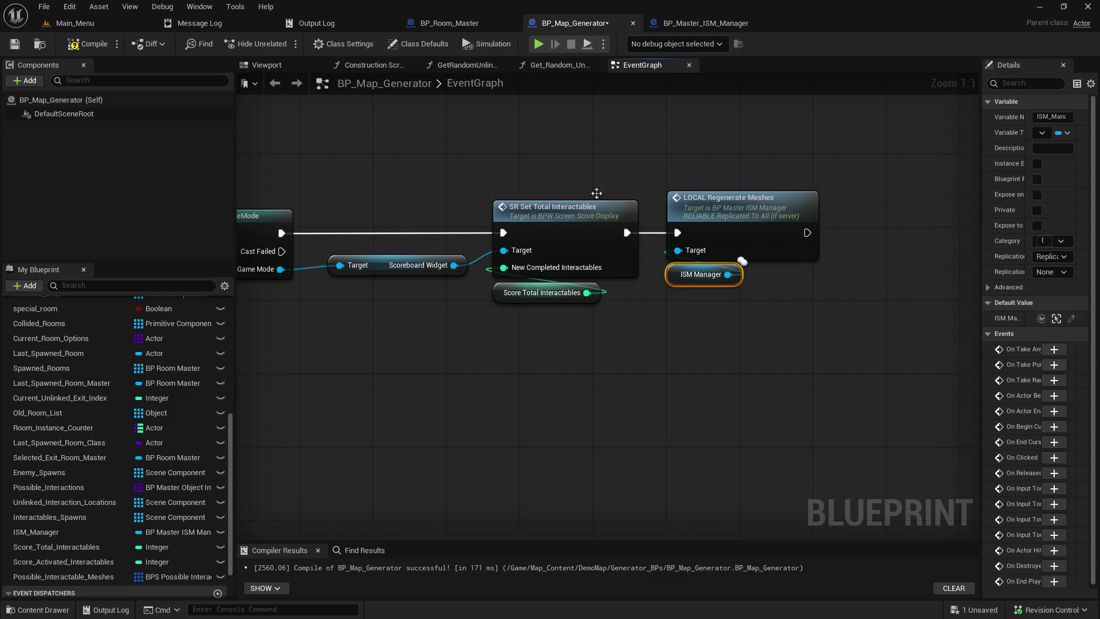
pyautogui.click(86, 44)
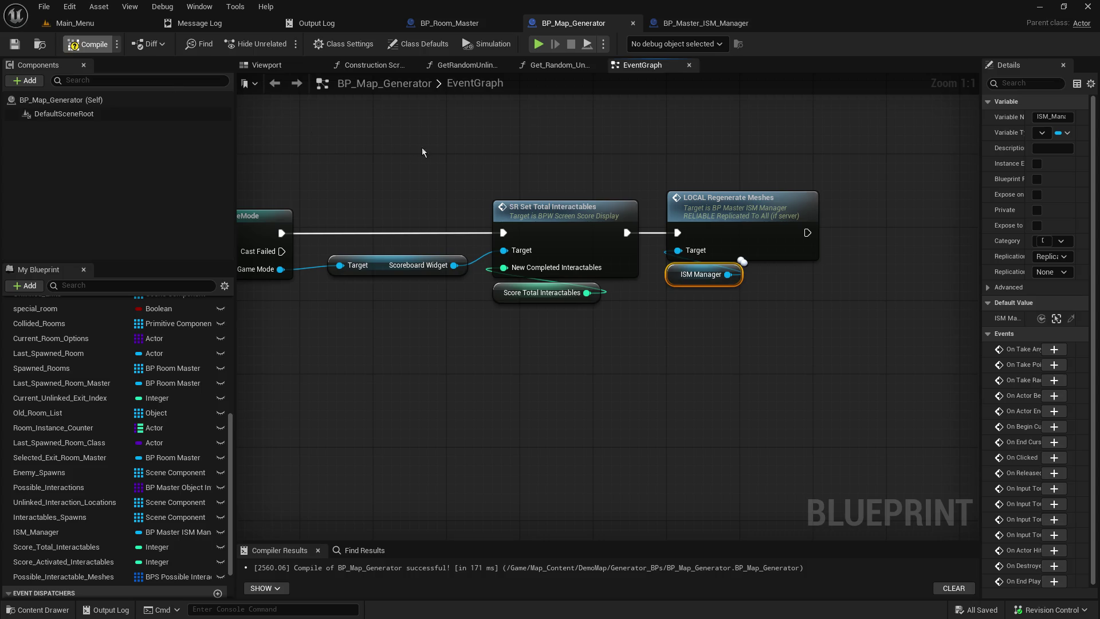
pyautogui.moveTo(489, 168)
pyautogui.mouseDown()
pyautogui.moveTo(516, 289)
pyautogui.moveTo(573, 438)
pyautogui.mouseUp()
pyautogui.scroll(-6, 572, 437)
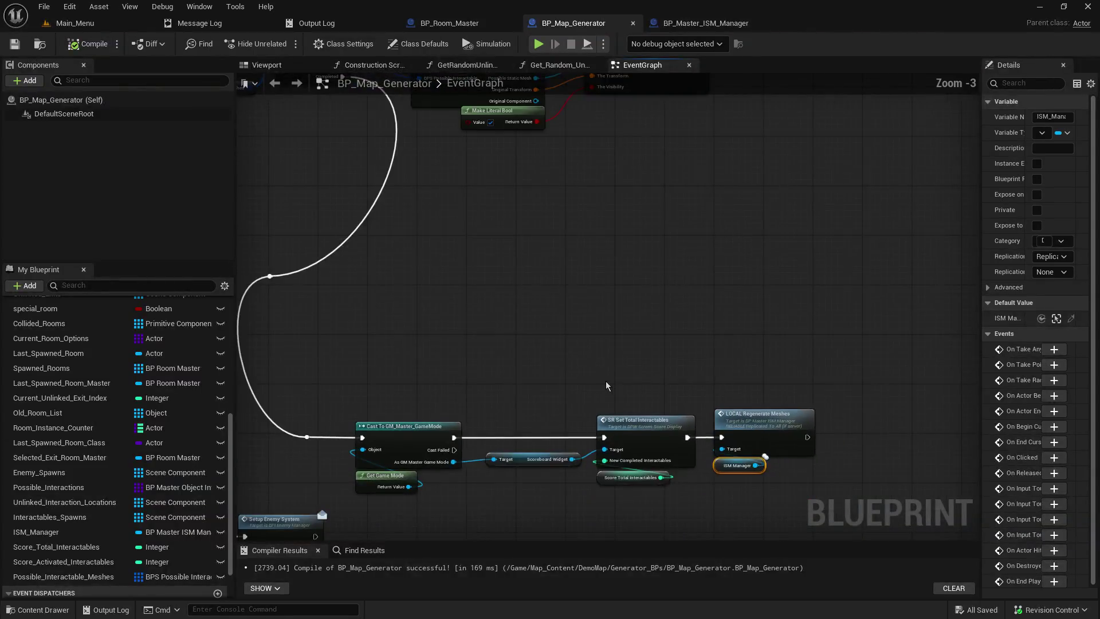
# Raise the Possible Interactable Meshes getter and save BP_Map_Generator
pyautogui.scroll(4, 617, 330)
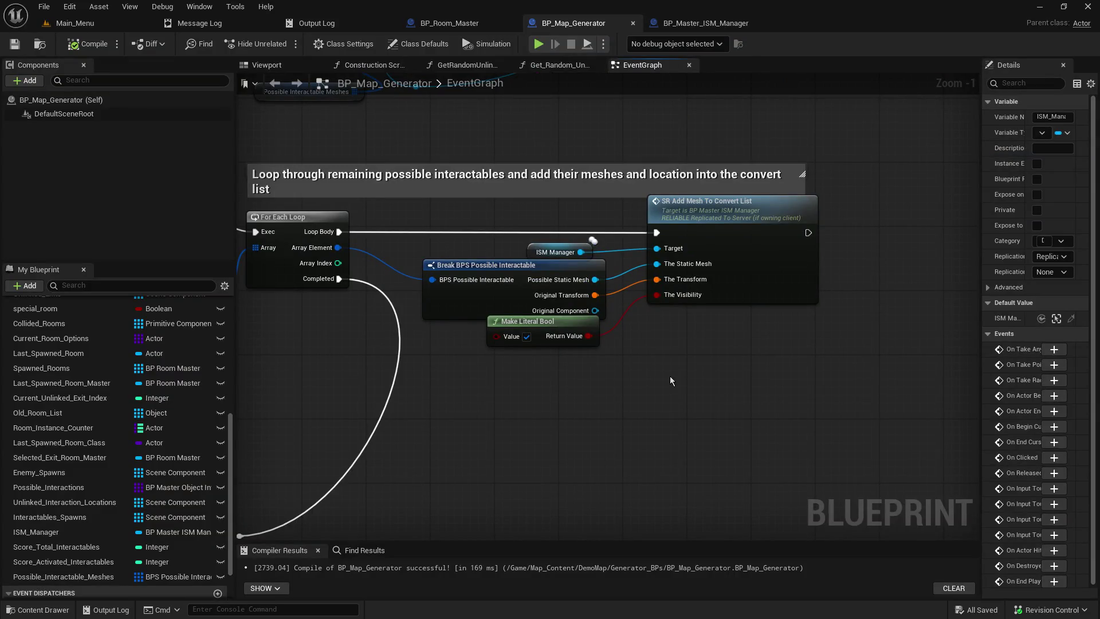
pyautogui.moveTo(680, 415); pyautogui.dragTo(793, 416)
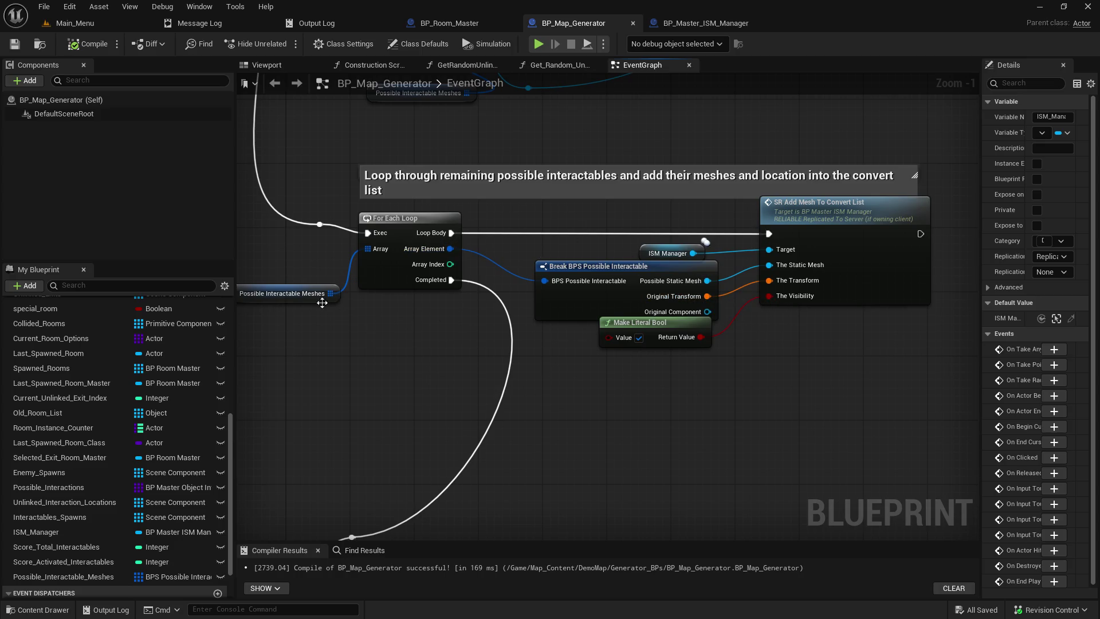
pyautogui.moveTo(292, 294); pyautogui.dragTo(293, 254)
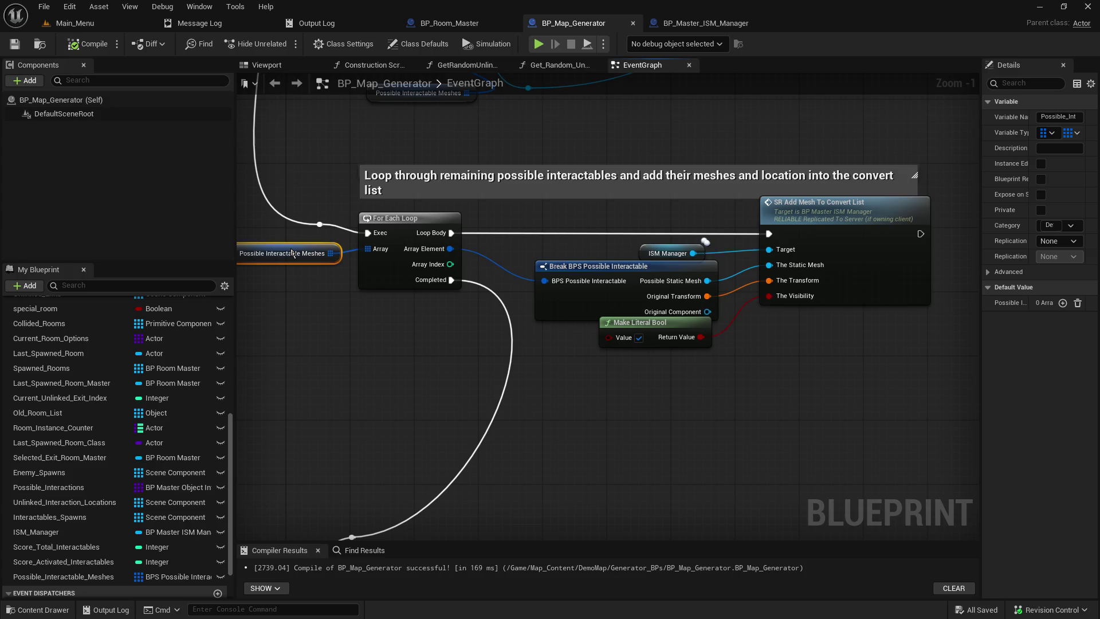
pyautogui.click(314, 237)
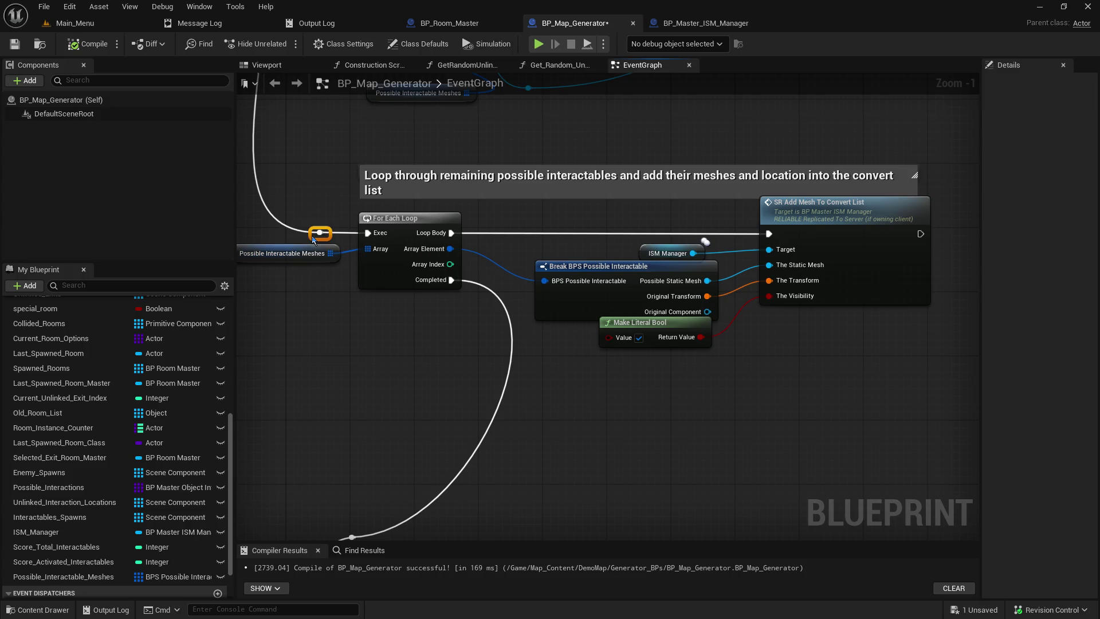
pyautogui.hotkey('ctrl', 's')
# Move Possible Interactable Meshes up so it sits directly beneath the GET node
pyautogui.moveTo(504, 255)
pyautogui.mouseDown()
pyautogui.moveTo(462, 109)
pyautogui.moveTo(532, 295)
pyautogui.mouseUp()
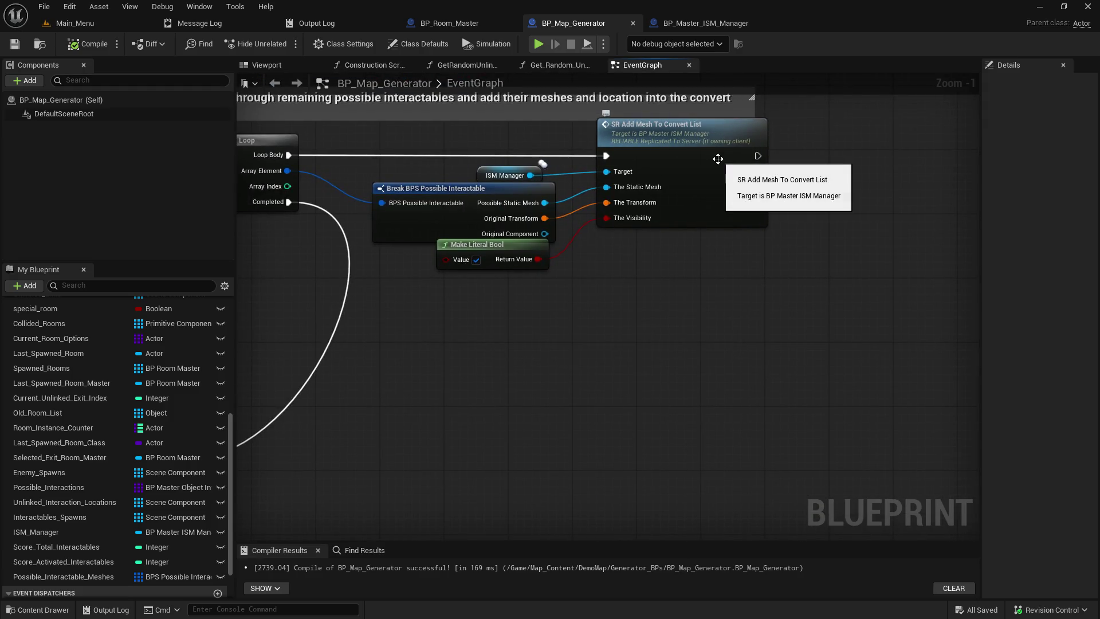
pyautogui.moveTo(614, 385)
pyautogui.mouseDown()
pyautogui.moveTo(613, 344)
pyautogui.moveTo(706, 148)
pyautogui.moveTo(764, 508)
pyautogui.mouseUp()
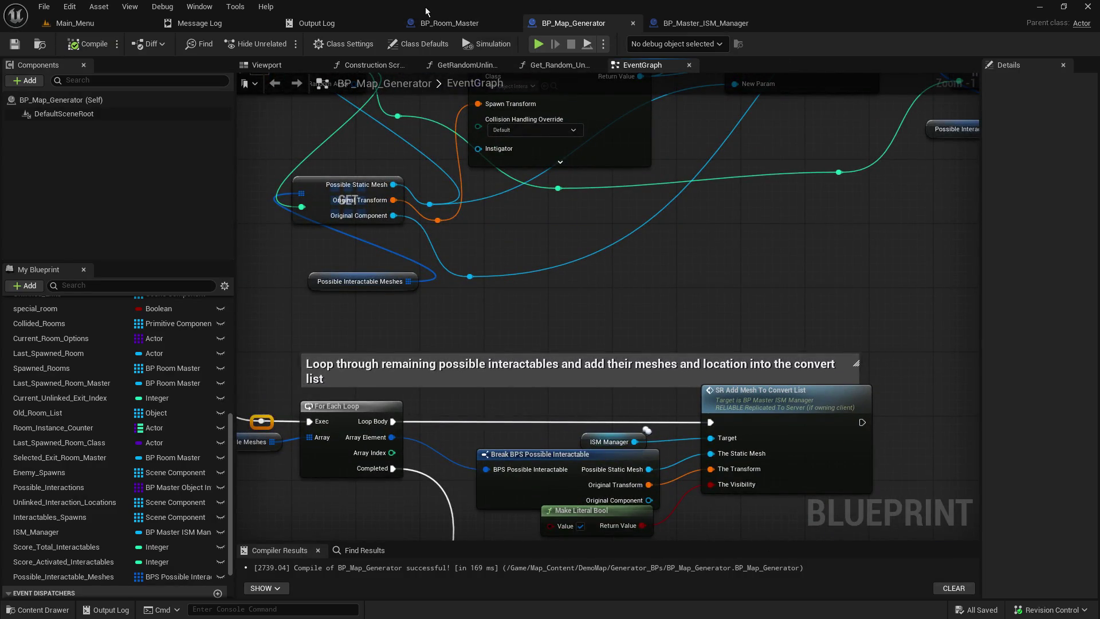
pyautogui.moveTo(602, 302)
pyautogui.mouseDown()
pyautogui.moveTo(515, 172)
pyautogui.moveTo(500, 169)
pyautogui.moveTo(527, 184)
pyautogui.moveTo(526, 252)
pyautogui.mouseUp()
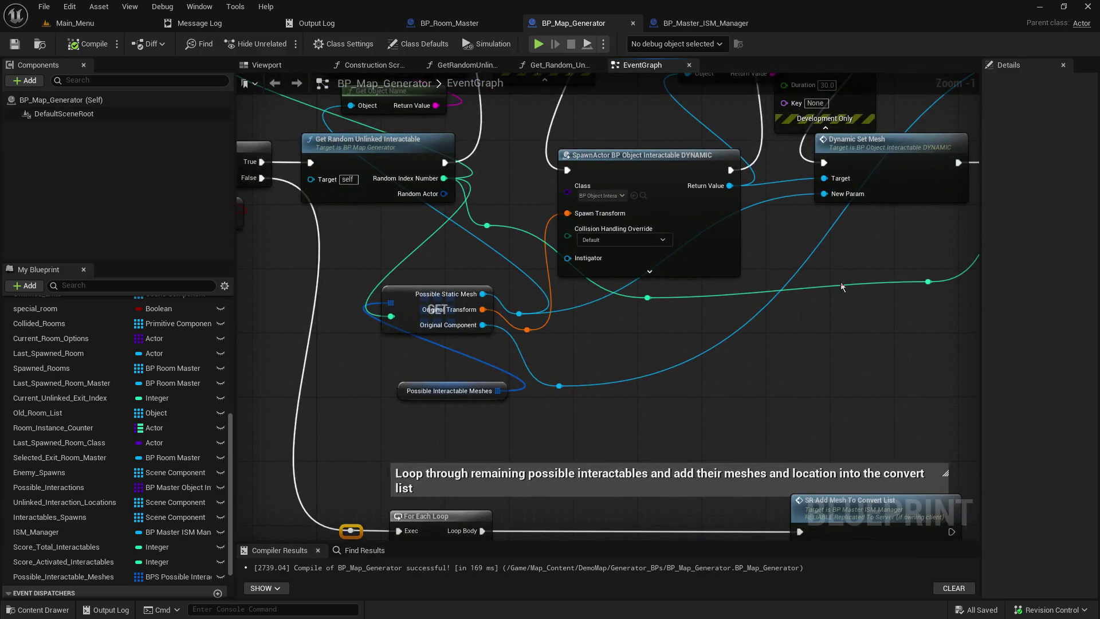
pyautogui.moveTo(631, 341)
pyautogui.mouseDown()
pyautogui.moveTo(606, 155)
pyautogui.moveTo(676, 283)
pyautogui.mouseUp()
pyautogui.moveTo(486, 268); pyautogui.dragTo(471, 228)
# Break the exec link to SET and drop Set Visibility and Set Collision Enabled below the chain
pyautogui.moveTo(602, 263); pyautogui.dragTo(585, 223)
pyautogui.scroll(-2, 558, 455)
pyautogui.scroll(-6, 558, 456)
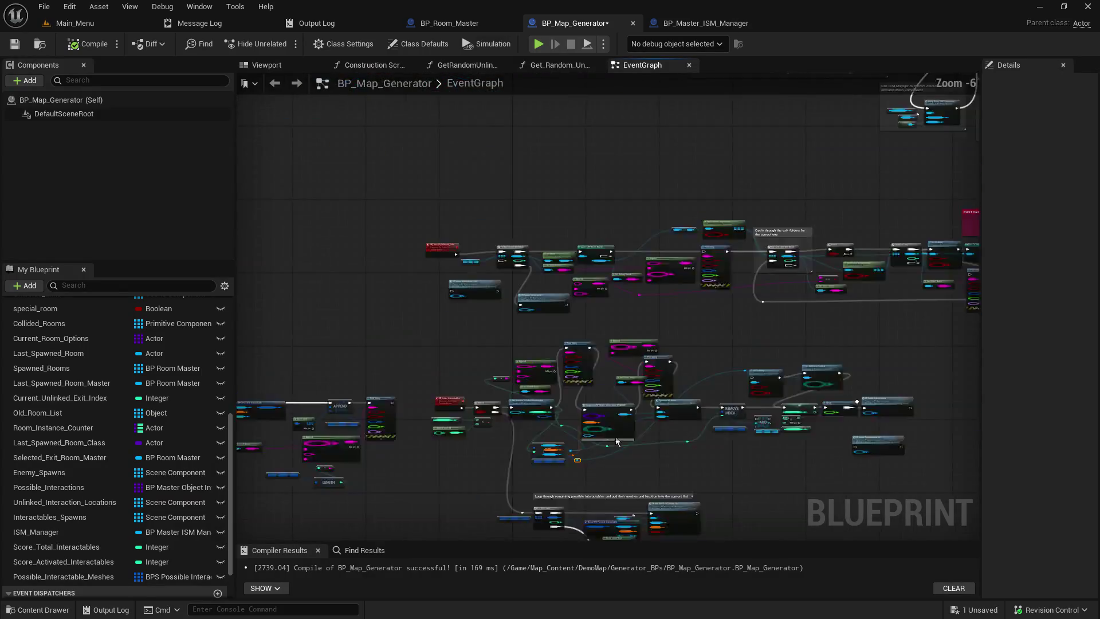
pyautogui.scroll(5, 592, 282)
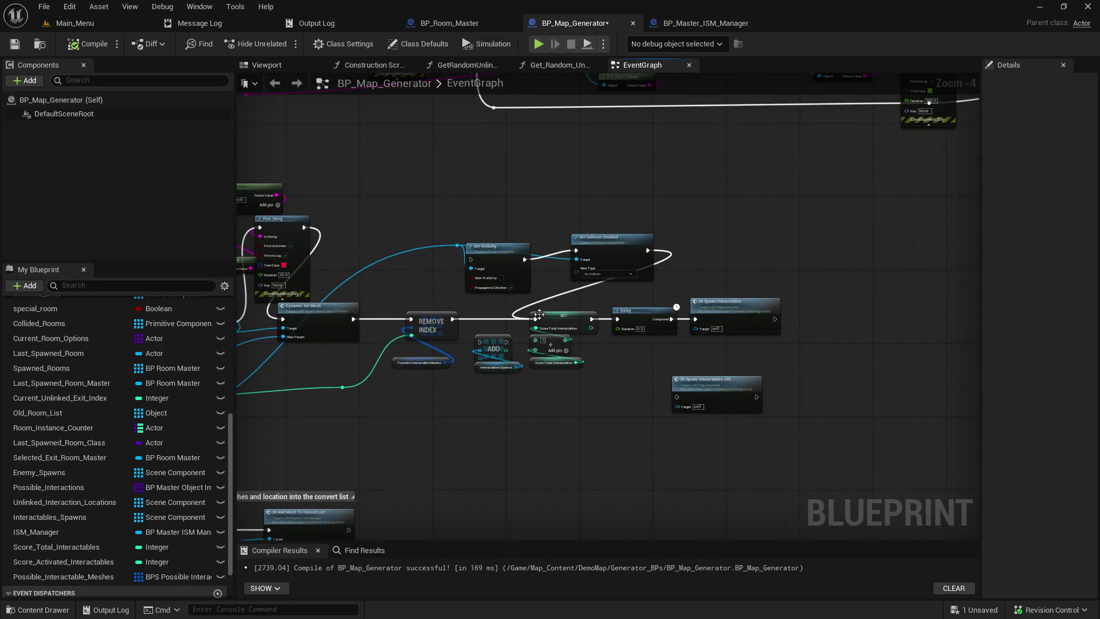
pyautogui.moveTo(485, 246)
pyautogui.mouseDown()
pyautogui.moveTo(604, 245)
pyautogui.moveTo(540, 220)
pyautogui.moveTo(614, 223)
pyautogui.mouseUp()
pyautogui.scroll(3, 575, 265)
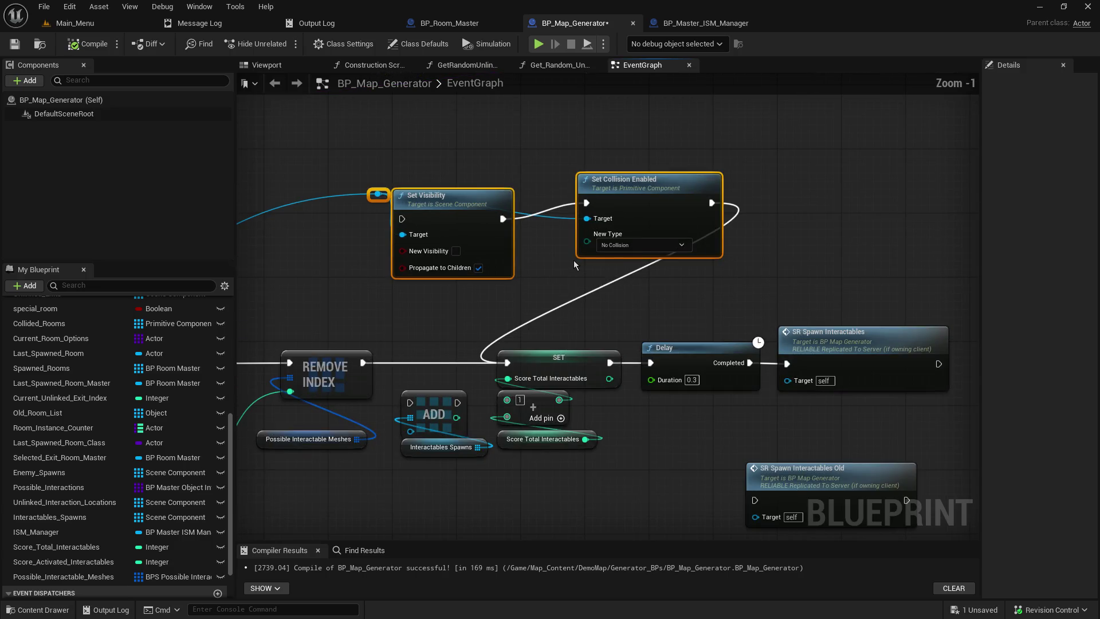
pyautogui.keyDown('alt'); pyautogui.click(553, 311); pyautogui.keyUp('alt')
pyautogui.moveTo(504, 329)
pyautogui.mouseDown()
pyautogui.moveTo(766, 269)
pyautogui.moveTo(637, 334)
pyautogui.moveTo(776, 296)
pyautogui.mouseUp()
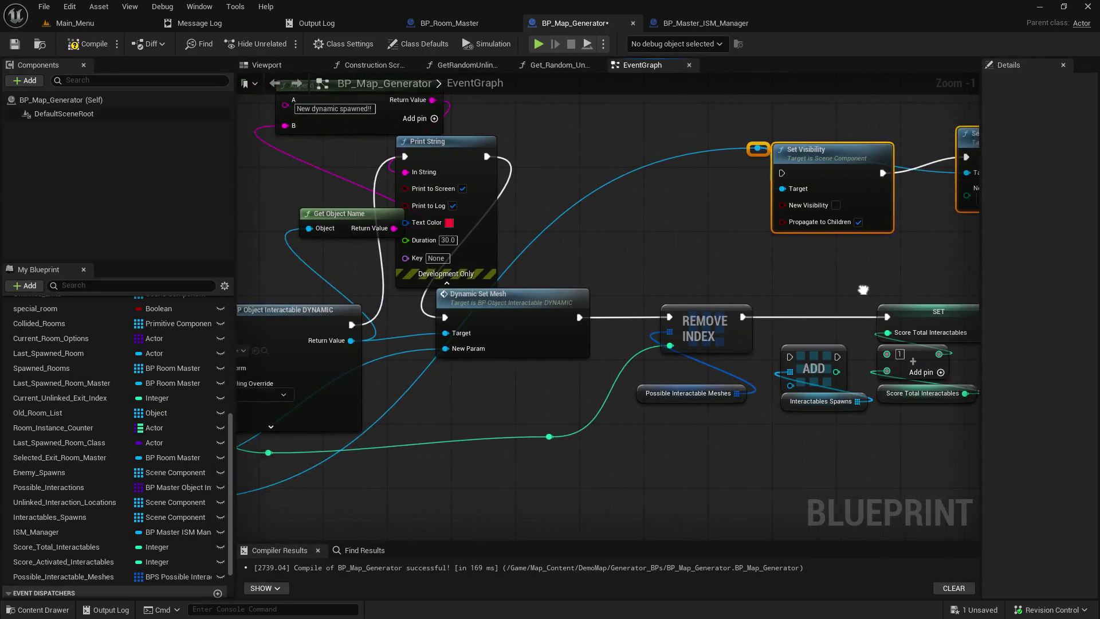
pyautogui.moveTo(892, 274)
pyautogui.mouseDown()
pyautogui.moveTo(713, 270)
pyautogui.moveTo(566, 122)
pyautogui.mouseUp()
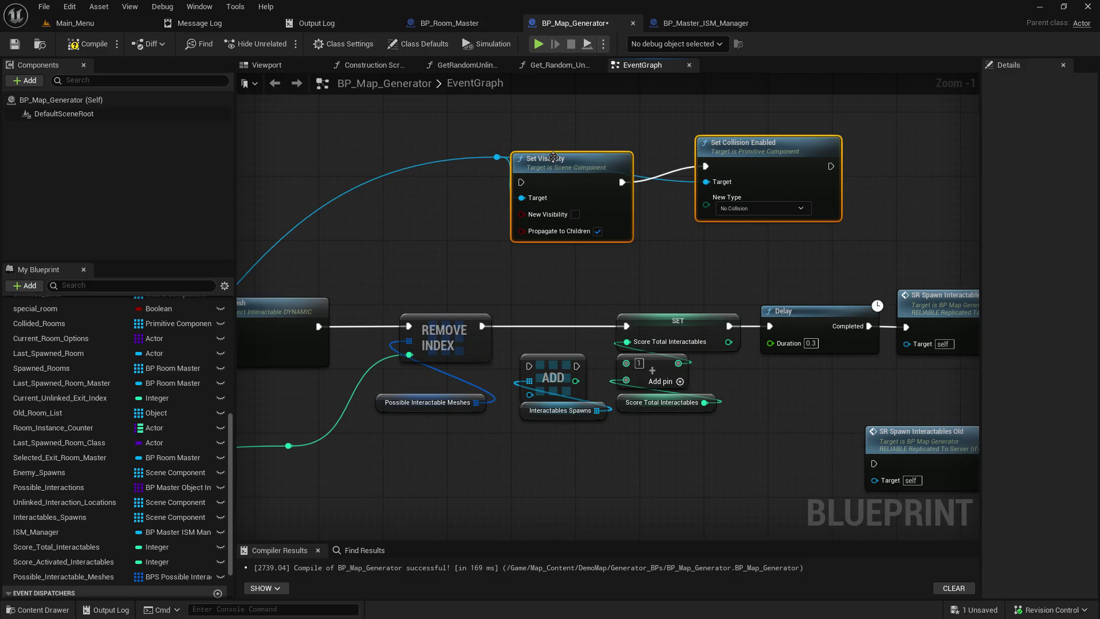
pyautogui.moveTo(532, 161)
pyautogui.mouseDown()
pyautogui.moveTo(446, 556)
pyautogui.moveTo(494, 240)
pyautogui.moveTo(685, 401)
pyautogui.moveTo(658, 389)
pyautogui.mouseUp()
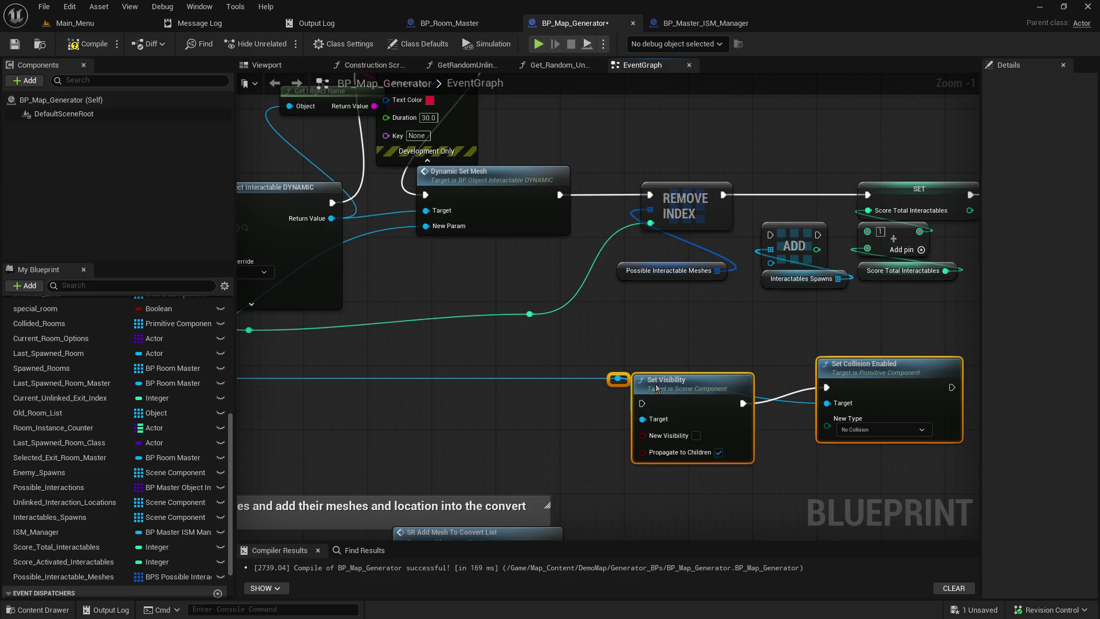
pyautogui.moveTo(627, 322)
pyautogui.mouseDown()
pyautogui.moveTo(693, 364)
pyautogui.moveTo(956, 386)
pyautogui.moveTo(974, 488)
pyautogui.mouseUp()
# Pull Remove Index, Add, Set, Delay and SR Spawn Interactables closer to Dynamic Set Mesh
pyautogui.moveTo(859, 452); pyautogui.dragTo(933, 477)
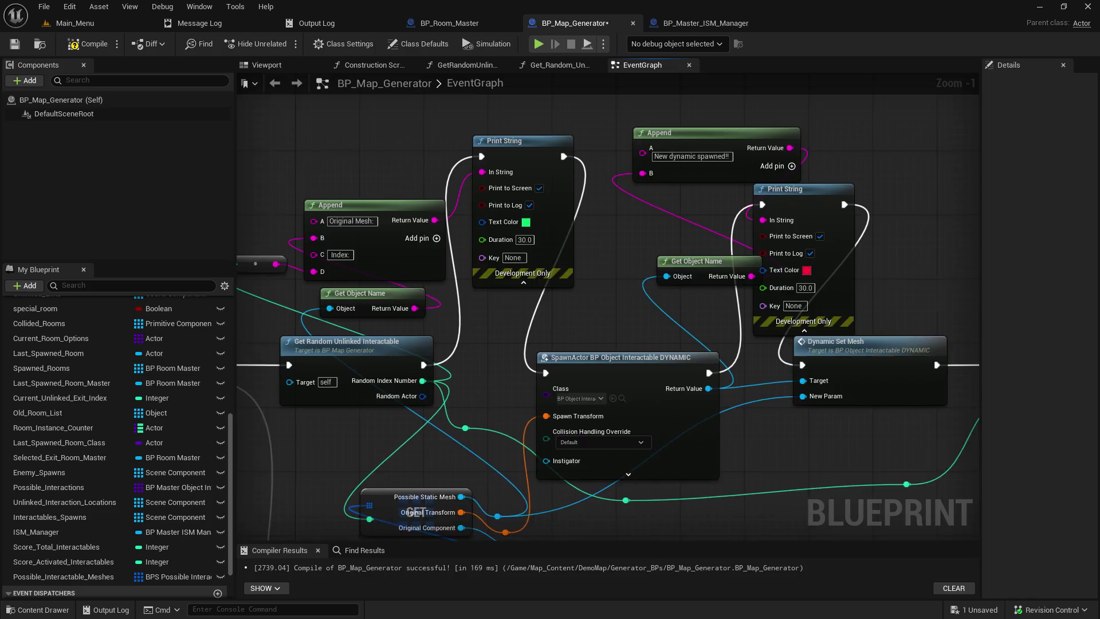
pyautogui.moveTo(607, 512); pyautogui.dragTo(796, 466)
pyautogui.scroll(-6, 796, 467)
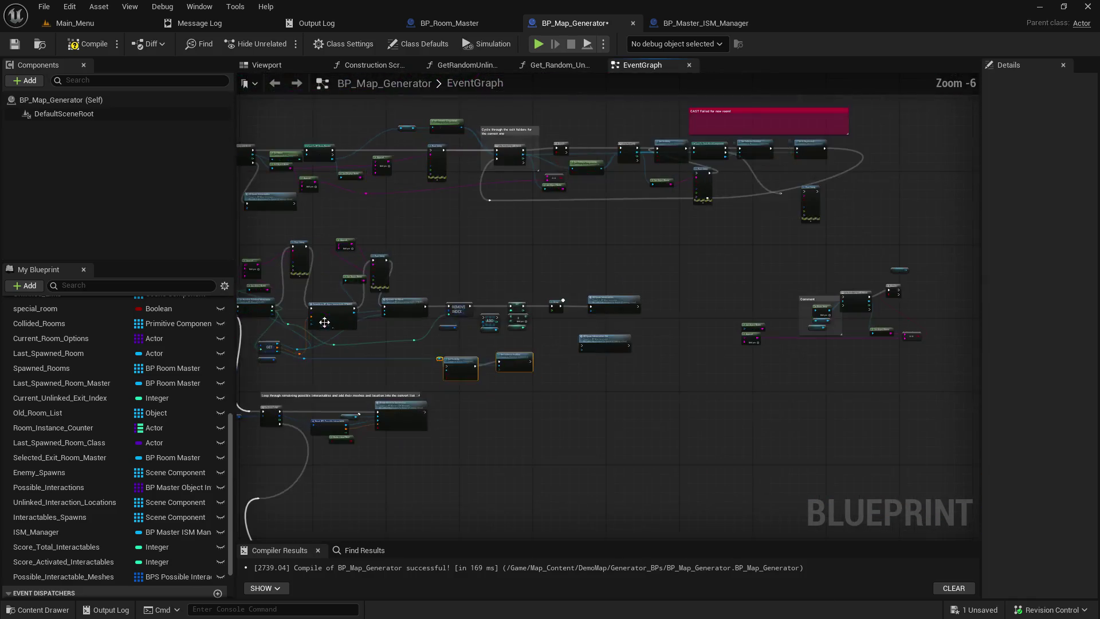
pyautogui.scroll(3, 384, 329)
pyautogui.moveTo(601, 259); pyautogui.dragTo(834, 365)
pyautogui.moveTo(588, 308); pyautogui.dragTo(578, 307)
pyautogui.moveTo(530, 279); pyautogui.dragTo(820, 348)
pyautogui.moveTo(630, 288); pyautogui.dragTo(611, 287)
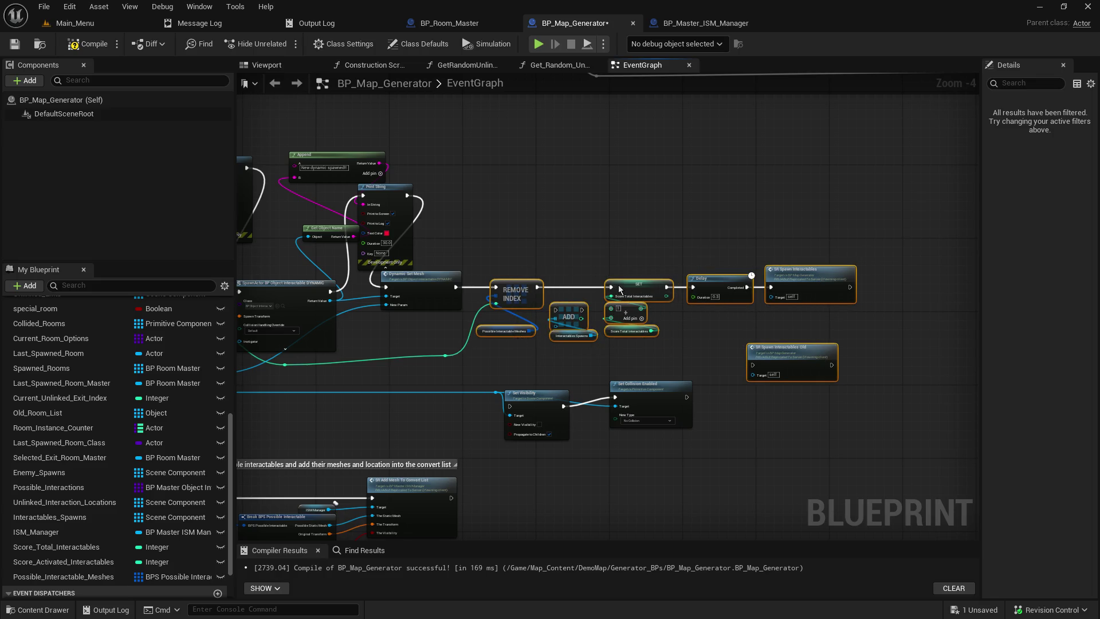
pyautogui.moveTo(530, 269)
pyautogui.mouseDown()
pyautogui.moveTo(784, 331)
pyautogui.moveTo(840, 375)
pyautogui.mouseUp()
pyautogui.moveTo(576, 298); pyautogui.dragTo(639, 303)
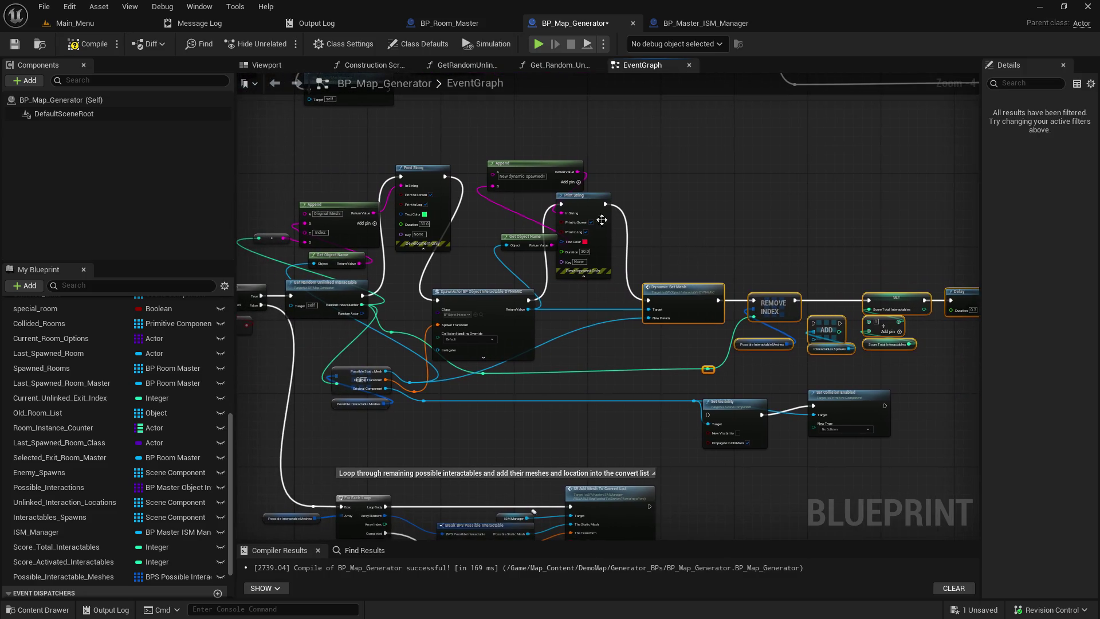
# Align the red Print String, Get Object Name and Append nodes next to each other
pyautogui.moveTo(583, 203); pyautogui.dragTo(602, 208)
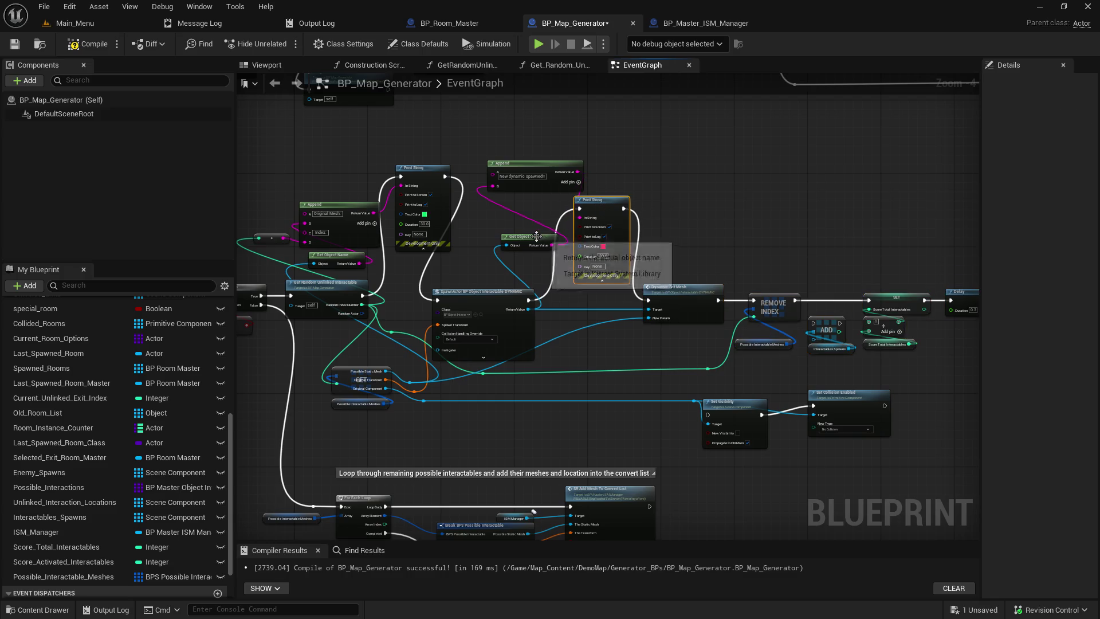
pyautogui.moveTo(539, 240); pyautogui.dragTo(510, 249)
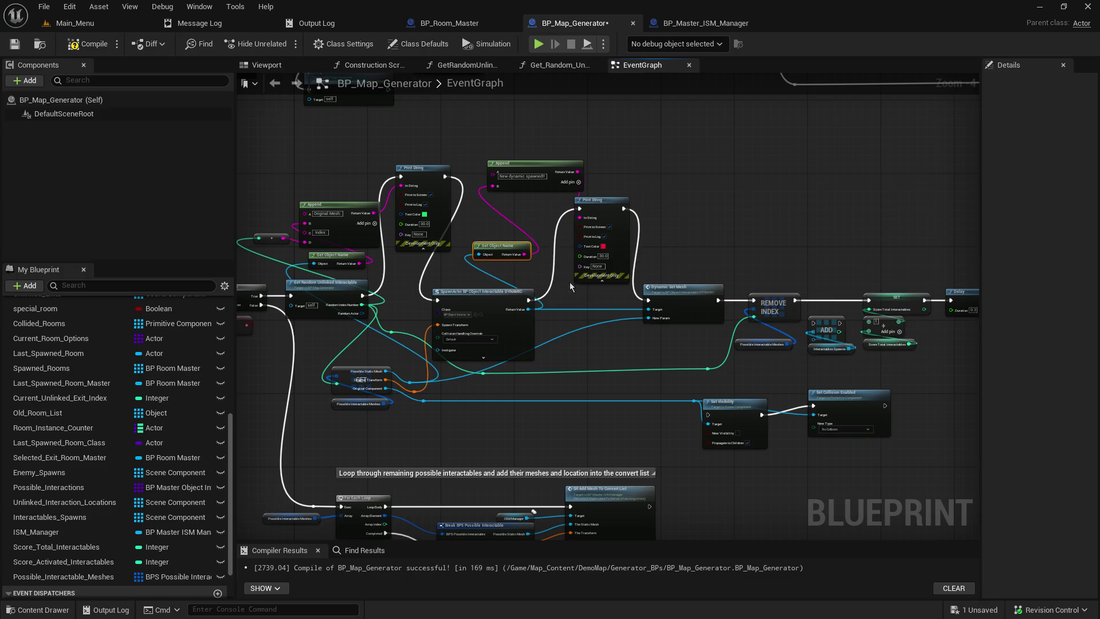
pyautogui.scroll(3, 574, 305)
pyautogui.moveTo(558, 220); pyautogui.dragTo(614, 296)
pyautogui.click(517, 164)
pyautogui.moveTo(517, 160); pyautogui.dragTo(525, 168)
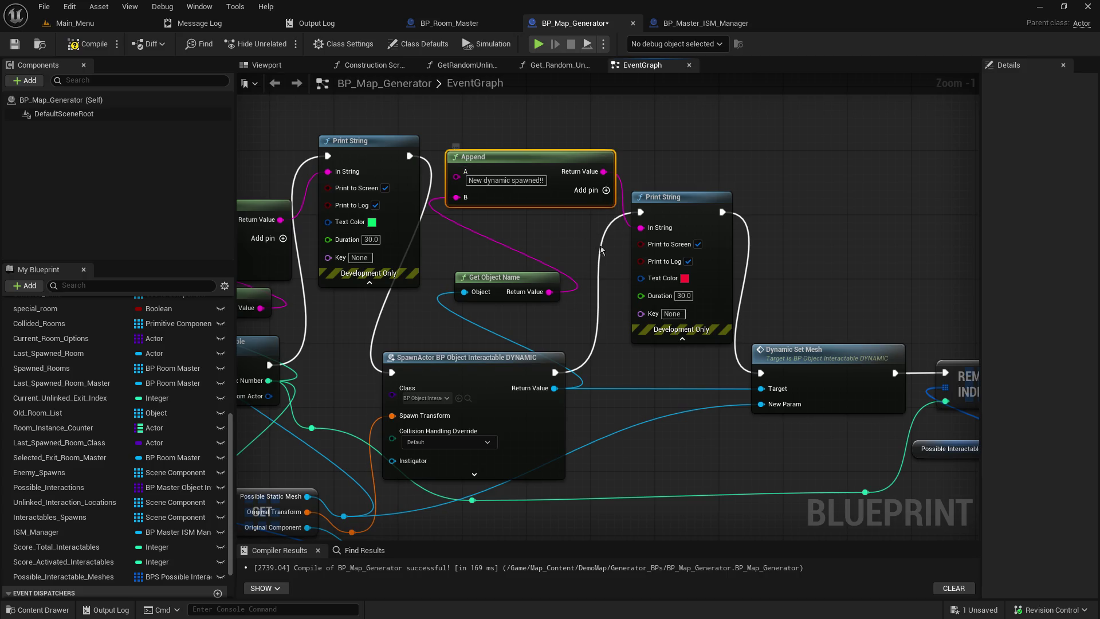
# Collapse Append, Get Object Name and the red Print String into a node keeping the default CollapseGraph name
pyautogui.moveTo(558, 128); pyautogui.dragTo(679, 272)
pyautogui.rightClick(675, 202)
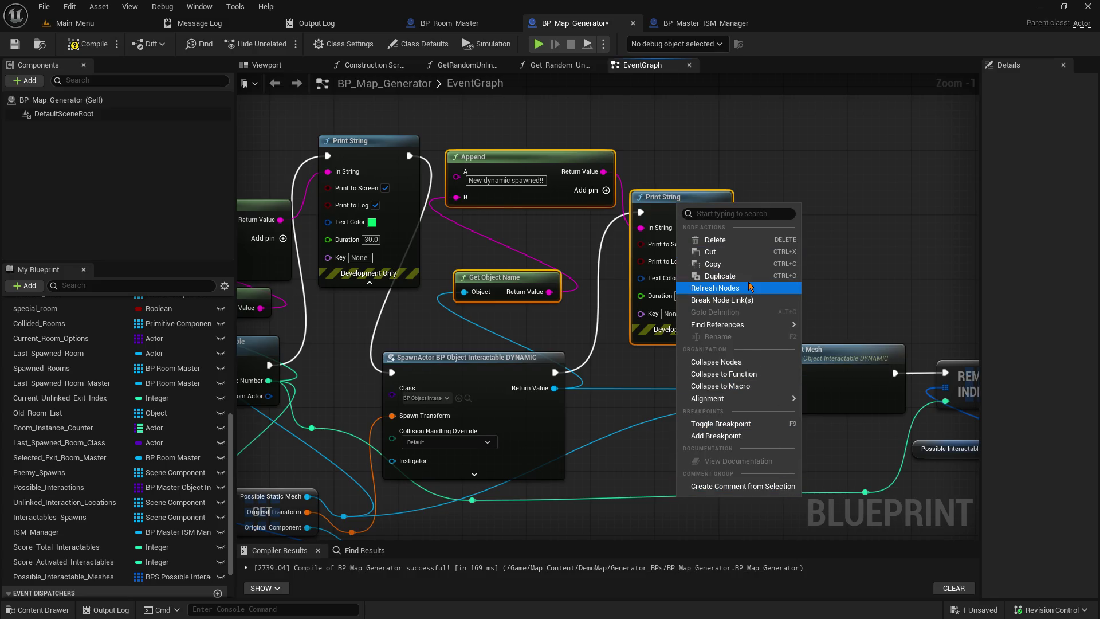
pyautogui.click(738, 361)
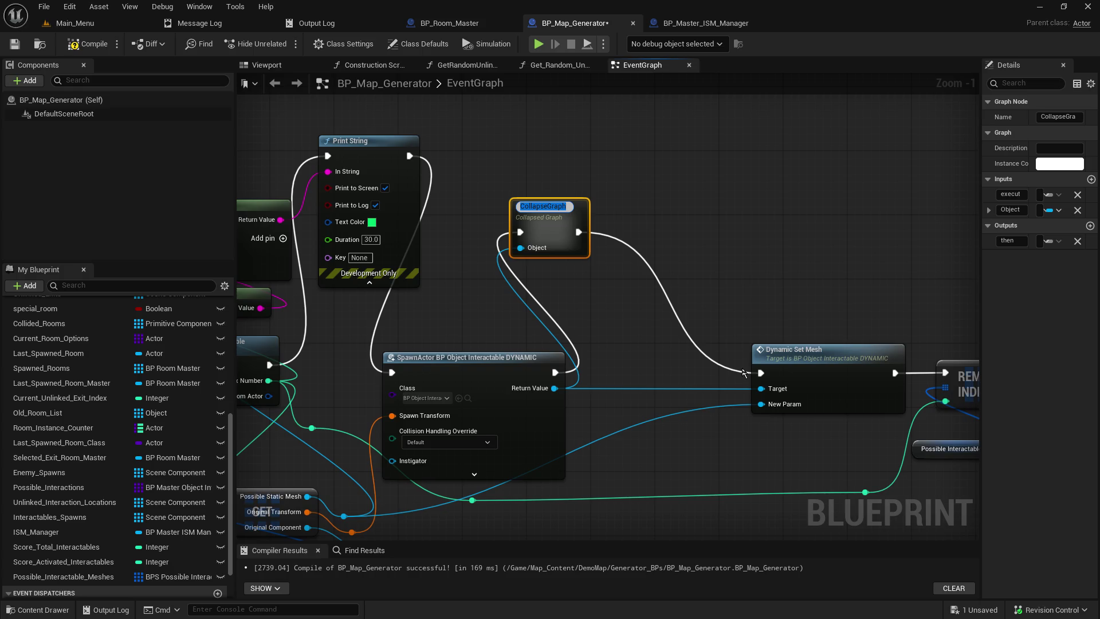
pyautogui.click(717, 200)
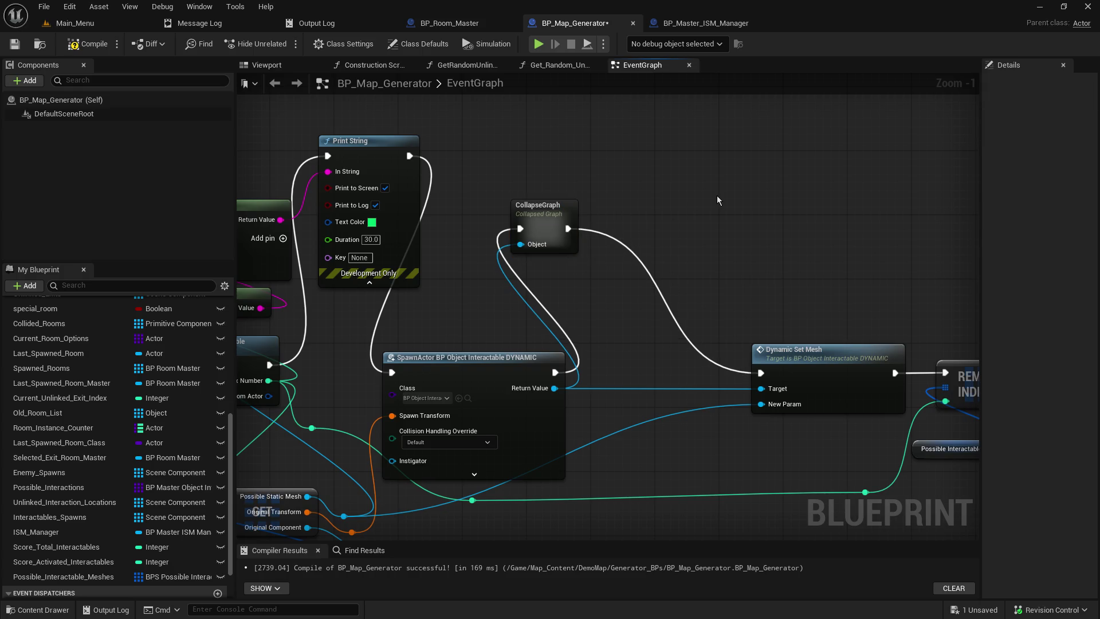
# Inspect the contents of the new CollapseGraph node, then close its view
pyautogui.doubleClick(546, 230)
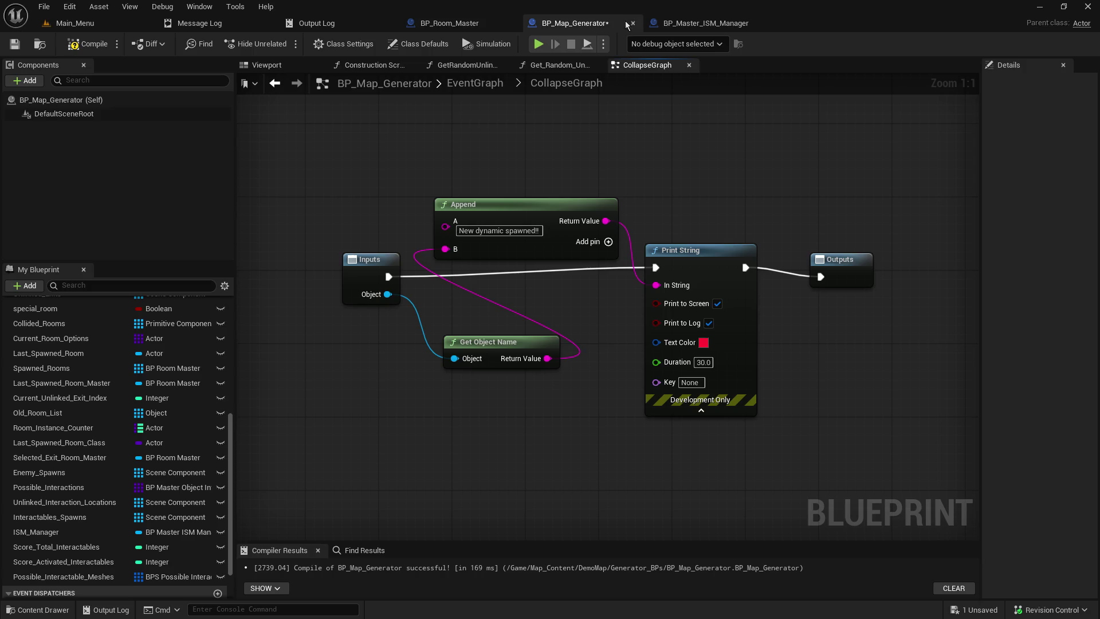
pyautogui.click(685, 70)
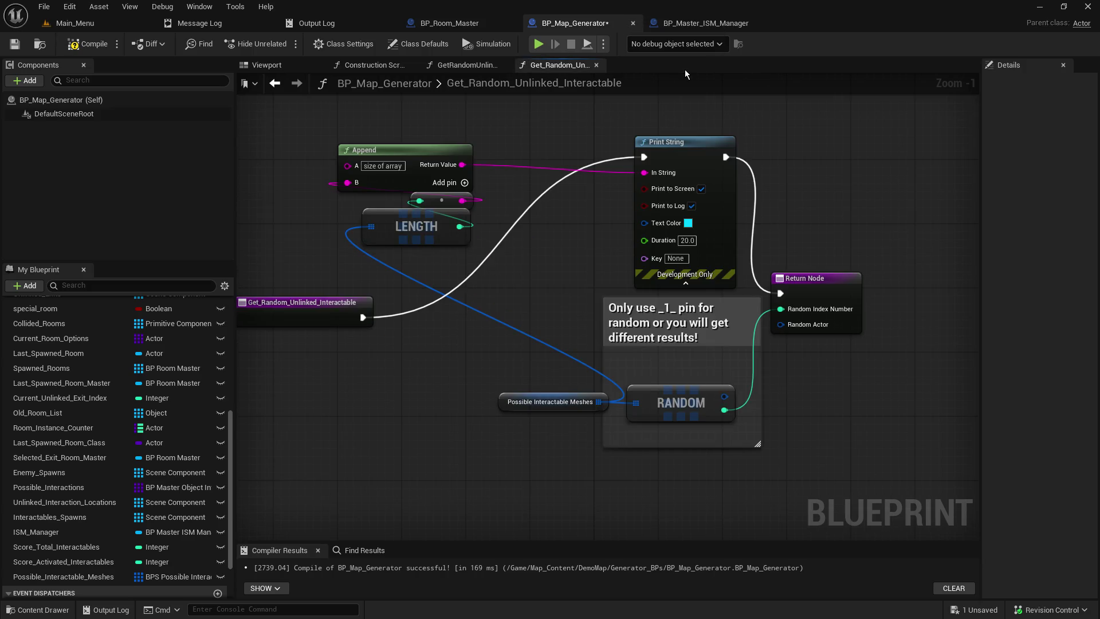
pyautogui.scroll(-2, 531, 157)
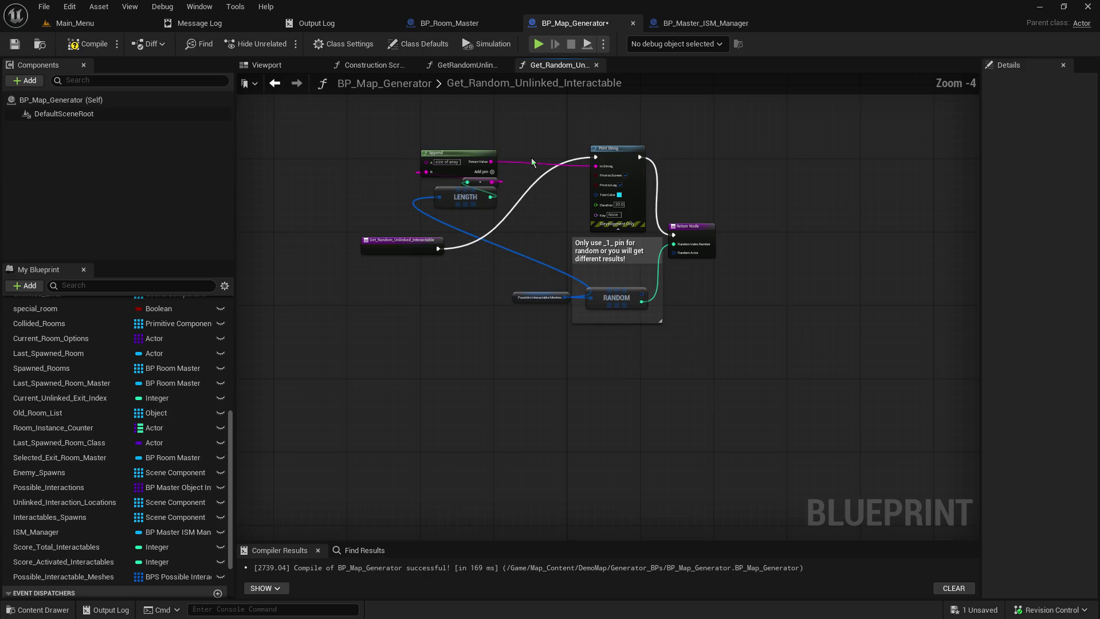
pyautogui.scroll(1, 531, 157)
# Browse the random interaction location function, Construction Script, viewport and Get_Random_Unlinked_Interactable graph
pyautogui.click(469, 67)
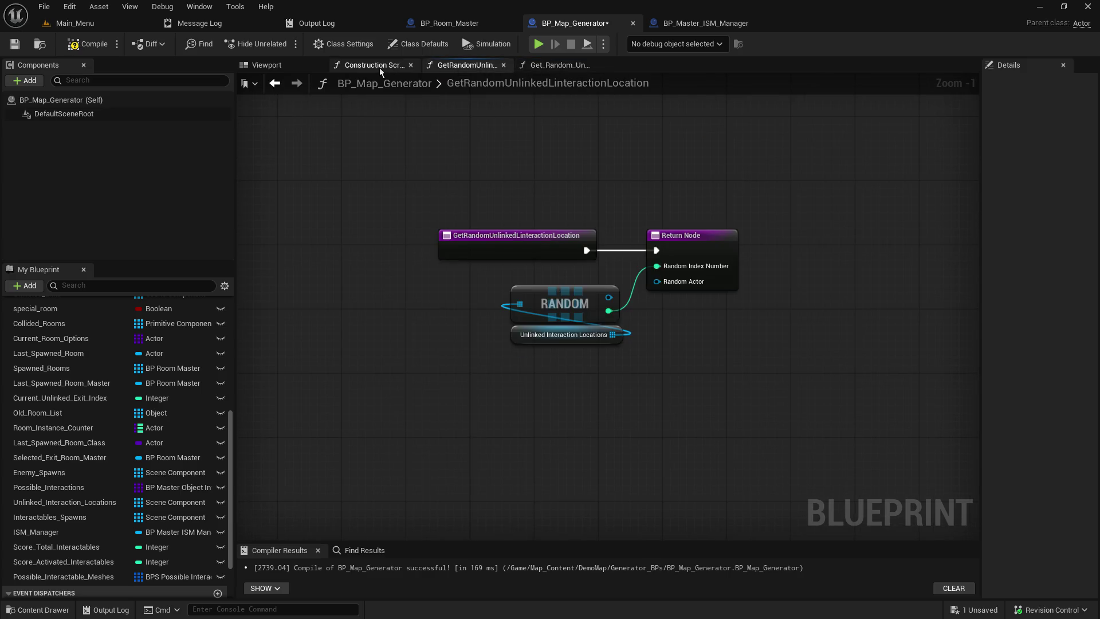
pyautogui.click(377, 67)
pyautogui.click(287, 69)
pyautogui.click(563, 67)
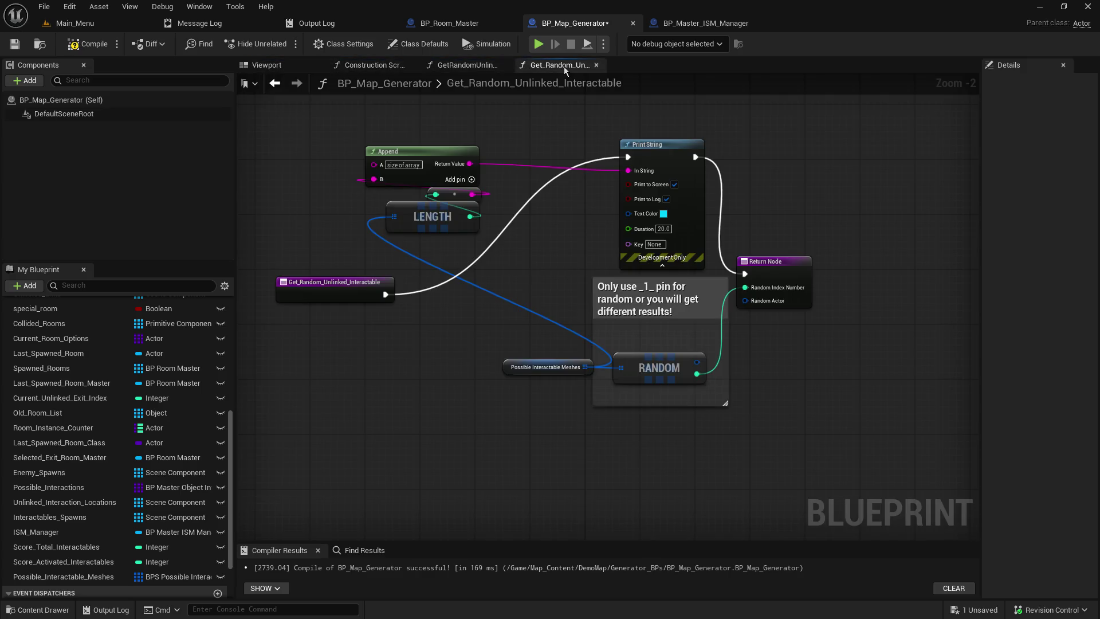
pyautogui.scroll(-4, 571, 218)
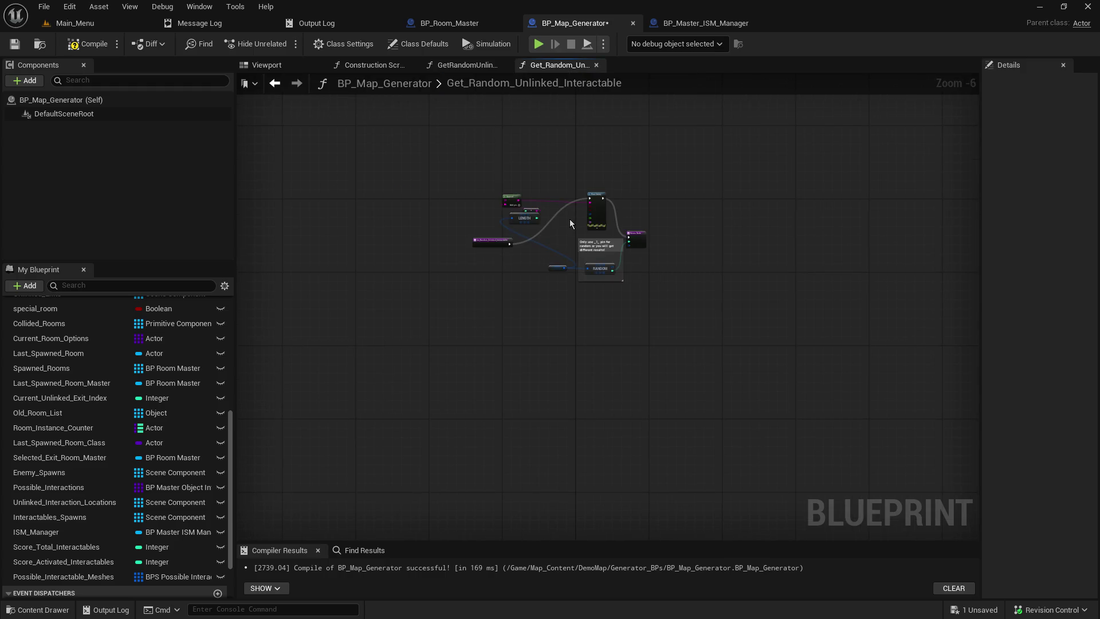
pyautogui.scroll(3, 570, 218)
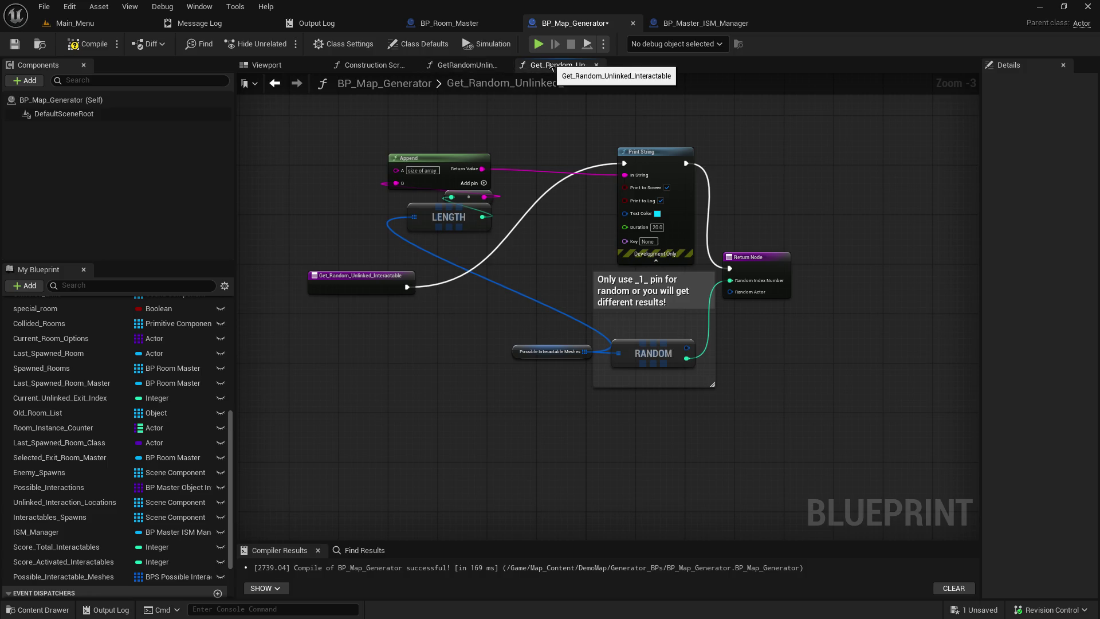
pyautogui.scroll(5, 80, 347)
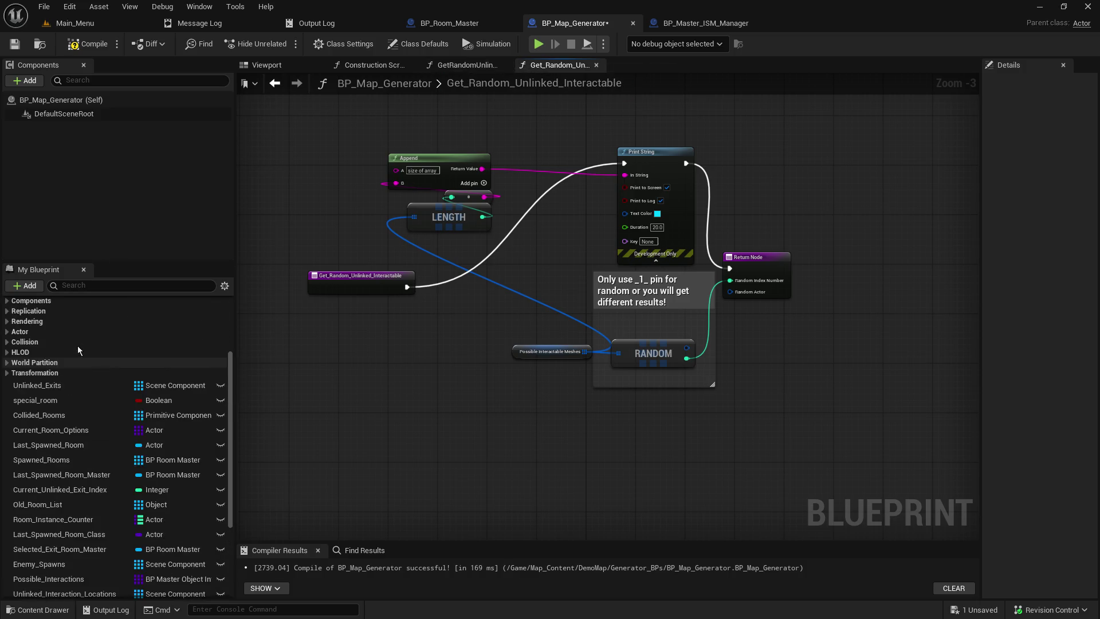
pyautogui.scroll(2, 74, 343)
# Open the EventGraph and pan to the CollapseGraph node area
pyautogui.click(62, 321)
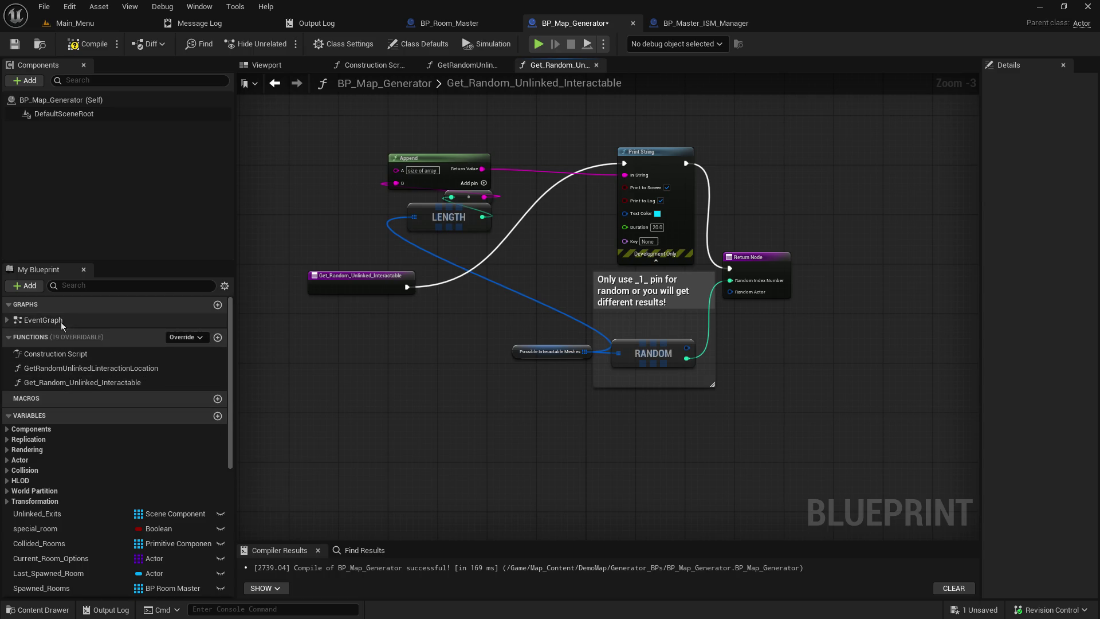
pyautogui.doubleClick(62, 325)
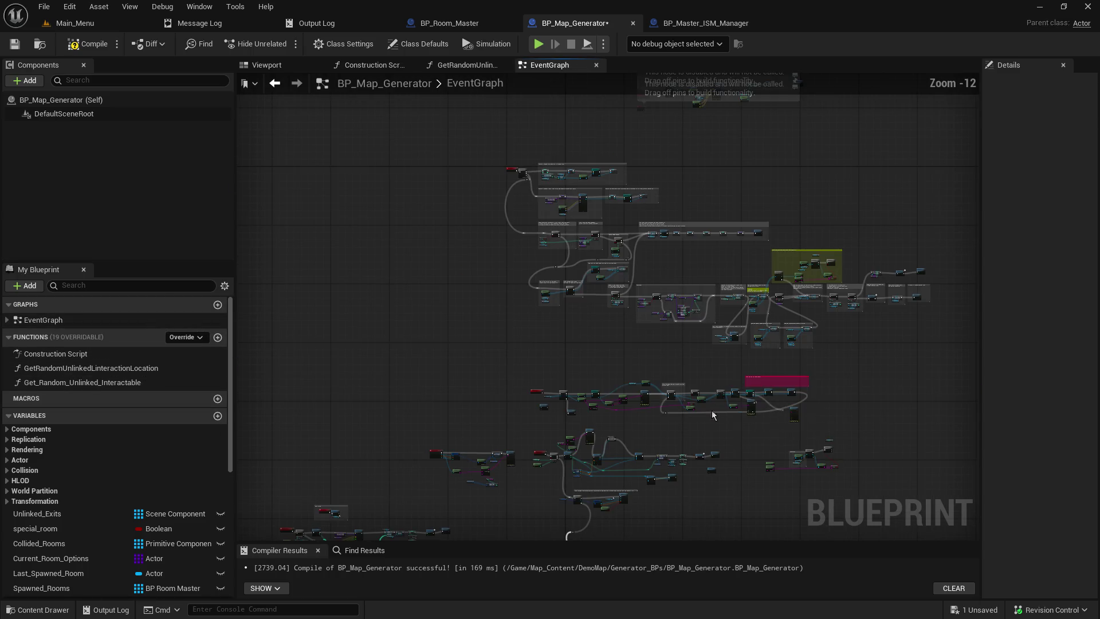
pyautogui.scroll(9, 645, 252)
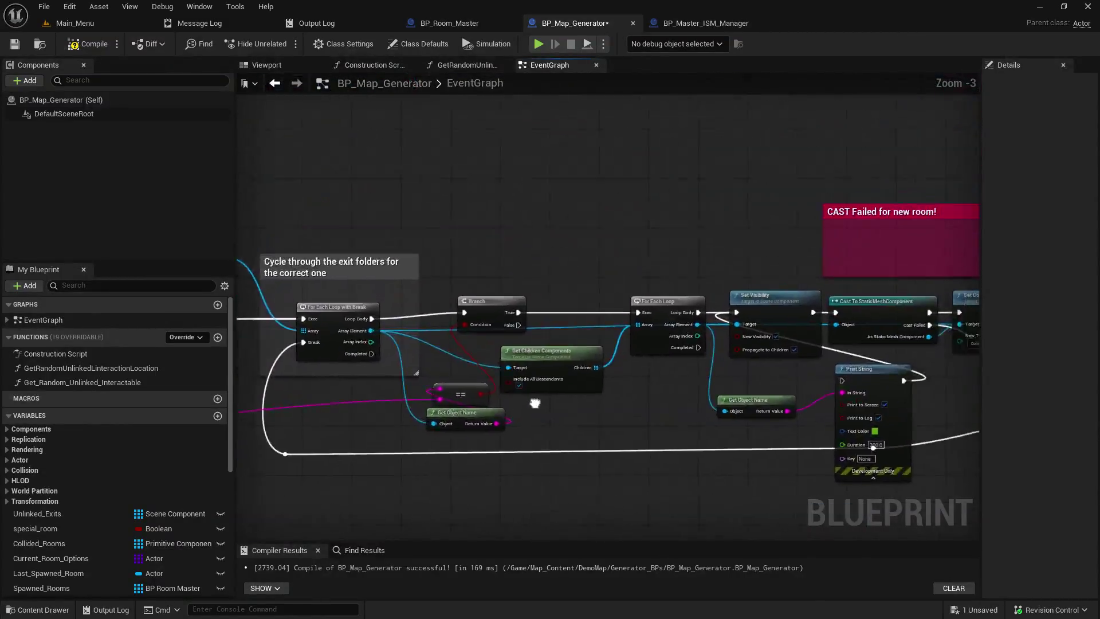
pyautogui.scroll(-5, 492, 414)
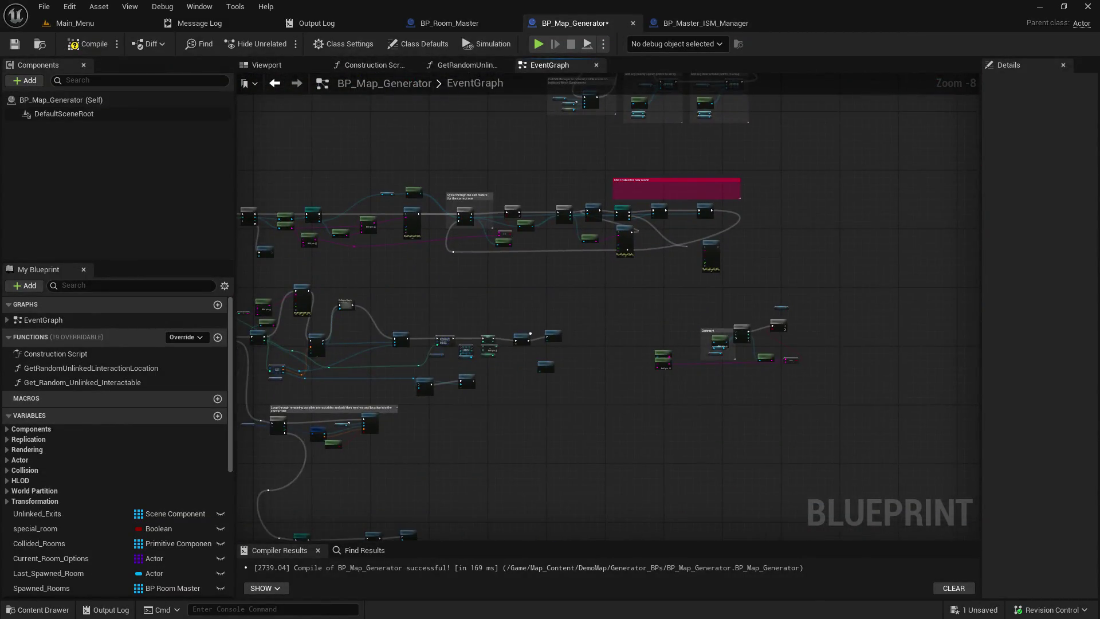
pyautogui.scroll(5, 603, 266)
pyautogui.moveTo(603, 266); pyautogui.dragTo(752, 266)
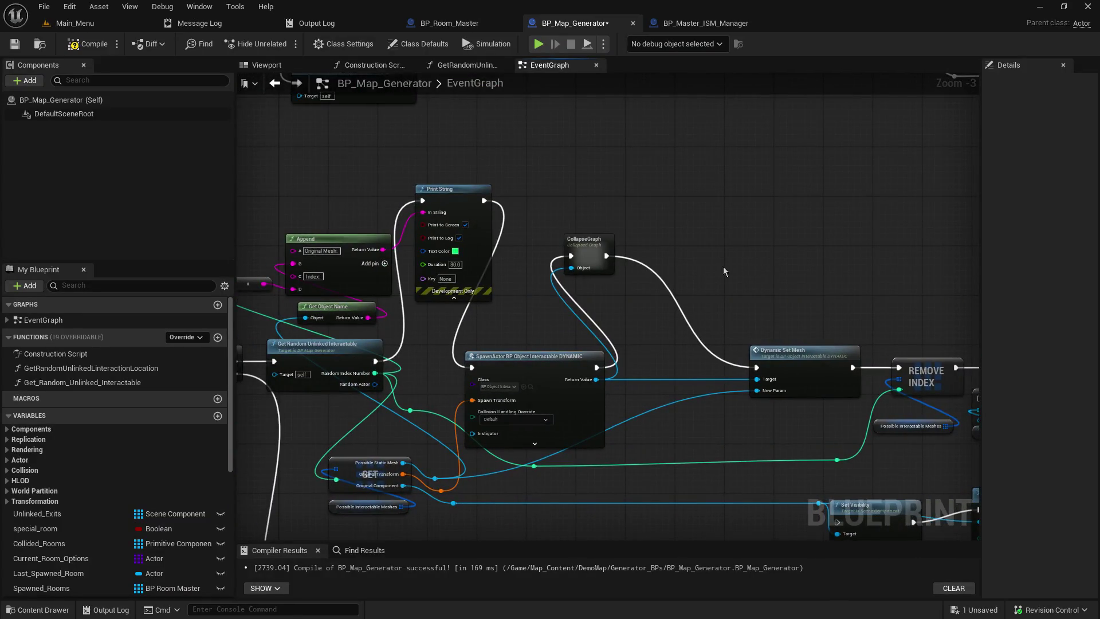
# Undo the rename and the collapse to restore the original Print String nodes
pyautogui.hotkey('ctrl', 'z')
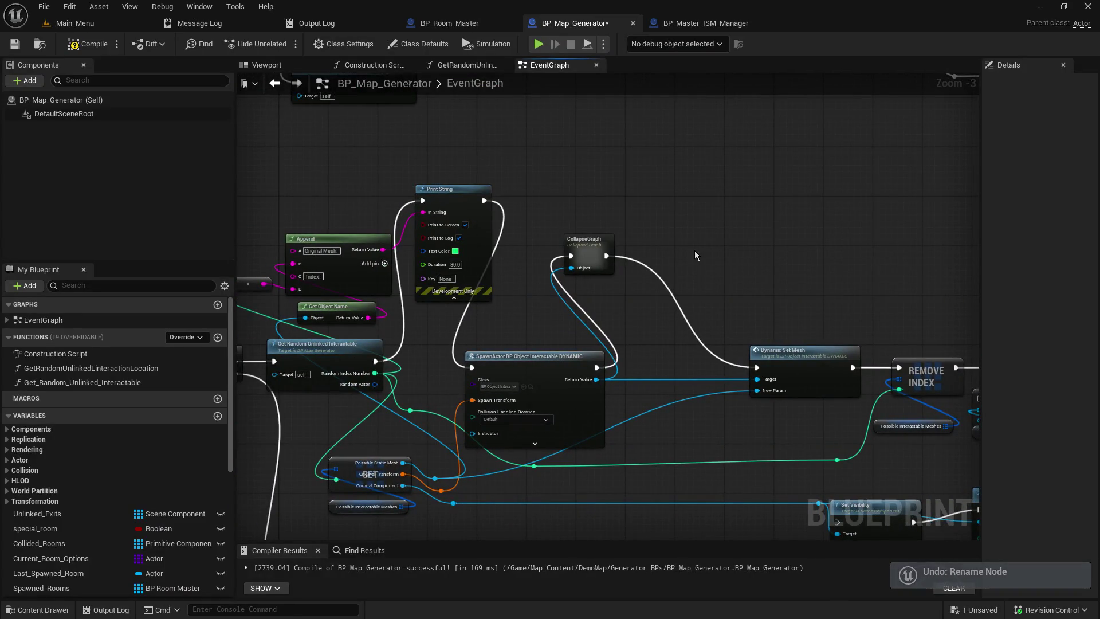
pyautogui.hotkey('ctrl', 'z')
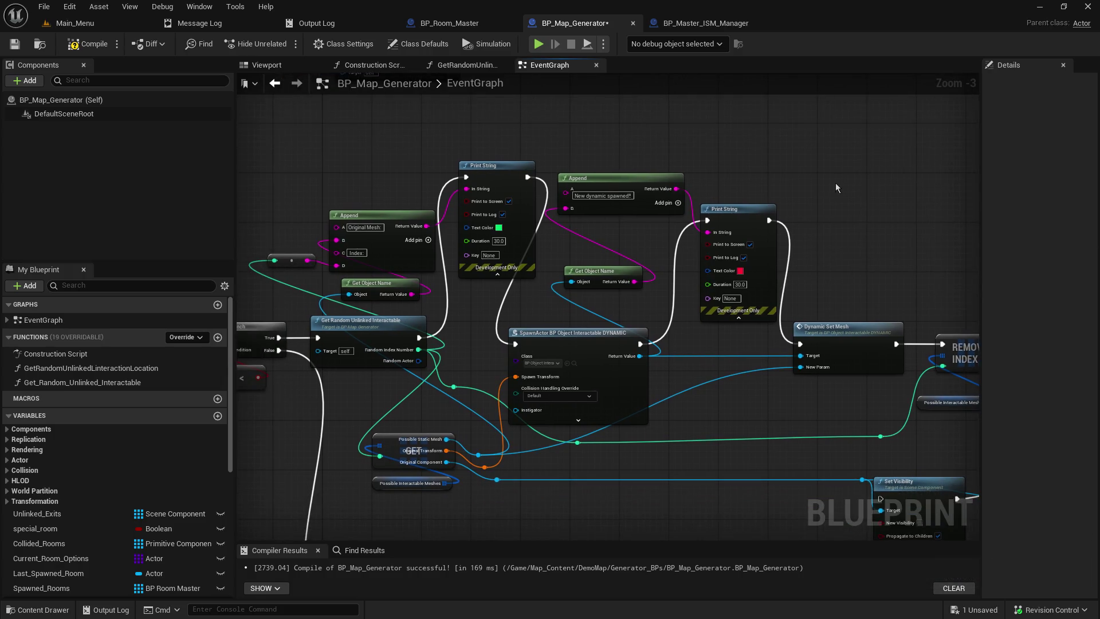
pyautogui.moveTo(713, 164); pyautogui.dragTo(876, 120)
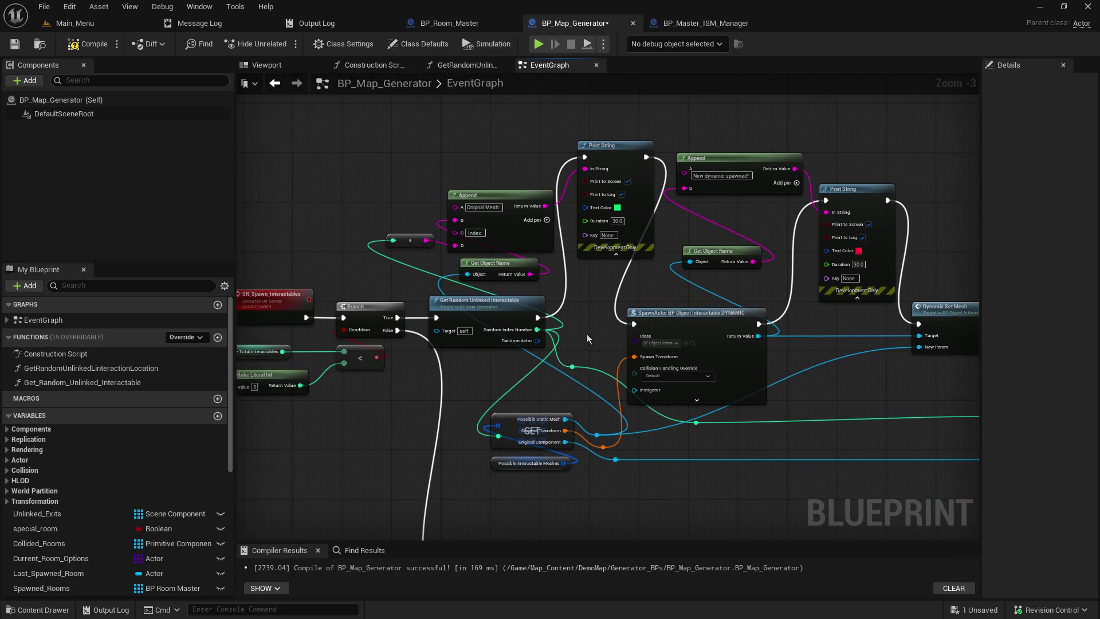
pyautogui.moveTo(579, 335); pyautogui.dragTo(806, 332)
# Reposition the SR_Spawn_Interactables event group and the Add_Possible_Interactable node group
pyautogui.moveTo(480, 268); pyautogui.dragTo(587, 414)
pyautogui.moveTo(600, 318); pyautogui.dragTo(556, 321)
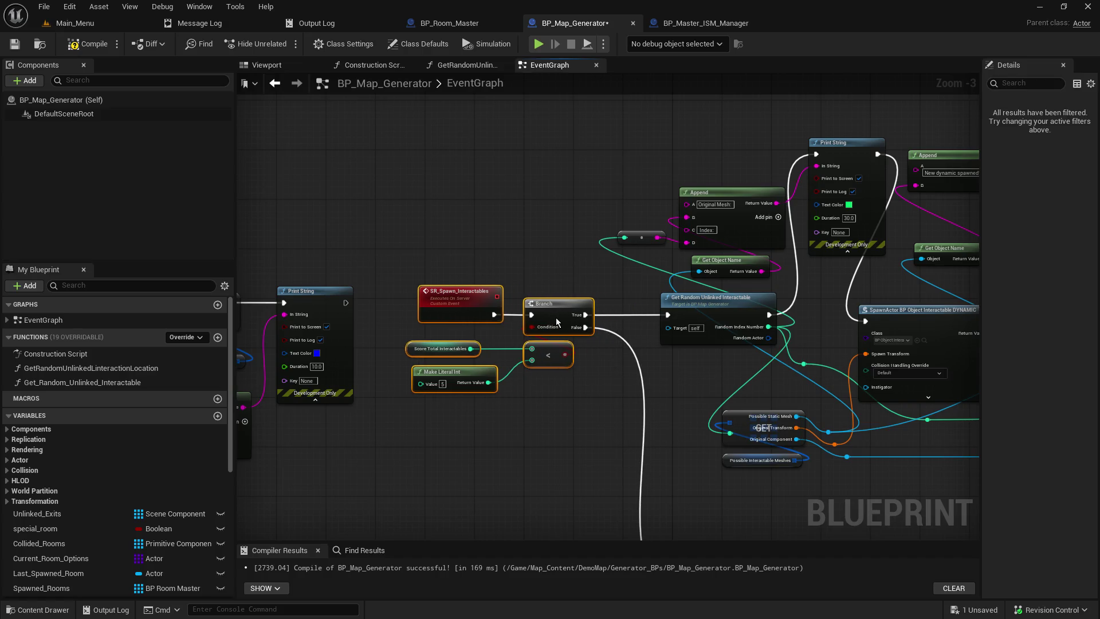
pyautogui.scroll(-3, 556, 321)
pyautogui.moveTo(460, 295); pyautogui.dragTo(669, 425)
pyautogui.moveTo(485, 322)
pyautogui.mouseDown()
pyautogui.moveTo(441, 265)
pyautogui.moveTo(517, 250)
pyautogui.moveTo(482, 238)
pyautogui.mouseUp()
pyautogui.scroll(3, 441, 251)
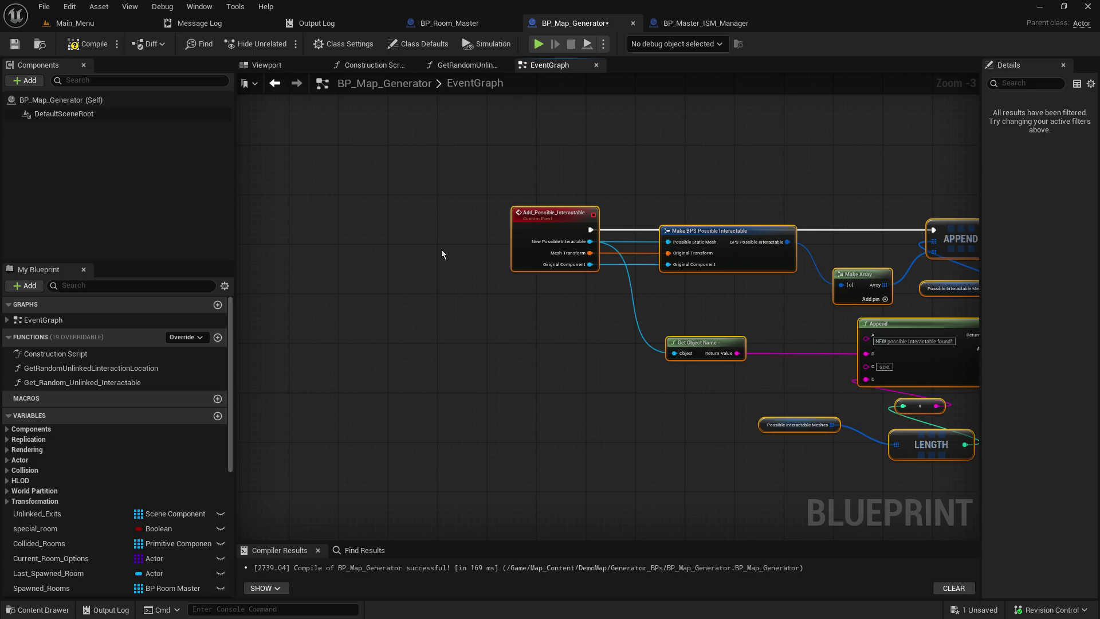
pyautogui.scroll(-4, 530, 290)
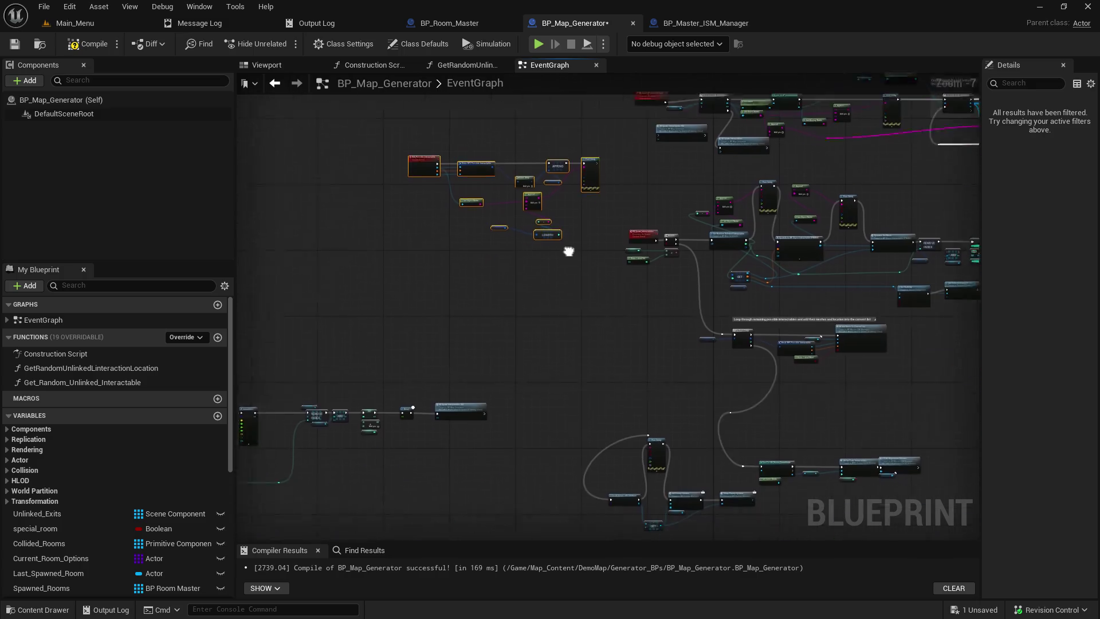
pyautogui.scroll(5, 586, 262)
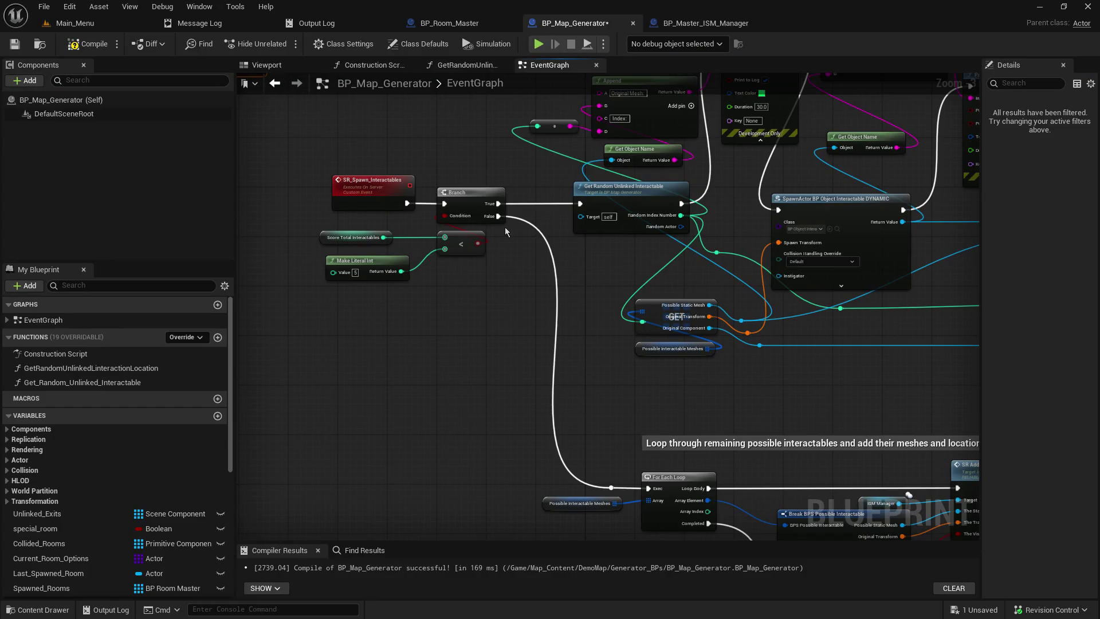
pyautogui.scroll(-5, 504, 227)
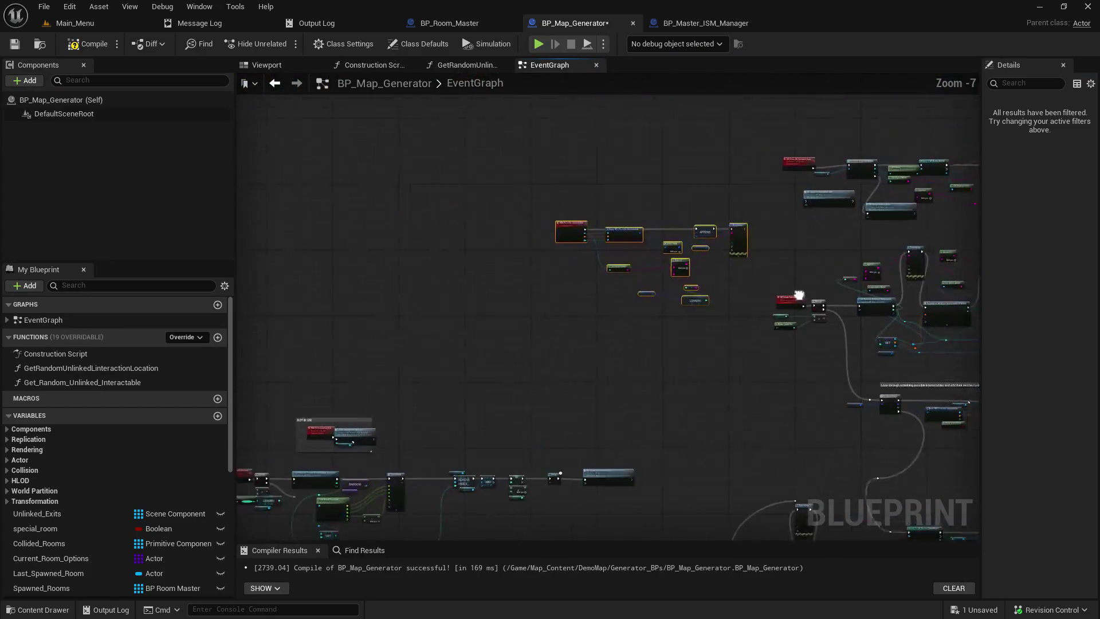
pyautogui.scroll(5, 662, 253)
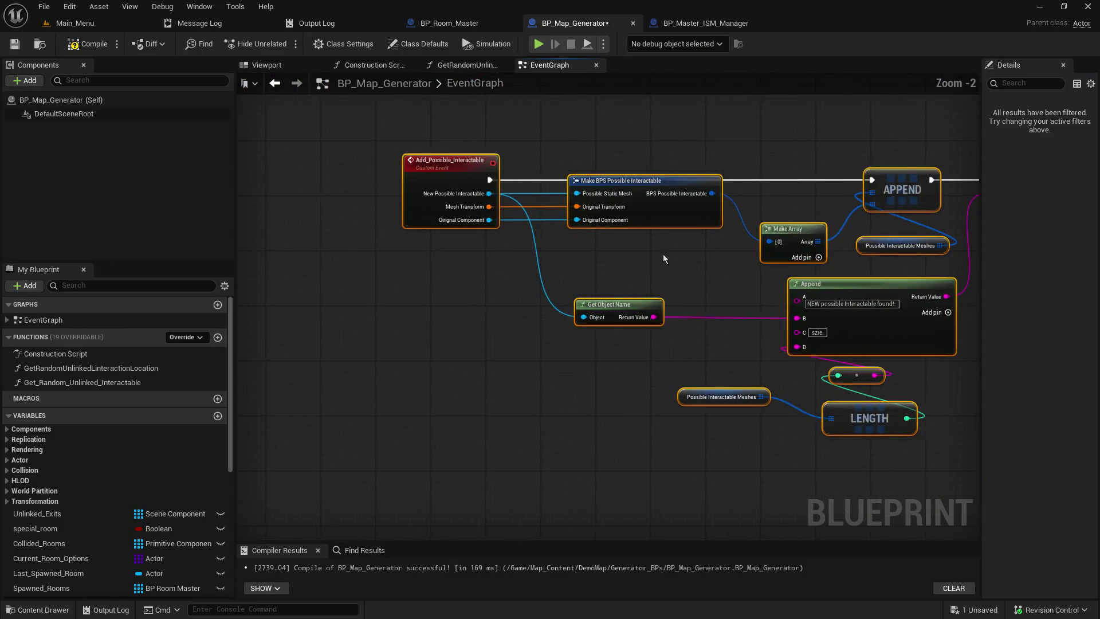
# Survey the EventGraph from Print String and SpawnActor to the Delay nodes, returning to Add_Possible_Interactable
pyautogui.click(720, 269)
pyautogui.moveTo(720, 269); pyautogui.dragTo(512, 298)
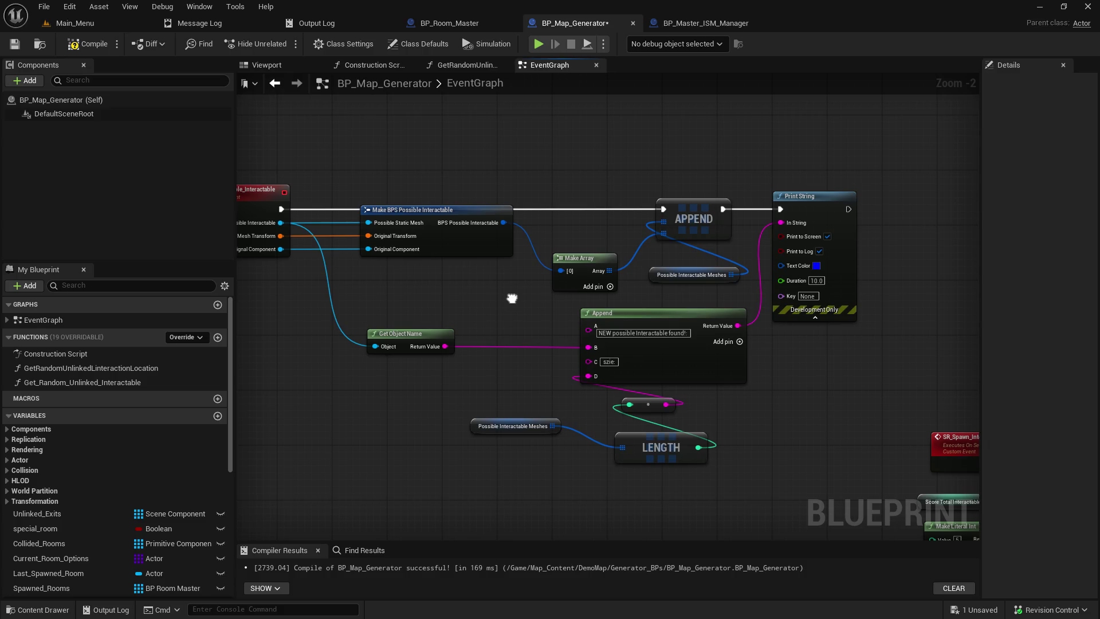
pyautogui.moveTo(511, 298)
pyautogui.mouseDown()
pyautogui.moveTo(588, 294)
pyautogui.moveTo(133, 125)
pyautogui.mouseUp()
pyautogui.moveTo(676, 199); pyautogui.dragTo(350, 197)
pyautogui.moveTo(945, 344); pyautogui.dragTo(637, 334)
pyautogui.moveTo(760, 334)
pyautogui.mouseDown()
pyautogui.moveTo(396, 275)
pyautogui.moveTo(31, 284)
pyautogui.mouseUp()
pyautogui.moveTo(630, 320)
pyautogui.mouseDown()
pyautogui.moveTo(401, 286)
pyautogui.moveTo(610, 287)
pyautogui.moveTo(487, 144)
pyautogui.moveTo(756, 213)
pyautogui.mouseUp()
pyautogui.moveTo(974, 370); pyautogui.dragTo(803, 355)
pyautogui.moveTo(237, 225)
pyautogui.mouseDown()
pyautogui.moveTo(424, 223)
pyautogui.moveTo(484, 256)
pyautogui.mouseUp()
pyautogui.rightClick(372, 218)
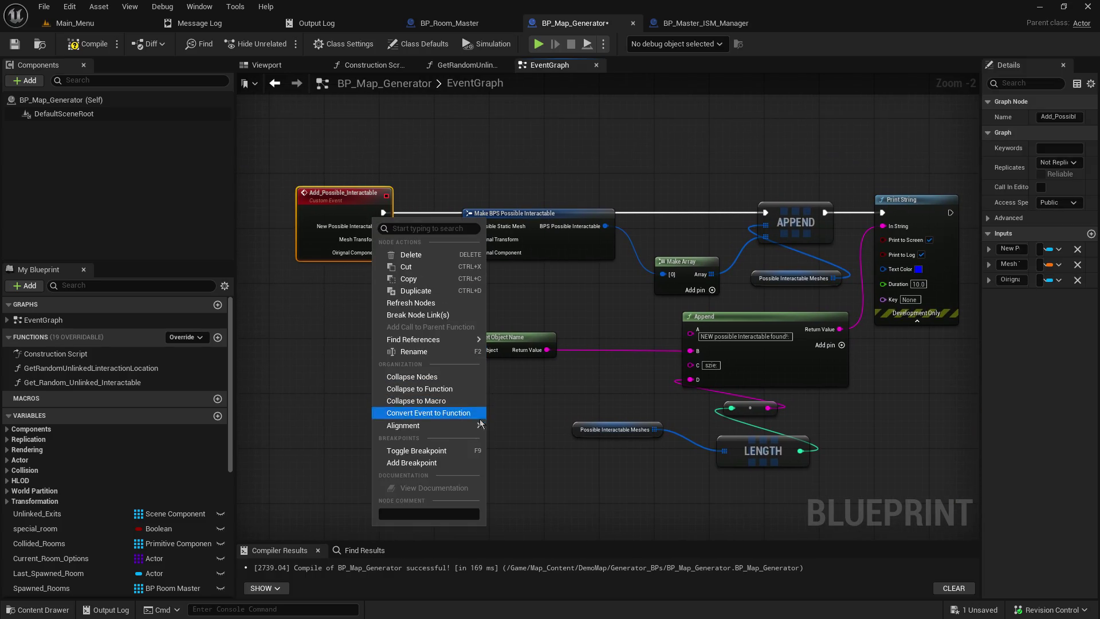
# Find references to Add_Possible_Interactable by name across all blueprints
pyautogui.moveTo(435, 339)
pyautogui.click(548, 356)
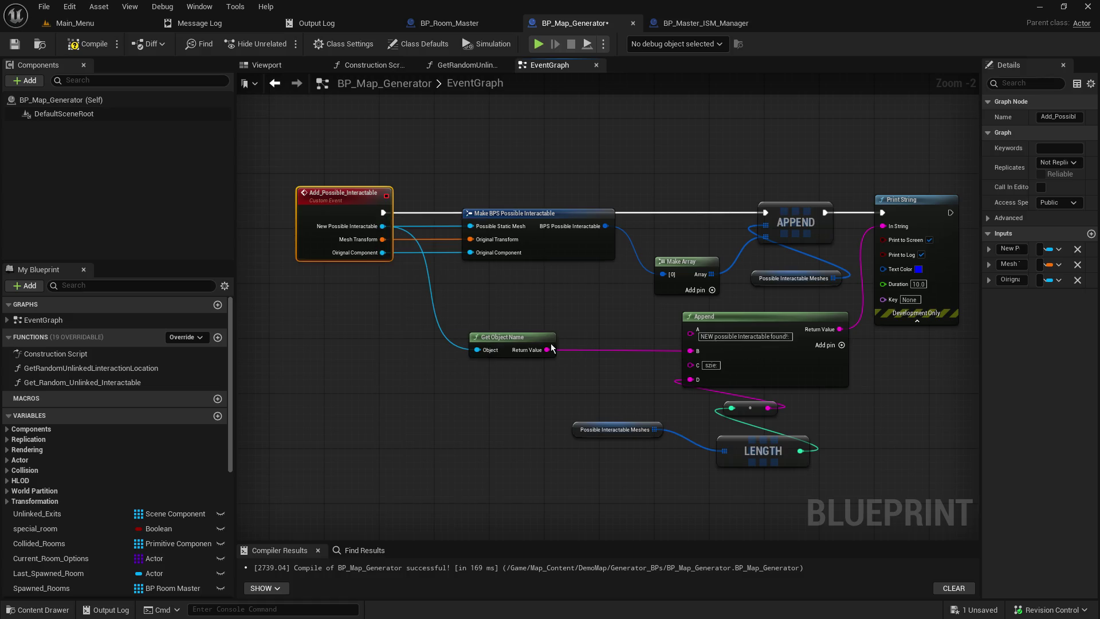
pyautogui.moveTo(419, 542); pyautogui.dragTo(418, 464)
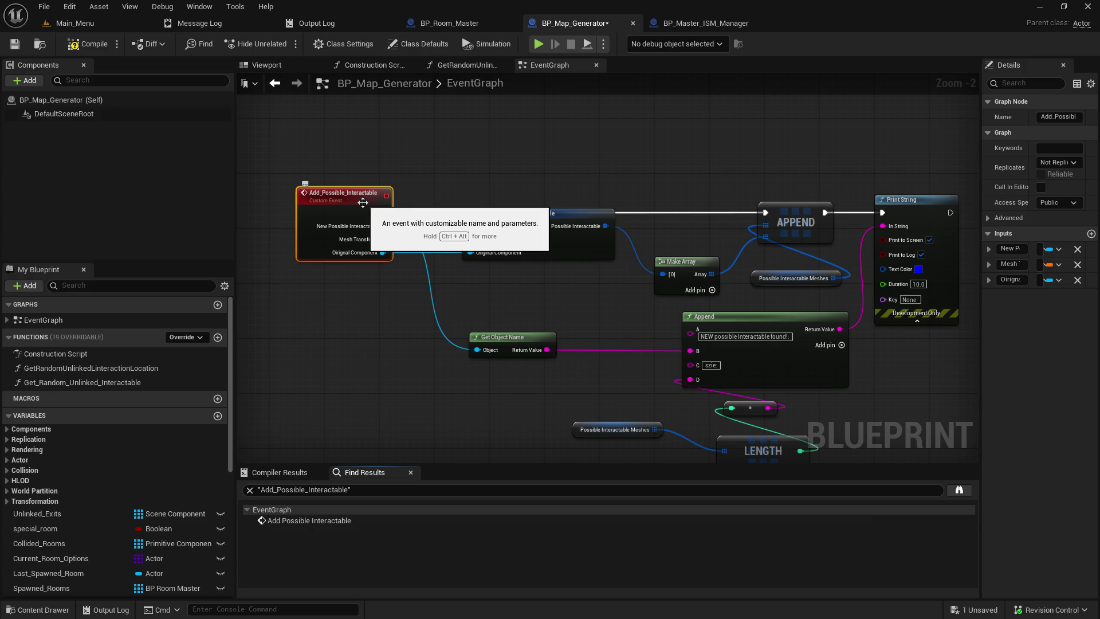
# View the Add Possible Interactable call in BP_Room_Master, then return to BP_Map_Generator's spawn nodes
pyautogui.click(450, 22)
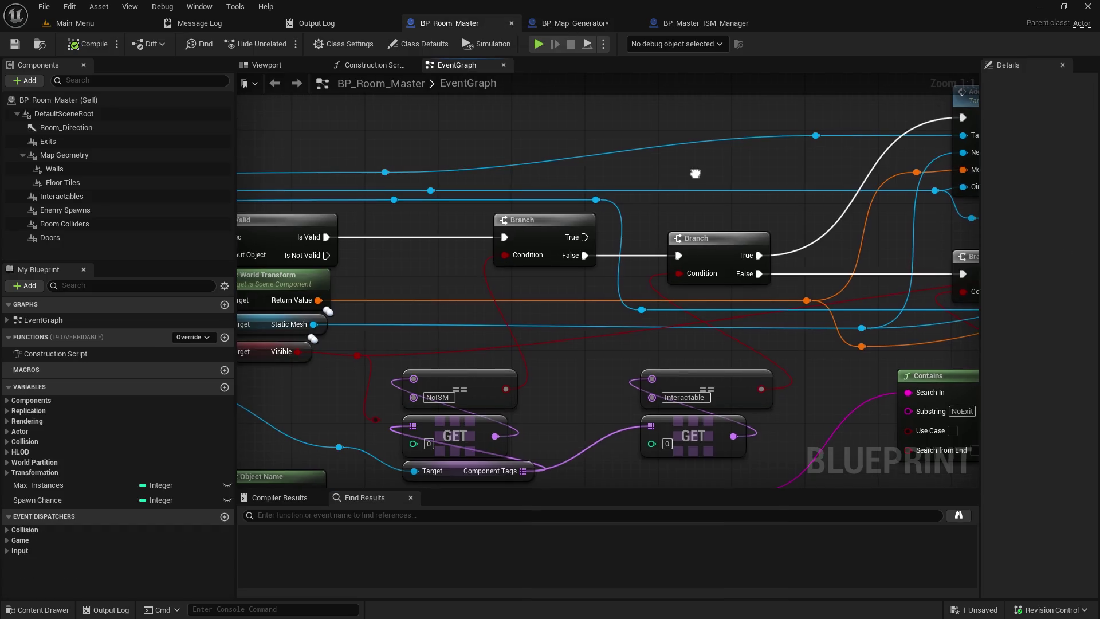
pyautogui.scroll(2, 365, 264)
pyautogui.moveTo(365, 264); pyautogui.dragTo(183, 257)
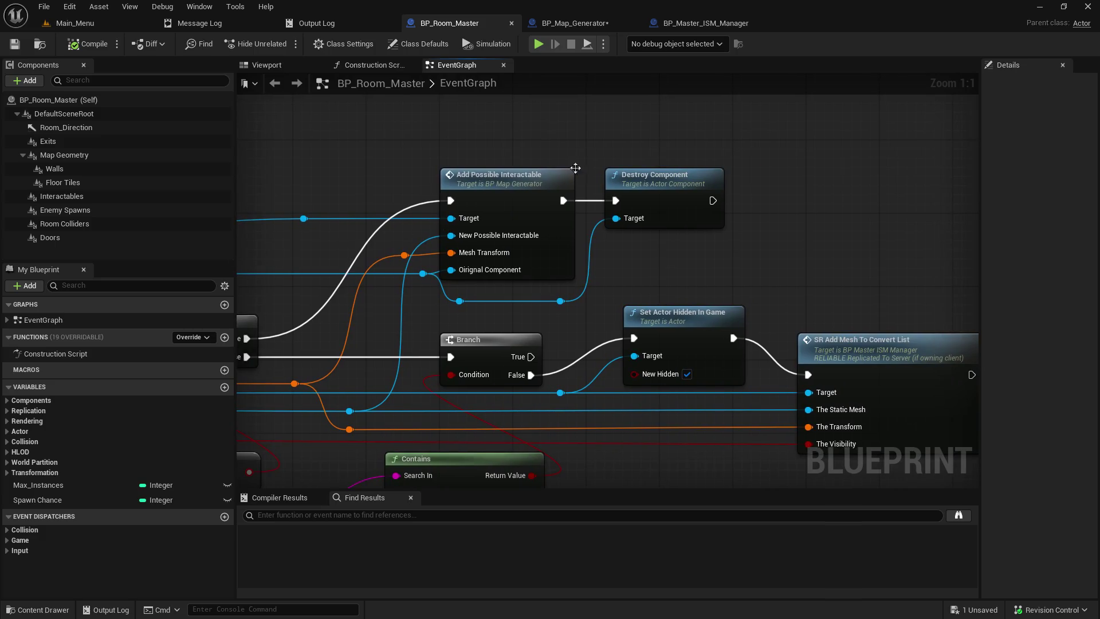
pyautogui.click(505, 169)
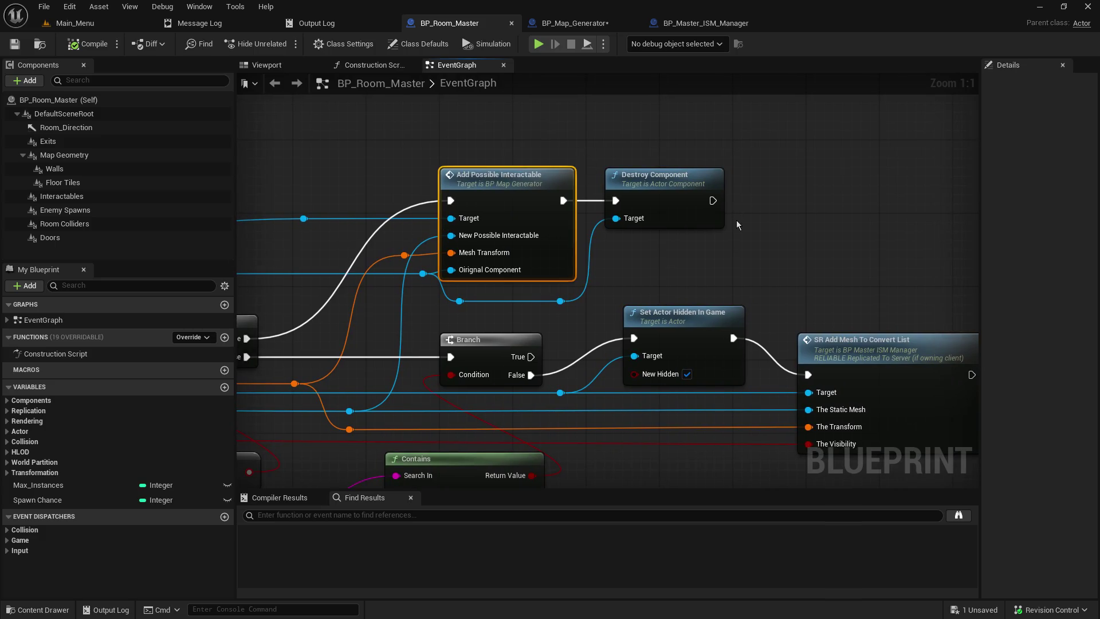
pyautogui.click(560, 26)
pyautogui.scroll(-1, 642, 265)
pyautogui.moveTo(643, 264)
pyautogui.mouseDown()
pyautogui.moveTo(452, 174)
pyautogui.moveTo(331, 167)
pyautogui.mouseUp()
pyautogui.scroll(-3, 463, 282)
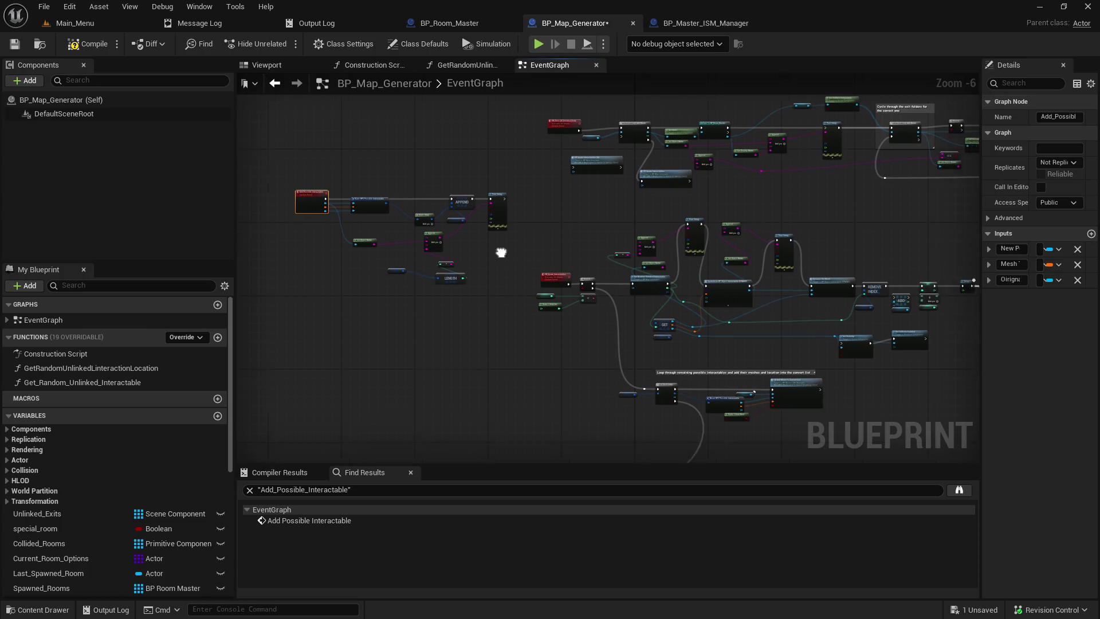
# Save the BP_Map_Generator blueprint
pyautogui.scroll(2, 510, 239)
pyautogui.moveTo(568, 160)
pyautogui.mouseDown()
pyautogui.moveTo(624, 255)
pyautogui.moveTo(600, 251)
pyautogui.mouseUp()
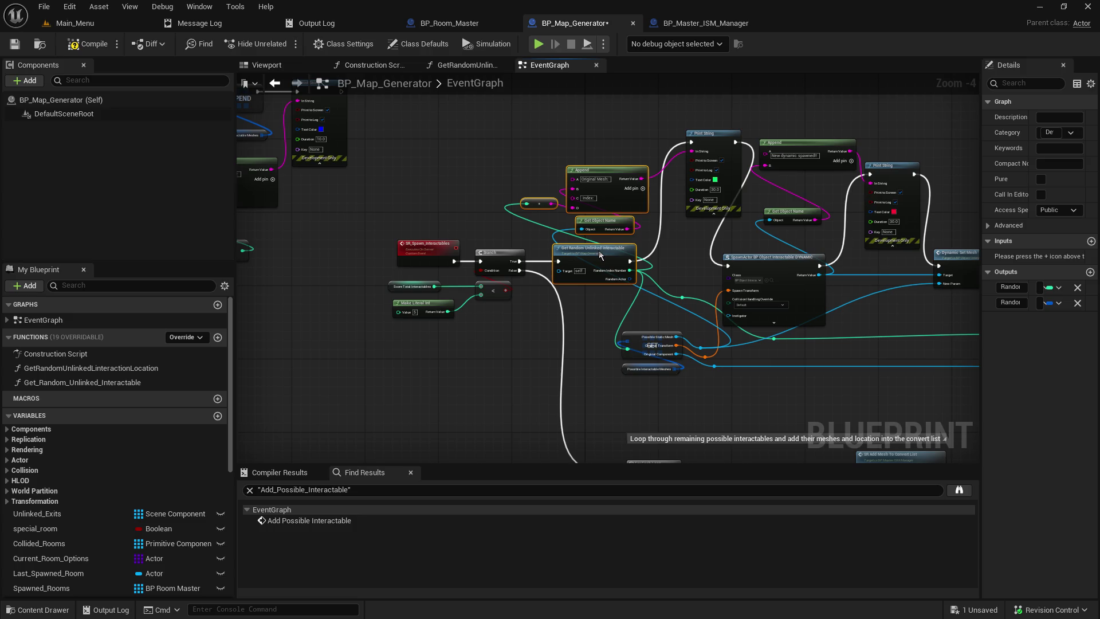
pyautogui.click(599, 325)
pyautogui.moveTo(704, 375)
pyautogui.mouseDown()
pyautogui.moveTo(630, 349)
pyautogui.moveTo(636, 358)
pyautogui.mouseUp()
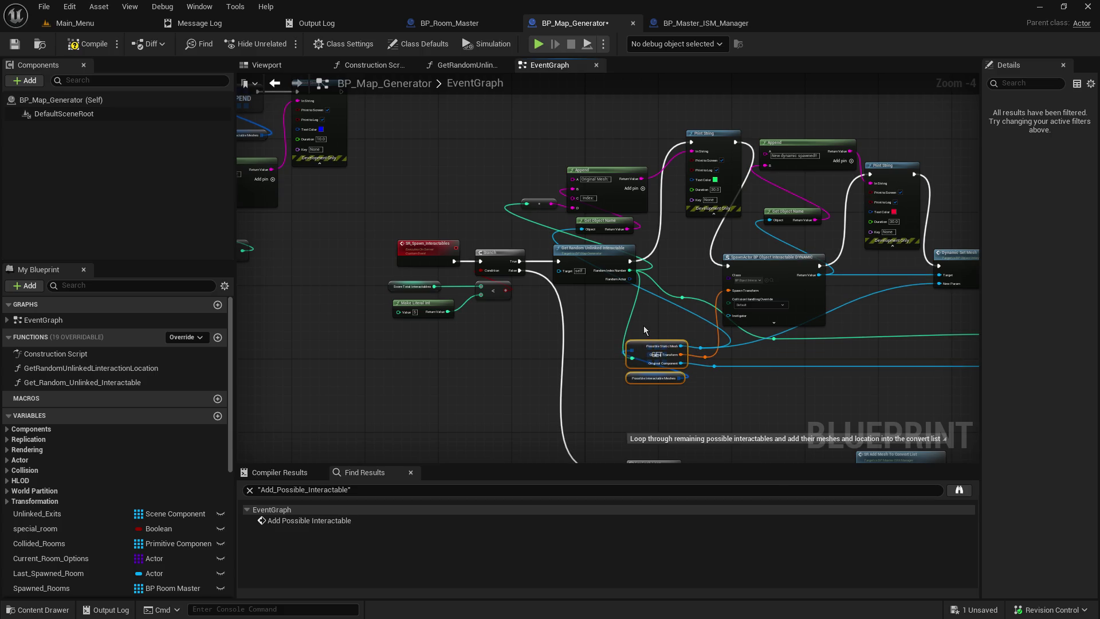
pyautogui.click(15, 44)
# Add a breakpoint to the SR Add Mesh To Convert List node
pyautogui.moveTo(657, 375)
pyautogui.mouseDown()
pyautogui.moveTo(683, 158)
pyautogui.moveTo(675, 344)
pyautogui.moveTo(779, 509)
pyautogui.mouseUp()
pyautogui.moveTo(745, 435)
pyautogui.mouseDown()
pyautogui.moveTo(600, 269)
pyautogui.moveTo(470, 265)
pyautogui.moveTo(542, 448)
pyautogui.moveTo(596, 355)
pyautogui.mouseUp()
pyautogui.scroll(2, 630, 349)
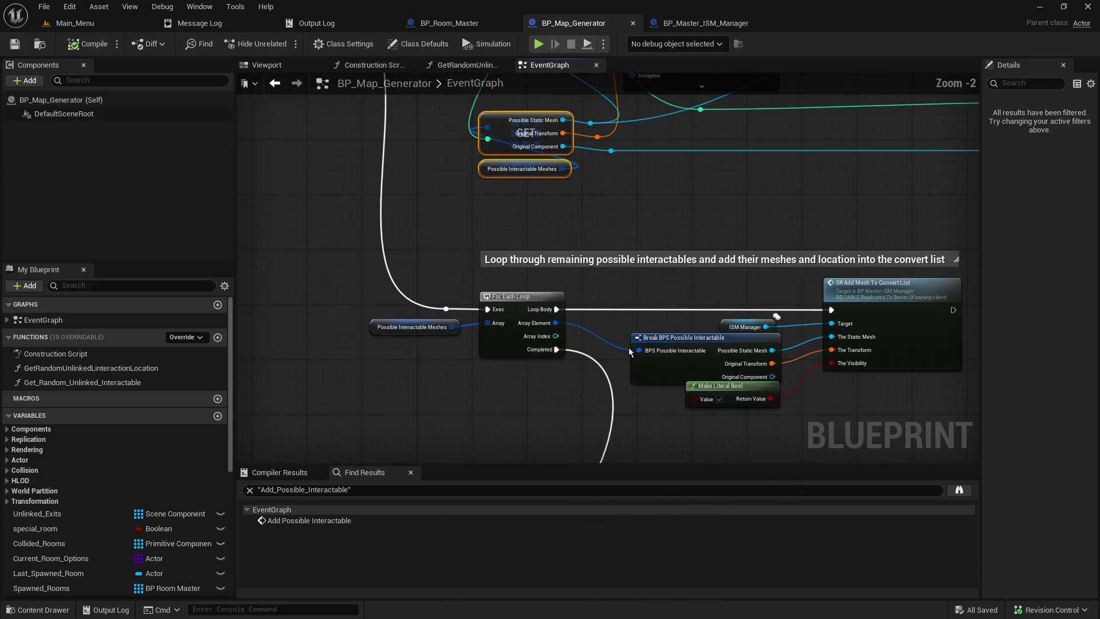
pyautogui.click(883, 281)
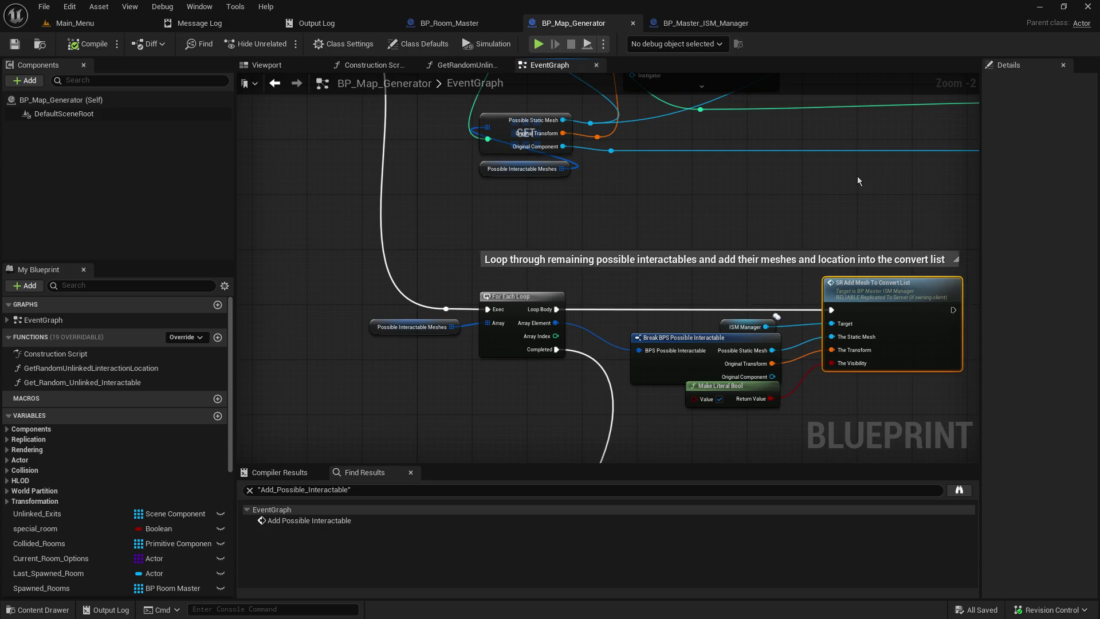
pyautogui.press('F9')
# Dismiss the open context menus and switch to the Main_Menu level editor
pyautogui.rightClick(523, 462)
pyautogui.rightClick(514, 240)
pyautogui.click(367, 220)
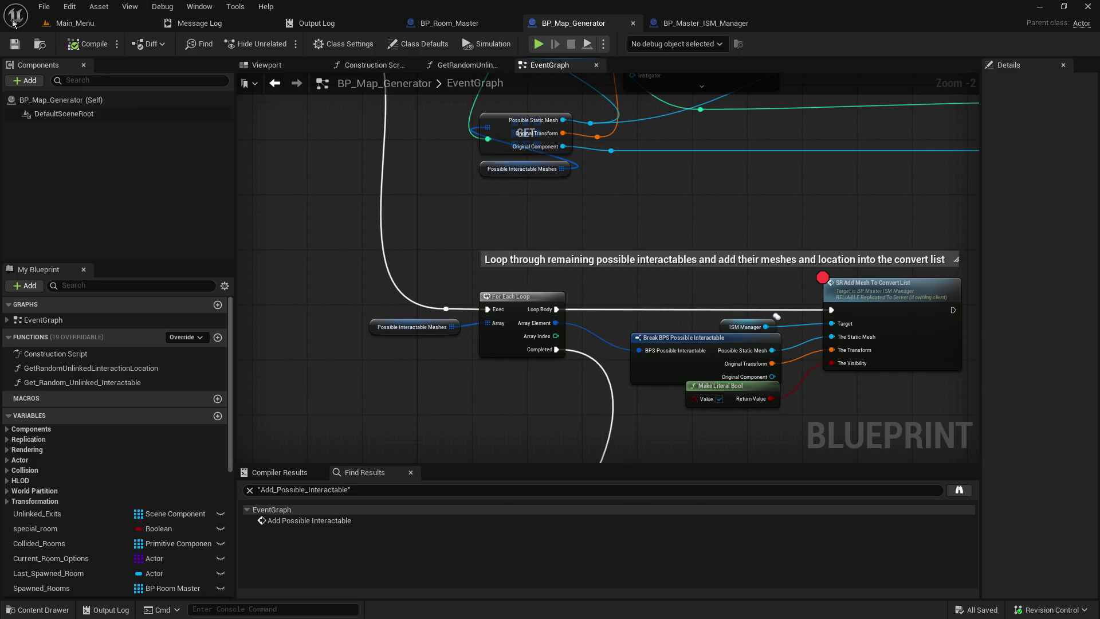
pyautogui.click(86, 23)
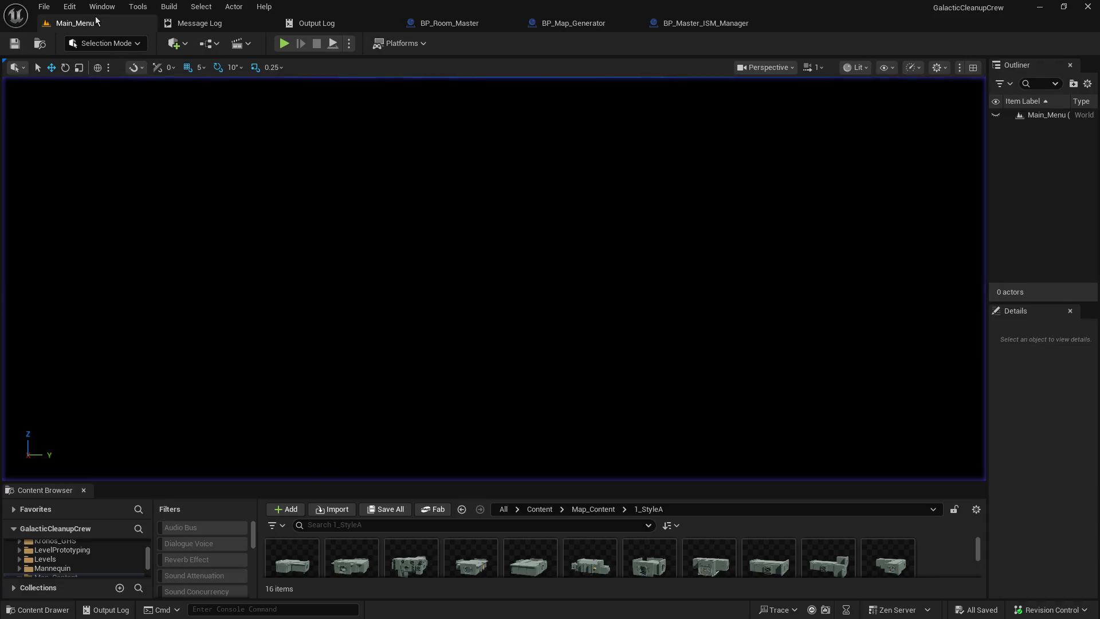
# Play Main_Menu in the editor and choose Host on the Galactic Cleanup Crew menu
pyautogui.click(285, 44)
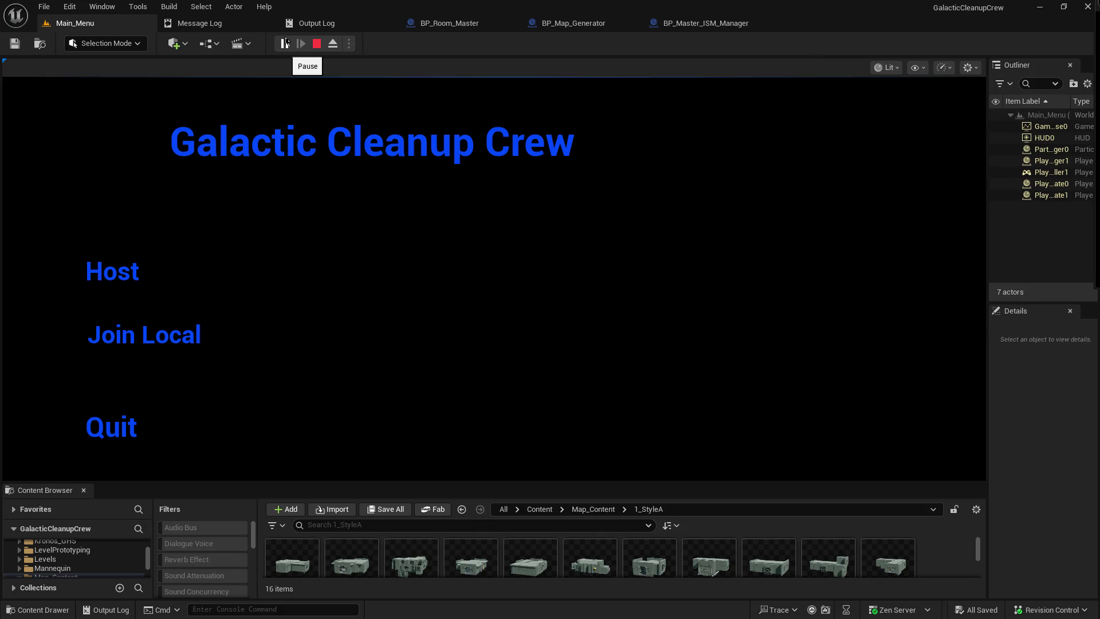
pyautogui.click(121, 276)
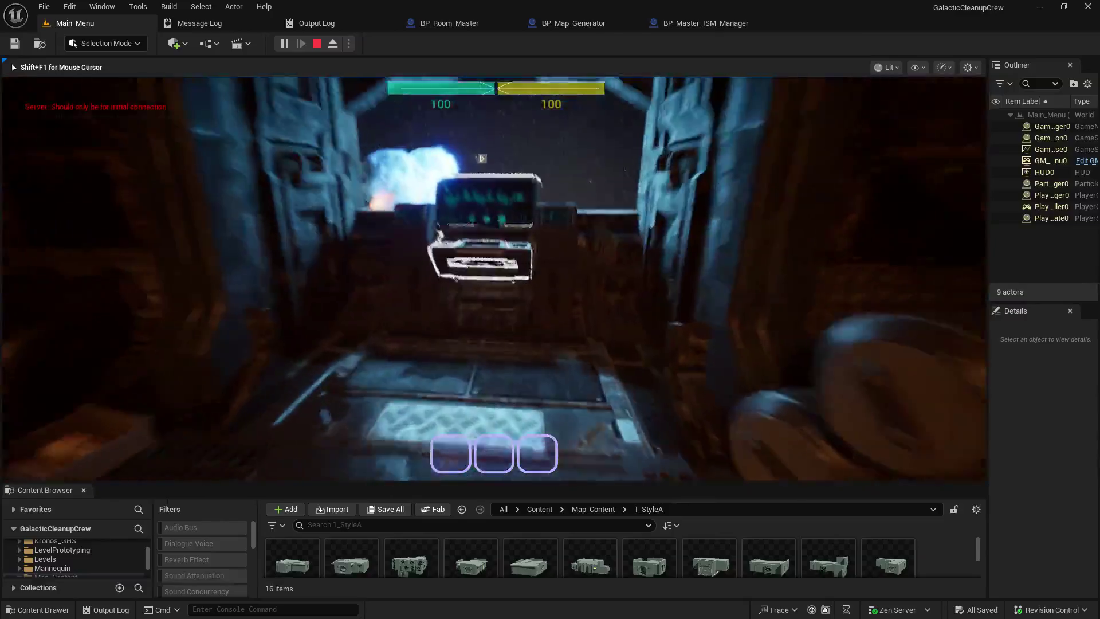
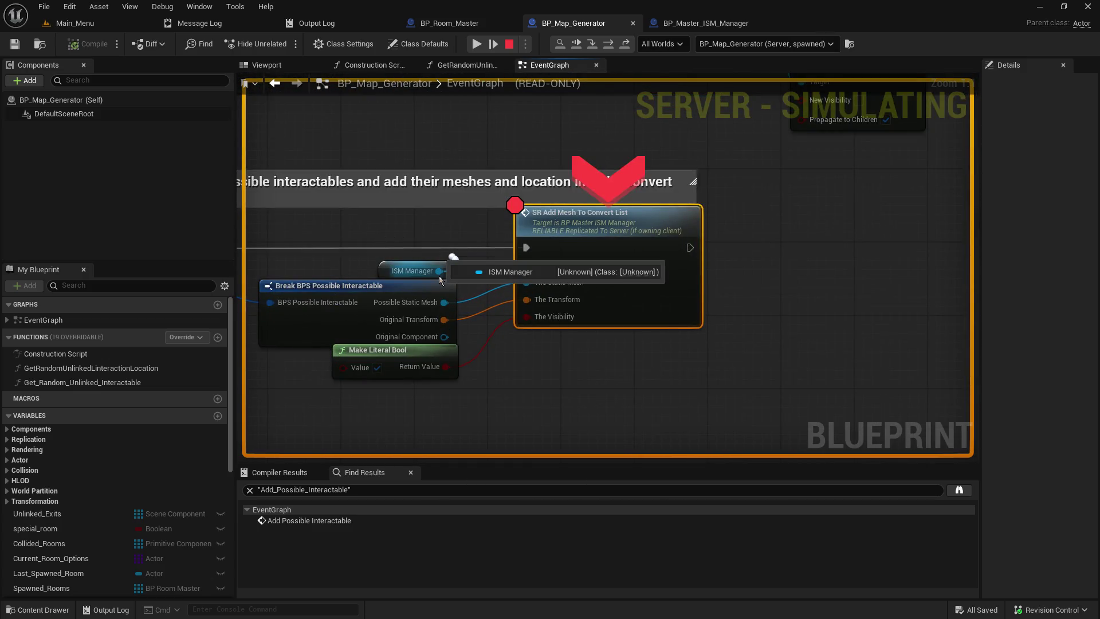
# Expand the Possible Interactable Meshes debug values, inspect entry [0], then resume past the breakpoint
pyautogui.moveTo(444, 320)
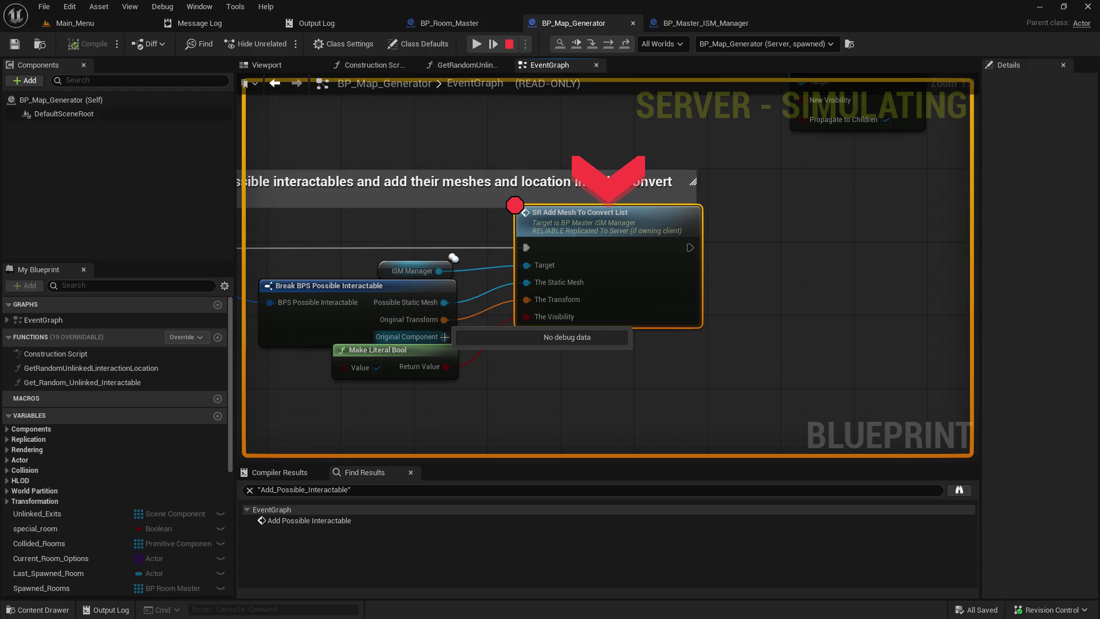
pyautogui.moveTo(441, 269); pyautogui.dragTo(796, 298)
pyautogui.moveTo(516, 294)
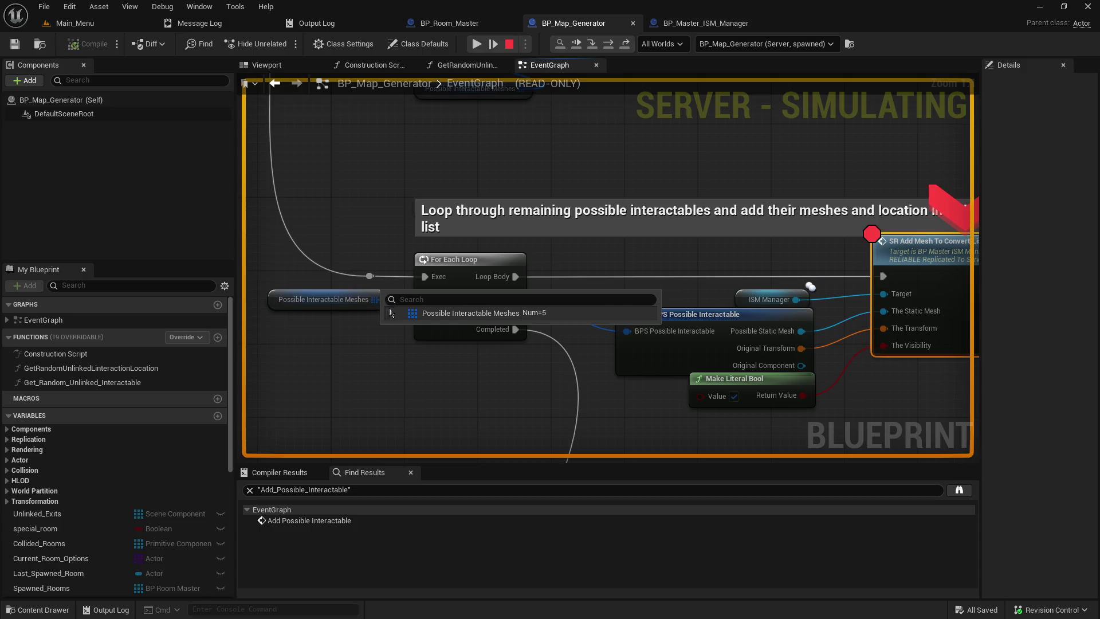
pyautogui.click(393, 313)
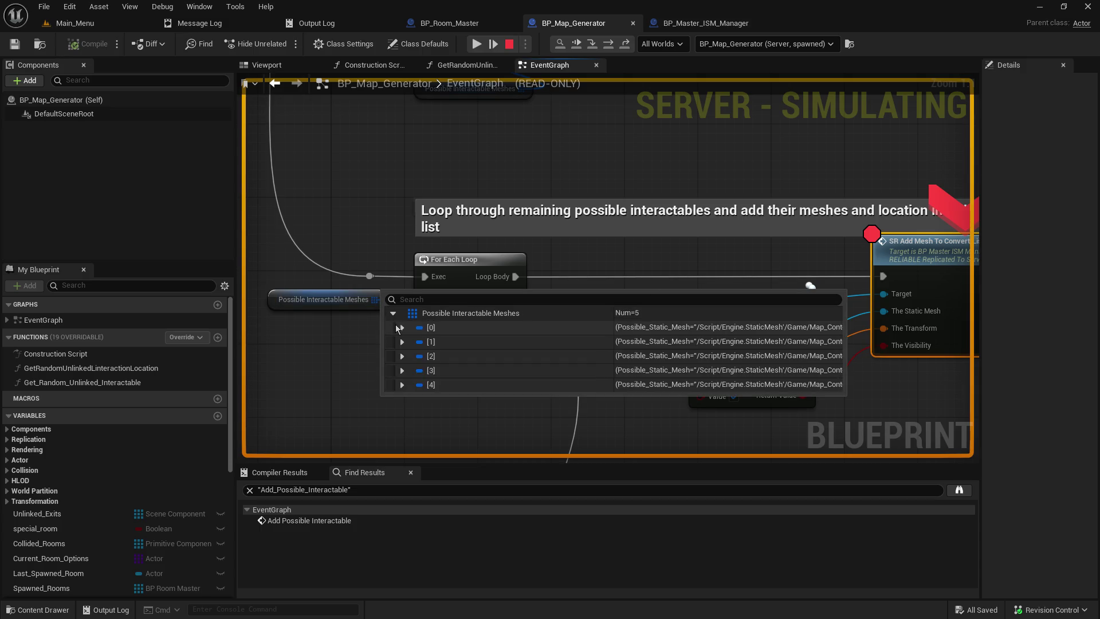
pyautogui.click(400, 328)
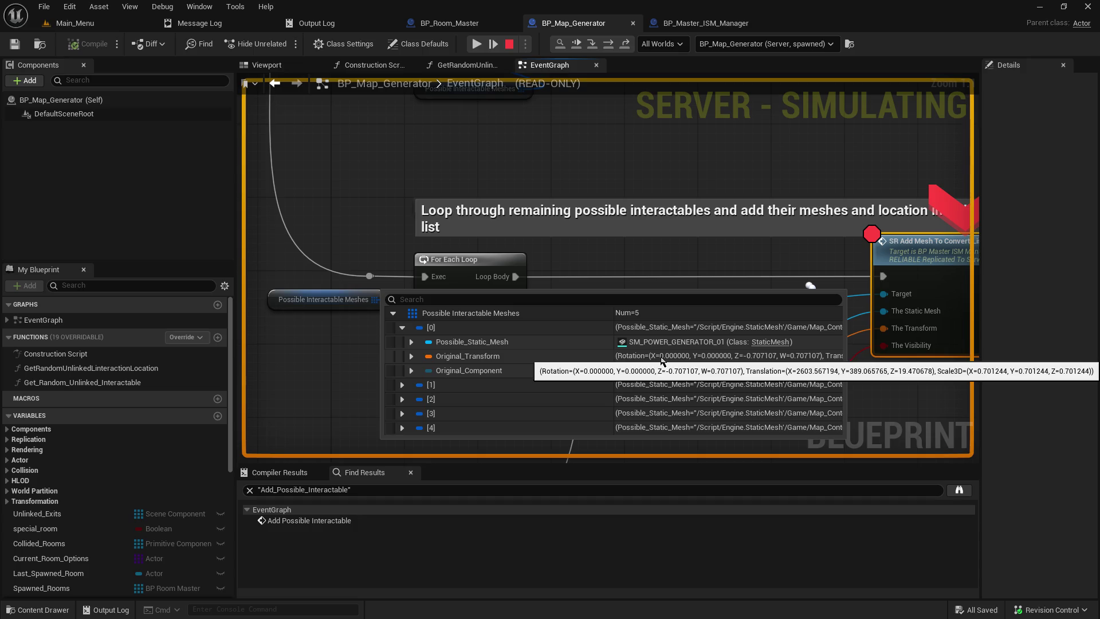
pyautogui.moveTo(617, 254); pyautogui.dragTo(452, 246)
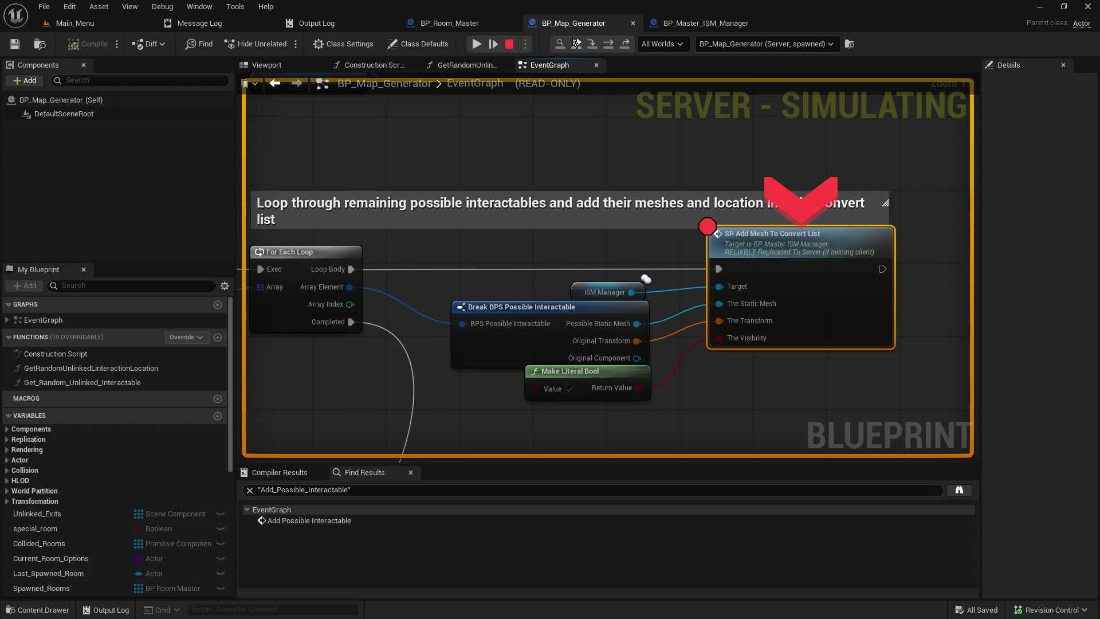
pyautogui.click(576, 43)
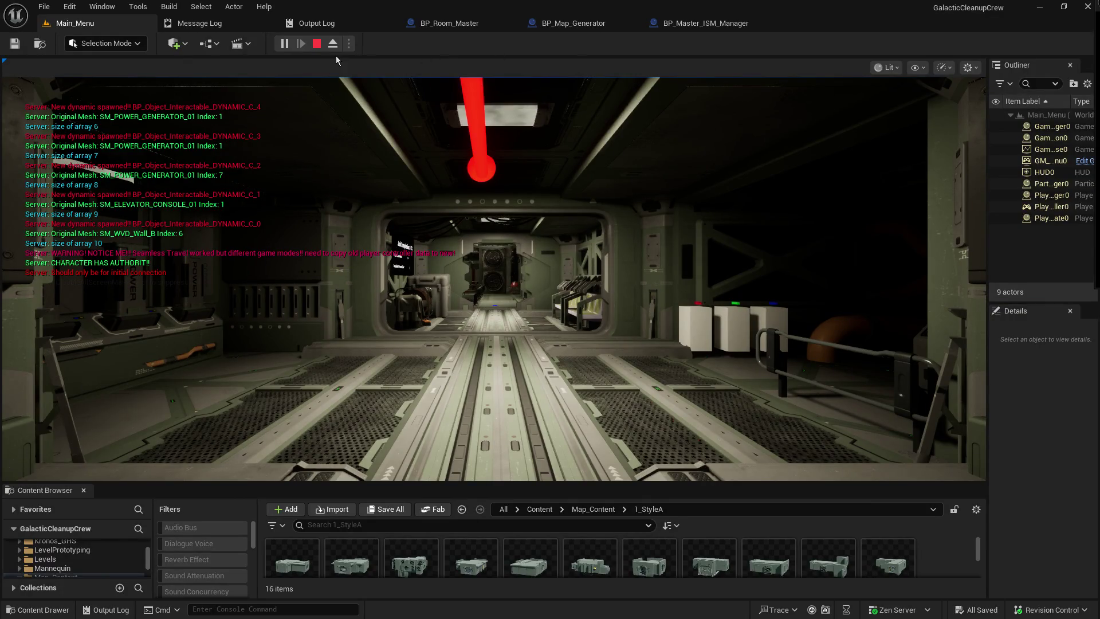
# Stop PIE and jump from BP_Room_Master's Add Possible Interactable node into BP_Map_Generator's graph
pyautogui.press('Escape')
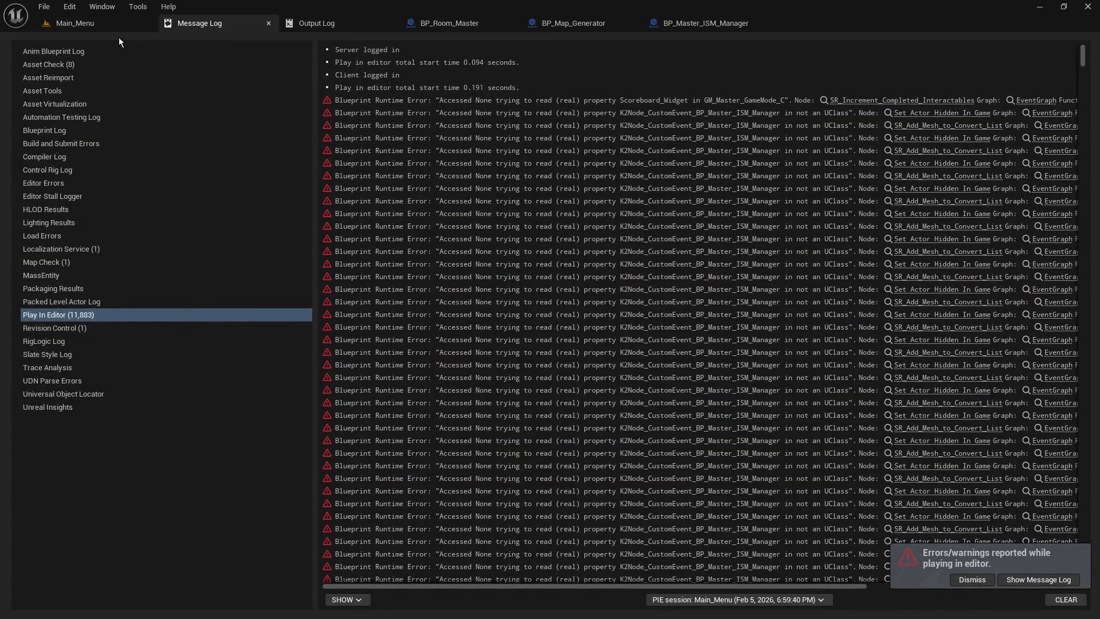
pyautogui.click(453, 25)
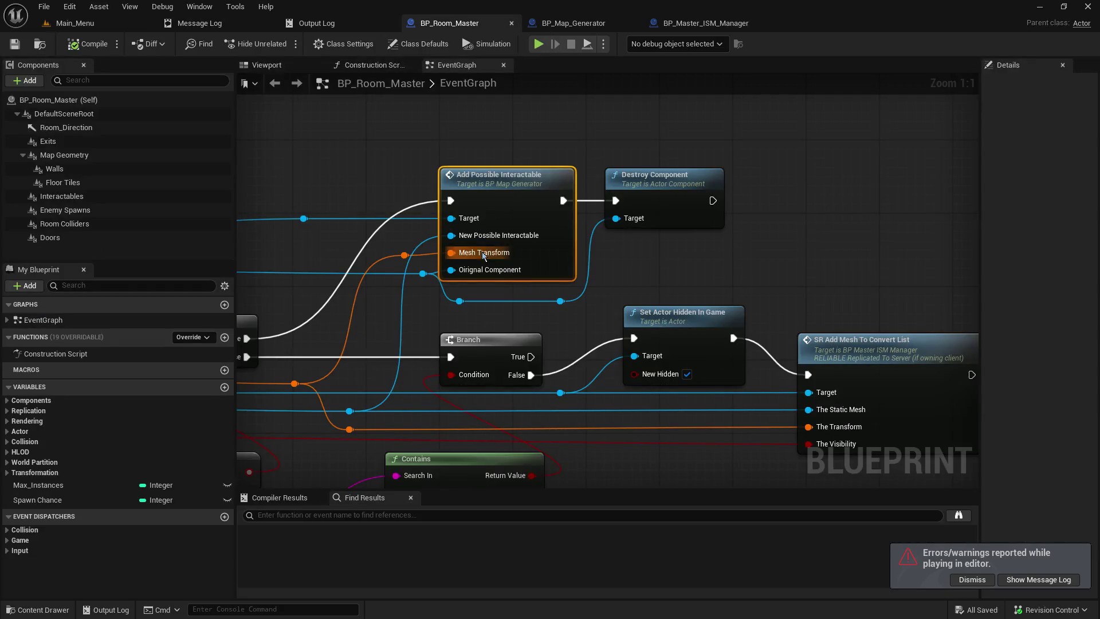
pyautogui.doubleClick(488, 271)
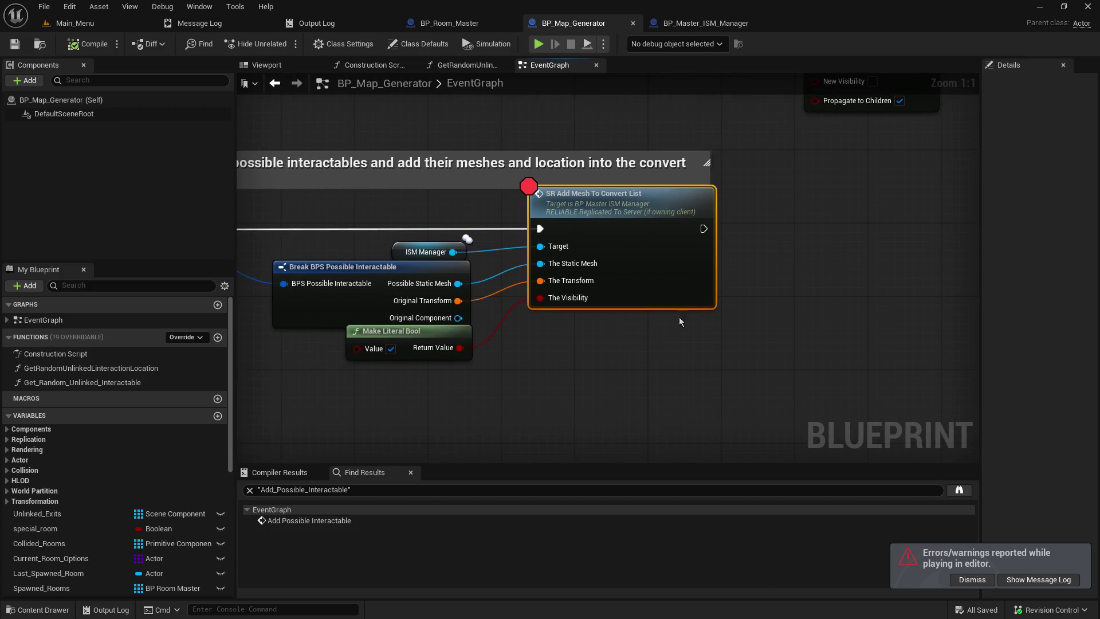
# Place a 'Hello' Print String on SR Add Mesh To Convert List's exec output, save, and open Main_Menu
pyautogui.moveTo(703, 228); pyautogui.dragTo(785, 247)
pyautogui.write('ppr')
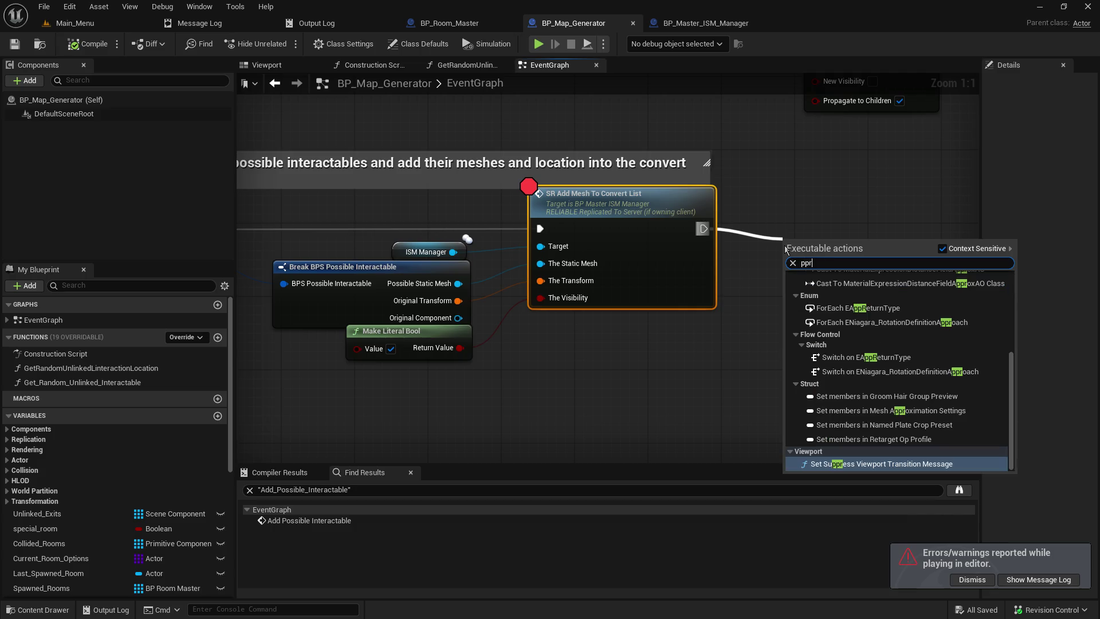
pyautogui.press('BackSpace')
pyautogui.press('BackSpace')
pyautogui.write('rint')
pyautogui.press('Return')
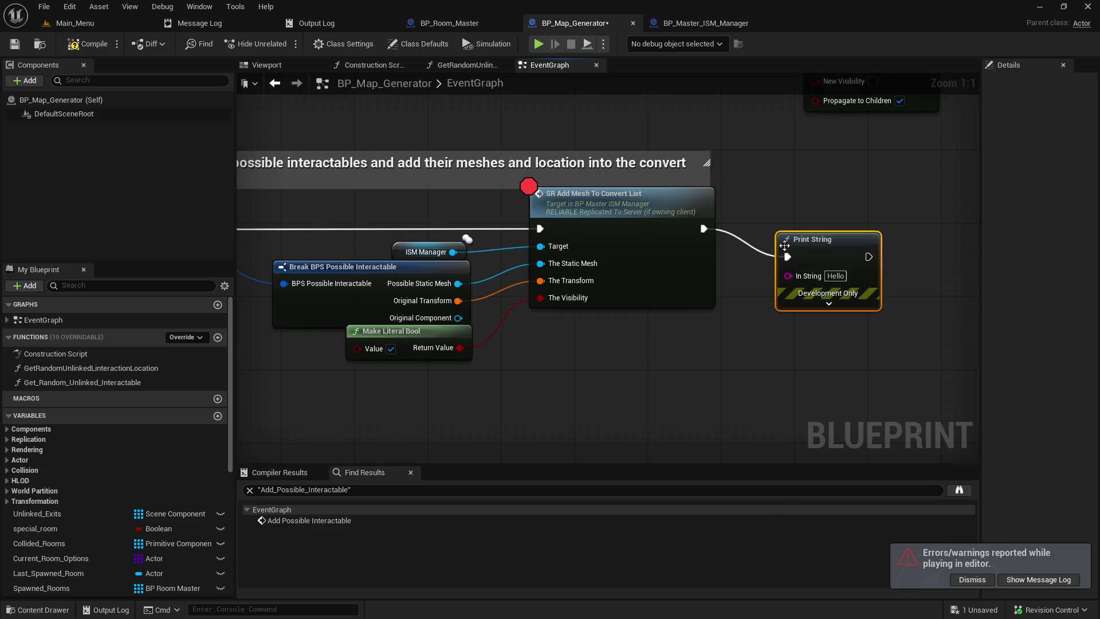
pyautogui.moveTo(785, 245); pyautogui.dragTo(812, 218)
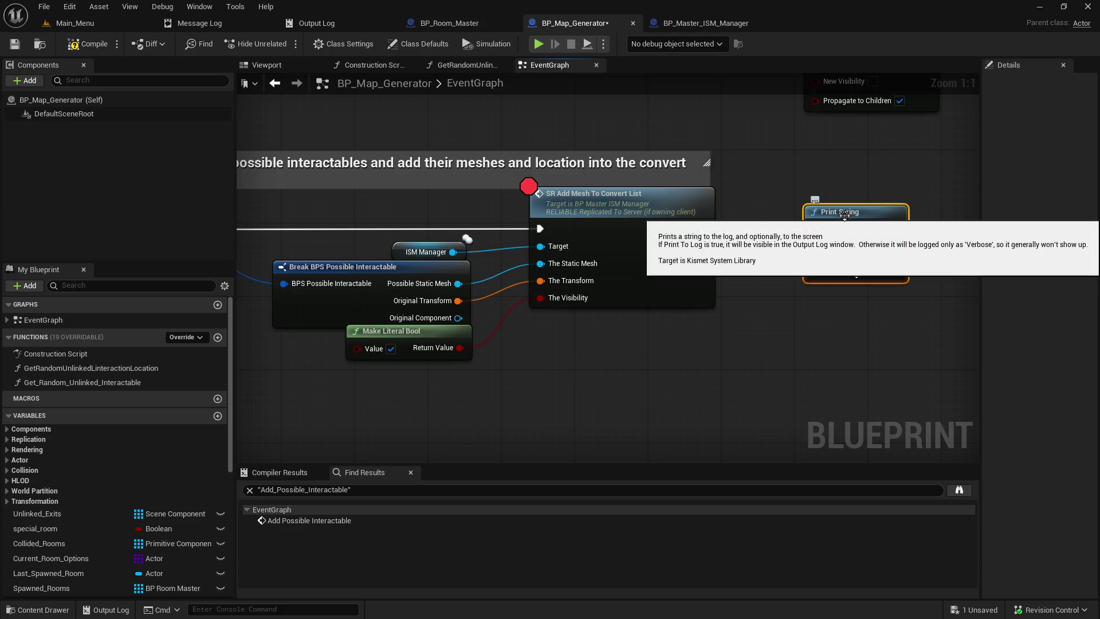
pyautogui.click(14, 43)
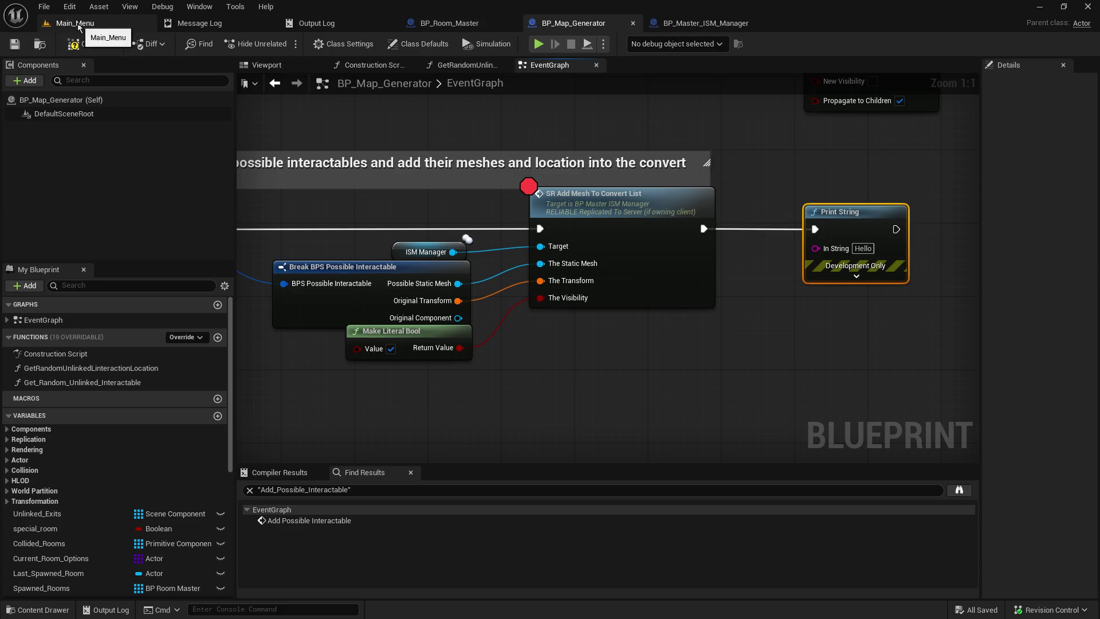
pyautogui.click(75, 23)
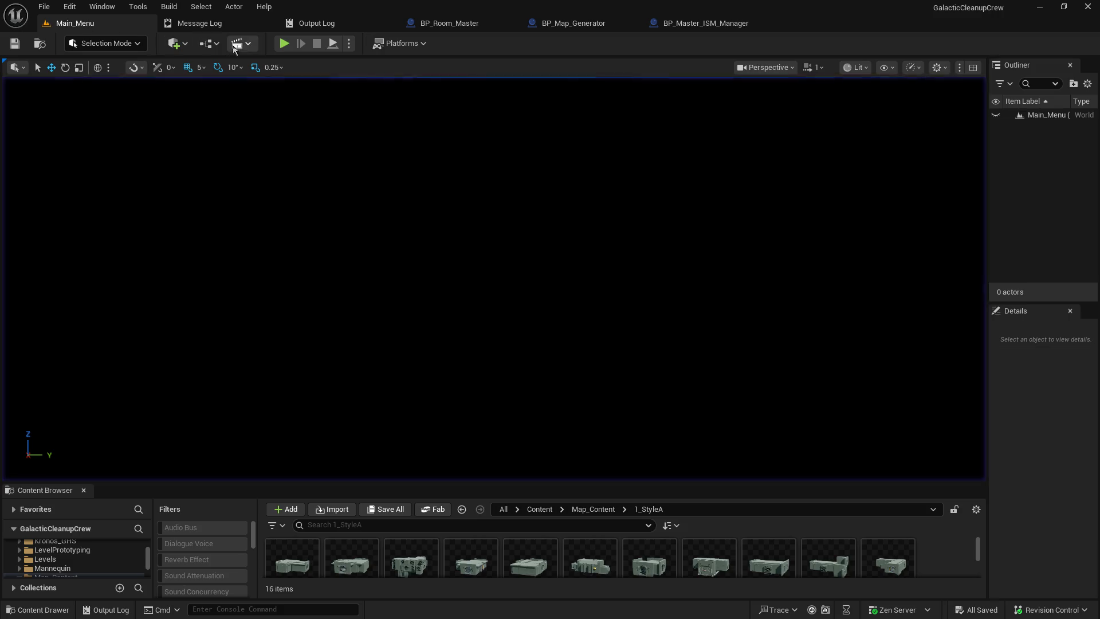
# Start a Play-in-Editor session and host a game from the main menu
pyautogui.click(284, 45)
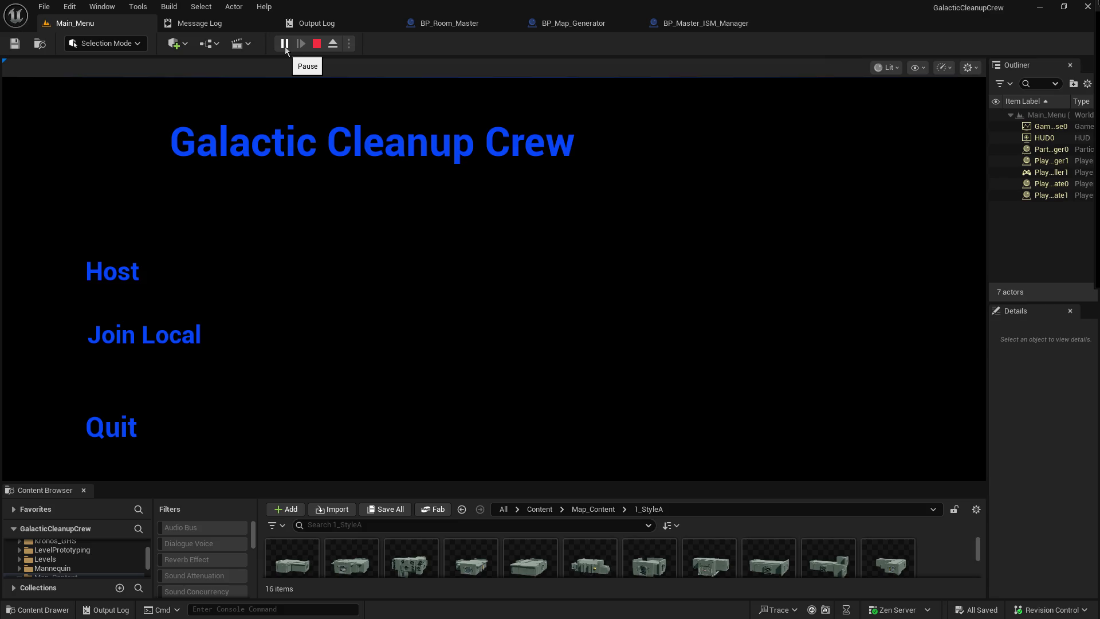
pyautogui.click(129, 274)
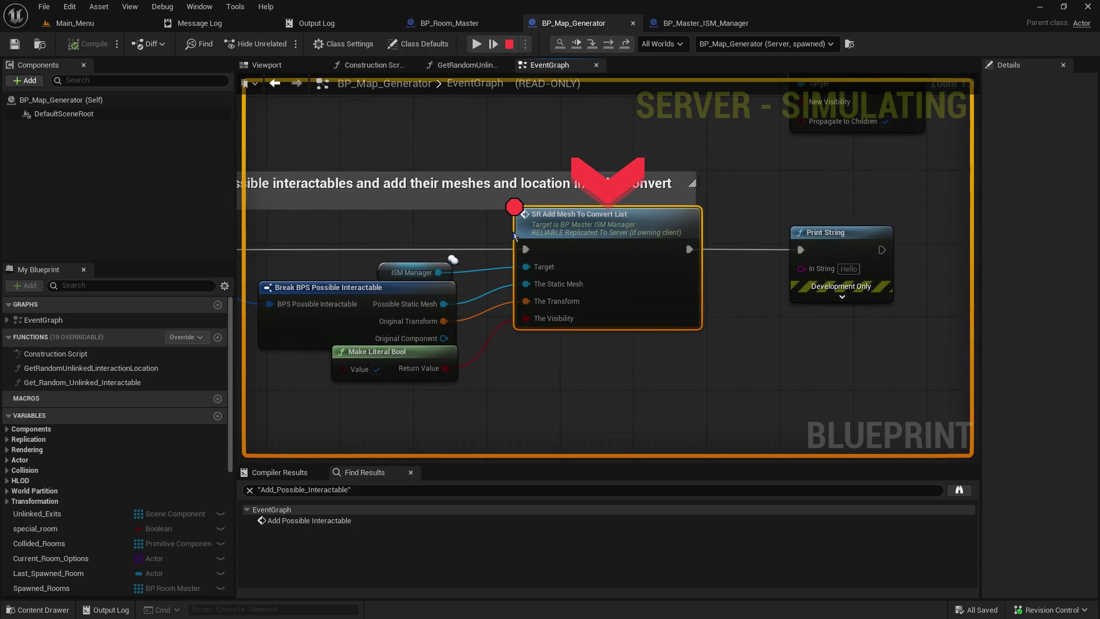
# Step execution forward and expand element [0] of the For Each Loop's Possible Interactable Meshes array
pyautogui.click(593, 46)
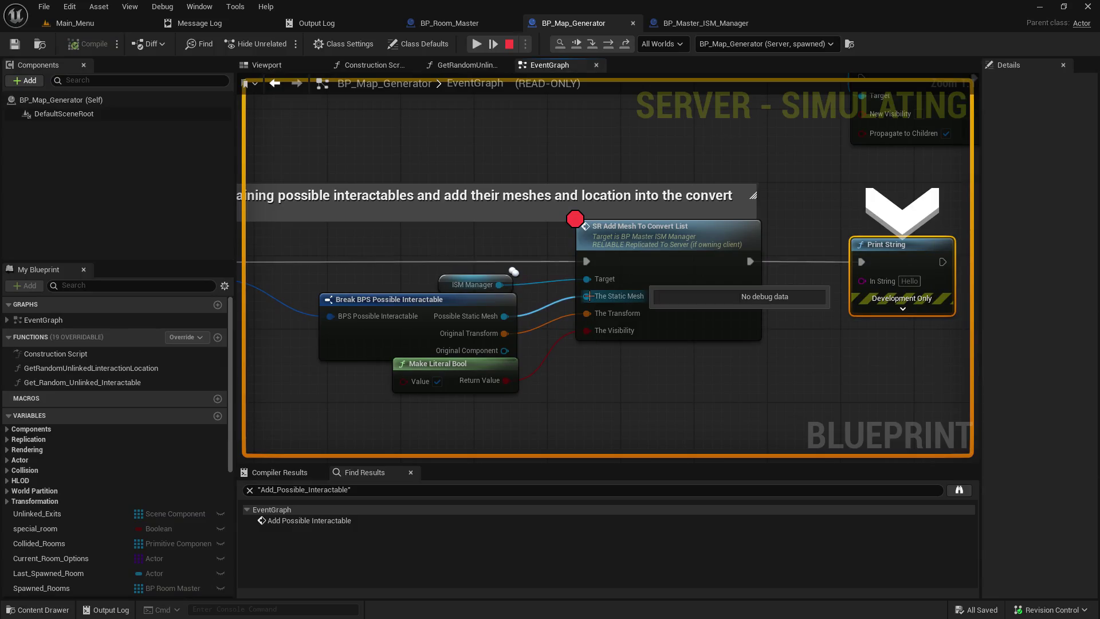
pyautogui.moveTo(587, 279)
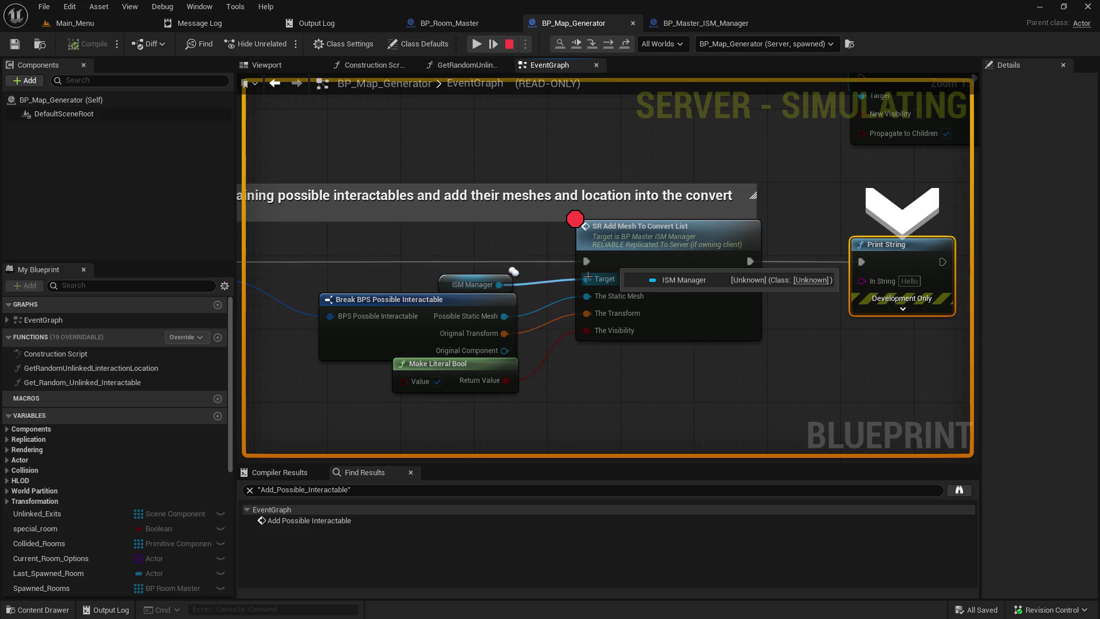
pyautogui.moveTo(382, 267)
pyautogui.mouseDown()
pyautogui.moveTo(717, 285)
pyautogui.moveTo(549, 317)
pyautogui.mouseUp()
pyautogui.moveTo(549, 317)
pyautogui.moveTo(439, 279)
pyautogui.moveTo(357, 283)
pyautogui.moveTo(356, 283); pyautogui.dragTo(586, 311)
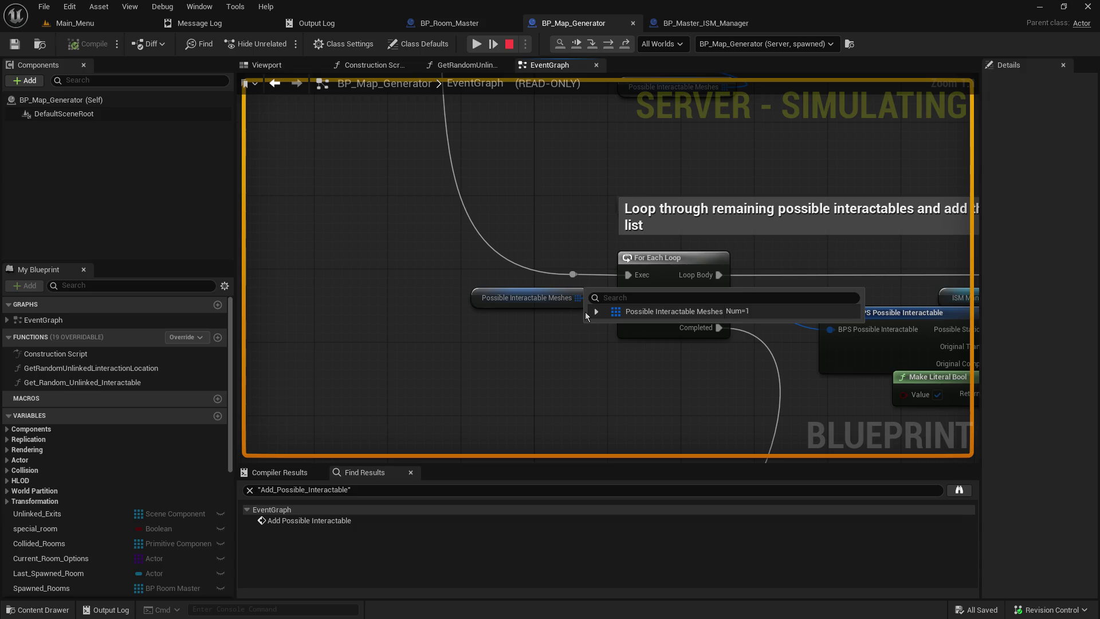
pyautogui.click(594, 311)
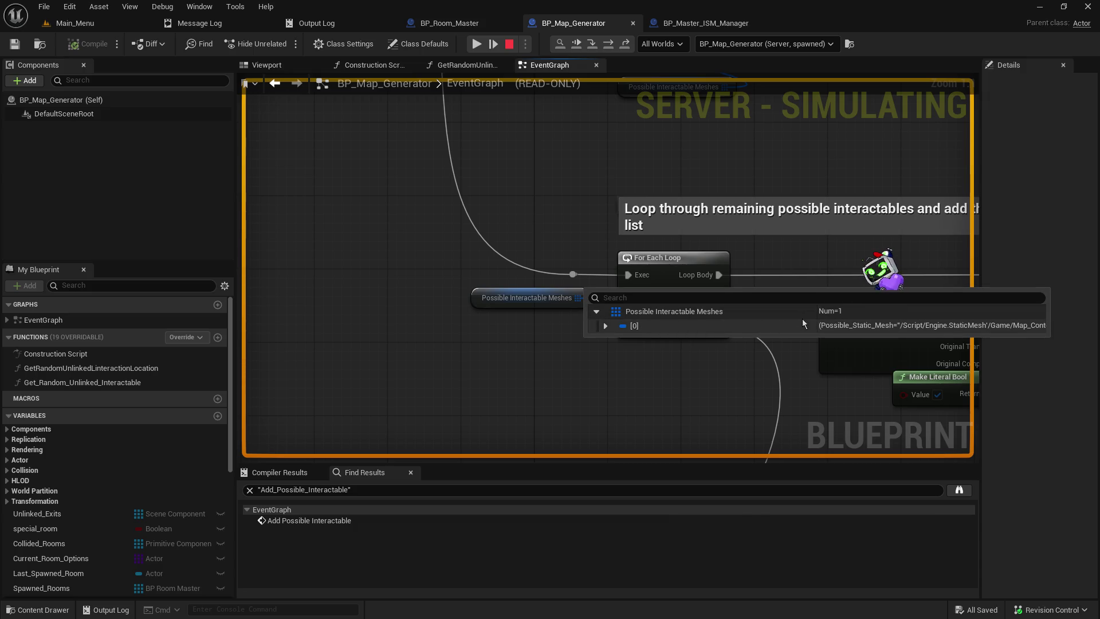
pyautogui.click(606, 325)
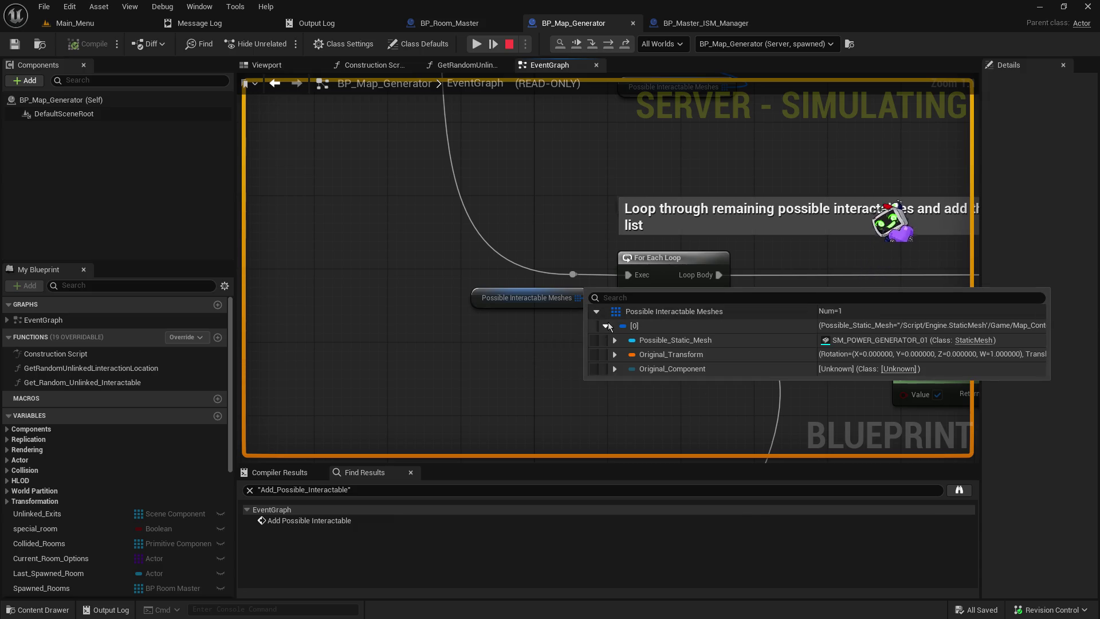
# Pan the graph to frame the Break BPS node and the SR Add Mesh To Convert List breakpoint
pyautogui.moveTo(825, 299); pyautogui.dragTo(590, 260)
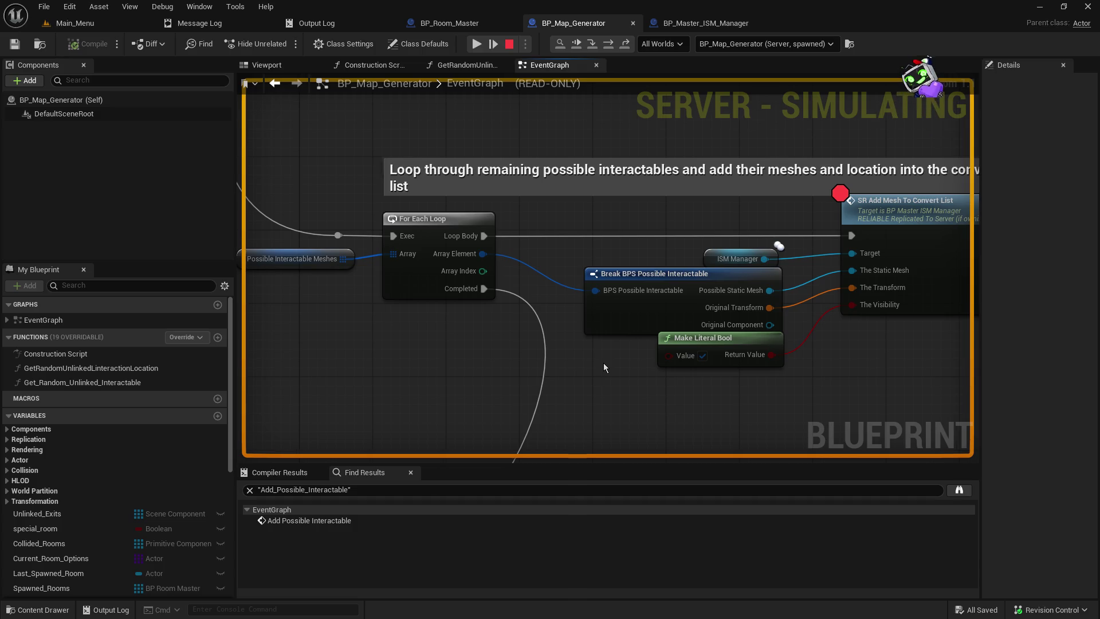
pyautogui.moveTo(604, 361); pyautogui.dragTo(499, 365)
pyautogui.moveTo(748, 309)
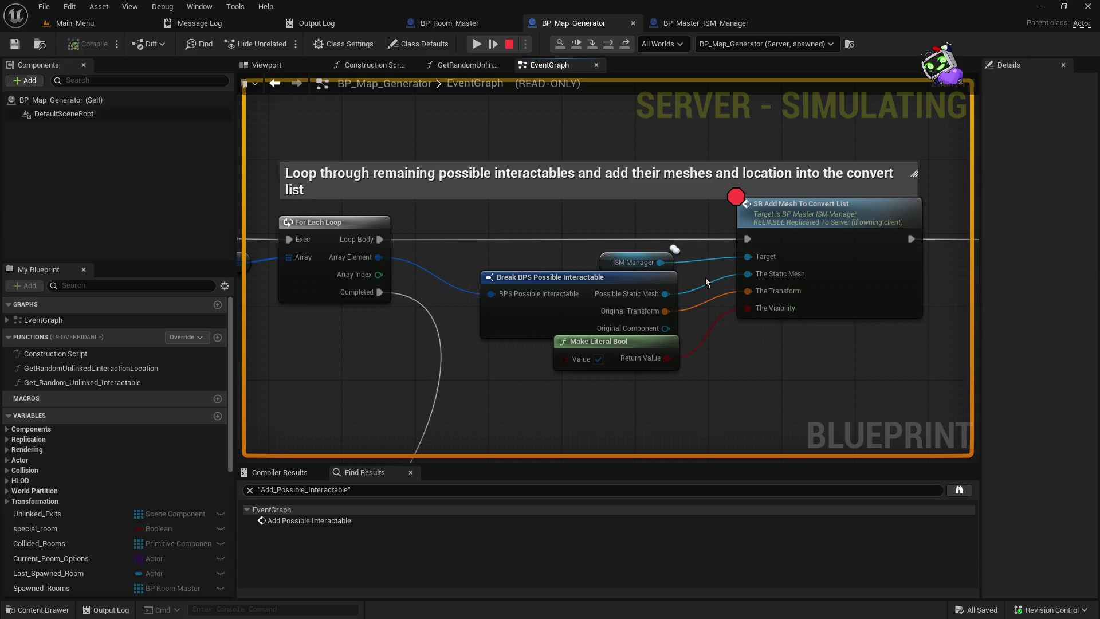
pyautogui.moveTo(706, 277); pyautogui.dragTo(756, 290)
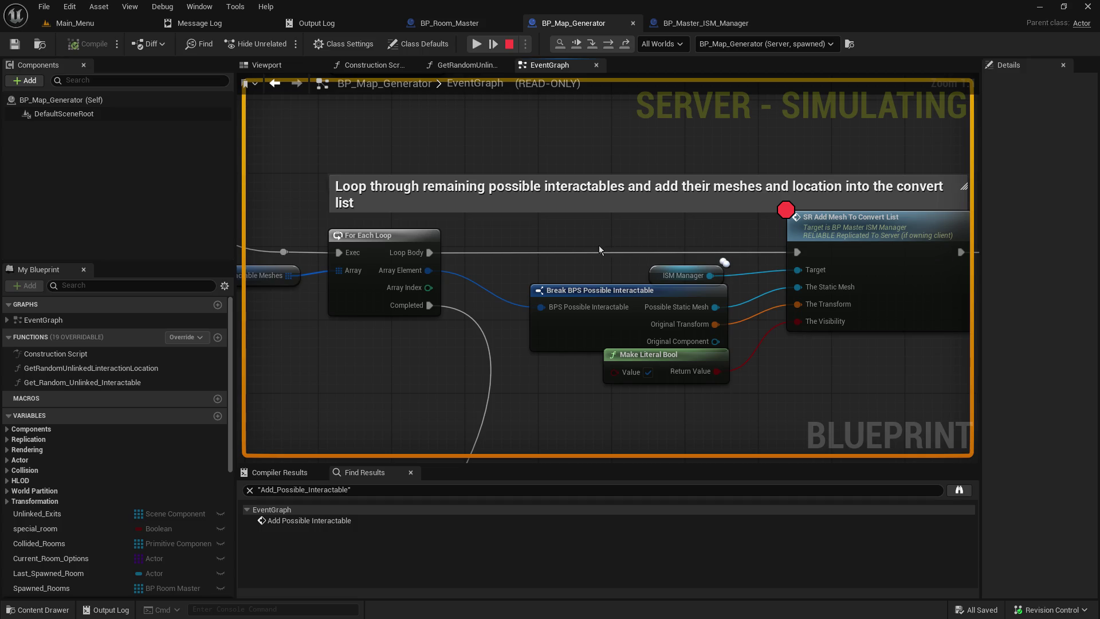
pyautogui.moveTo(531, 401); pyautogui.dragTo(649, 390)
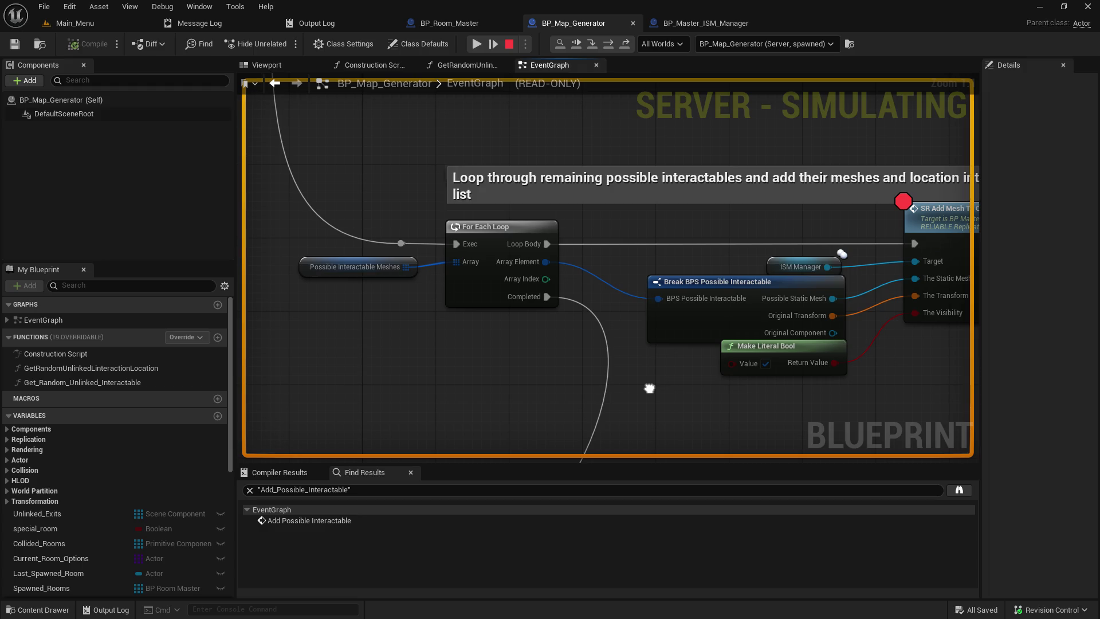
pyautogui.moveTo(649, 389); pyautogui.dragTo(487, 401)
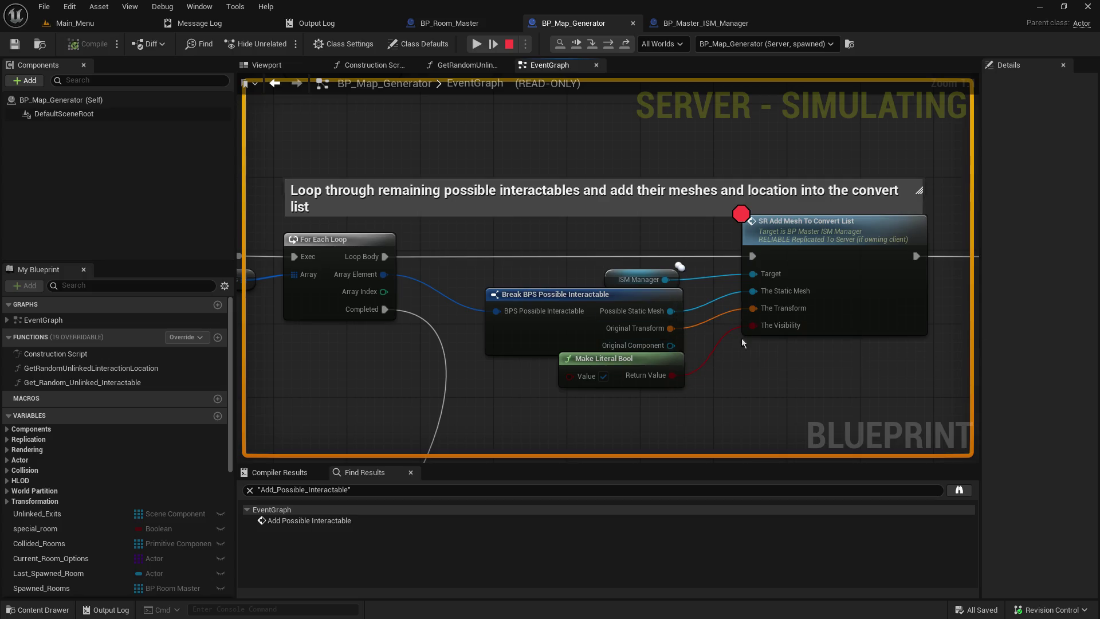
# Read SR Add Mesh To Convert List's debug values: The Visibility True, mesh inputs without data
pyautogui.moveTo(755, 327)
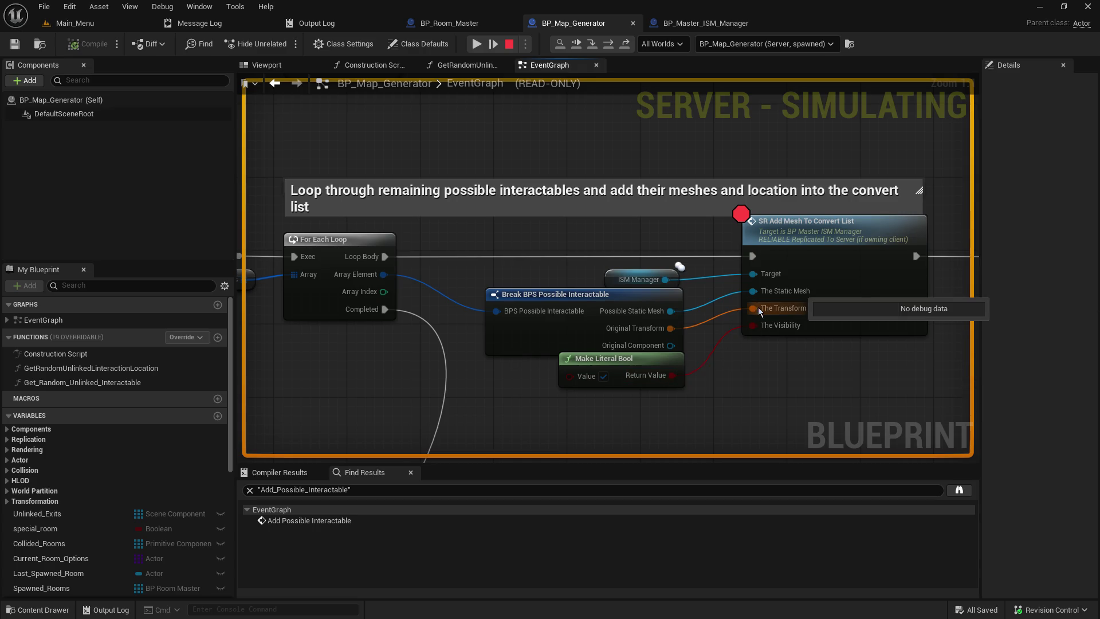
pyautogui.moveTo(755, 291)
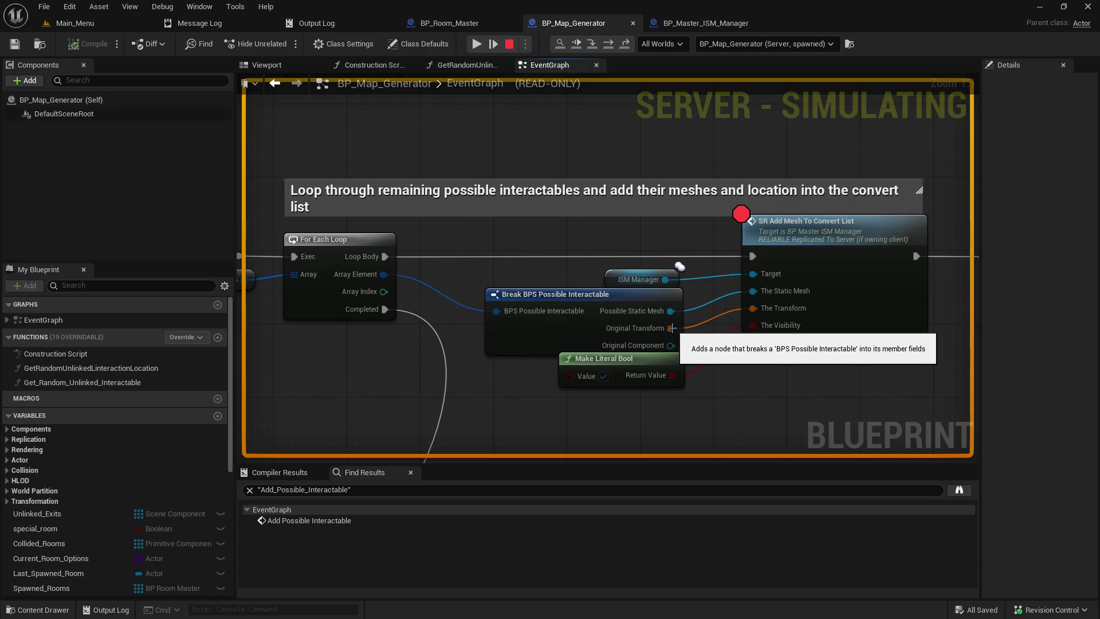
pyautogui.moveTo(671, 311)
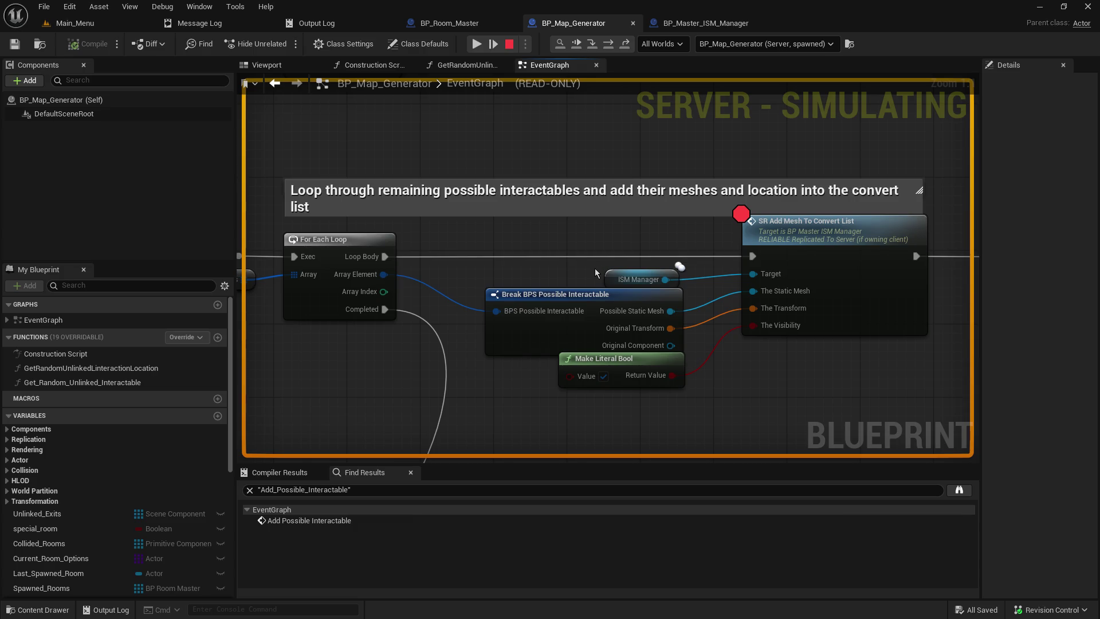
pyautogui.moveTo(550, 240); pyautogui.dragTo(578, 218)
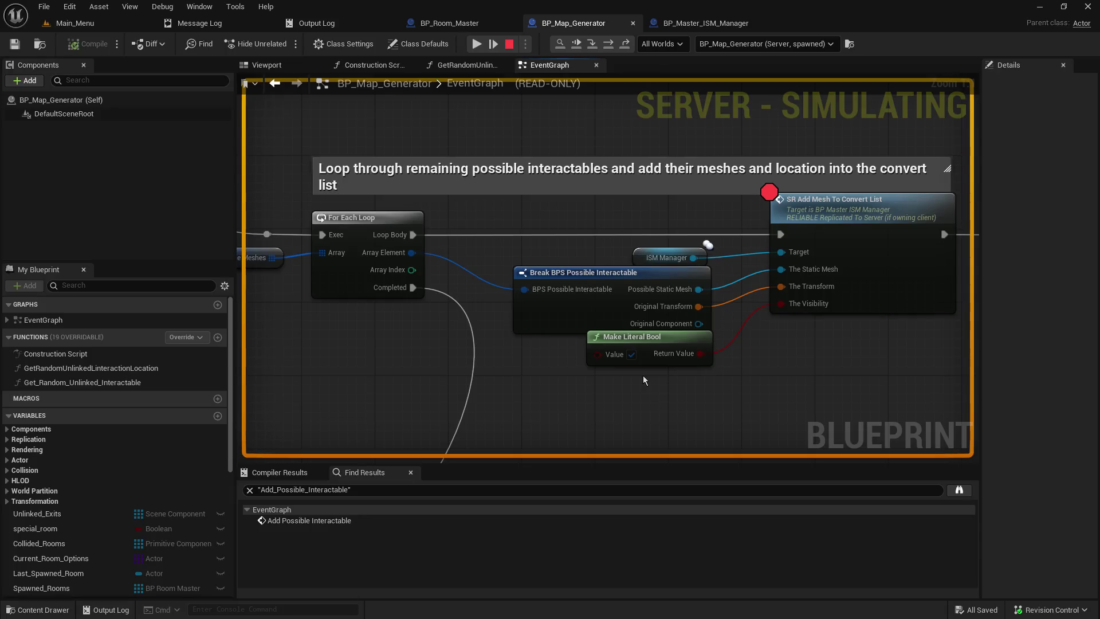
pyautogui.moveTo(672, 380)
pyautogui.mouseDown()
pyautogui.moveTo(625, 275)
pyautogui.moveTo(589, 249)
pyautogui.mouseUp()
pyautogui.click(589, 249)
pyautogui.moveTo(521, 243)
pyautogui.mouseDown()
pyautogui.moveTo(562, 242)
pyautogui.moveTo(297, 241)
pyautogui.moveTo(704, 243)
pyautogui.mouseUp()
# Expand the For Each Loop Array debug value to confirm Possible Interactable Meshes holds one element
pyautogui.moveTo(592, 252)
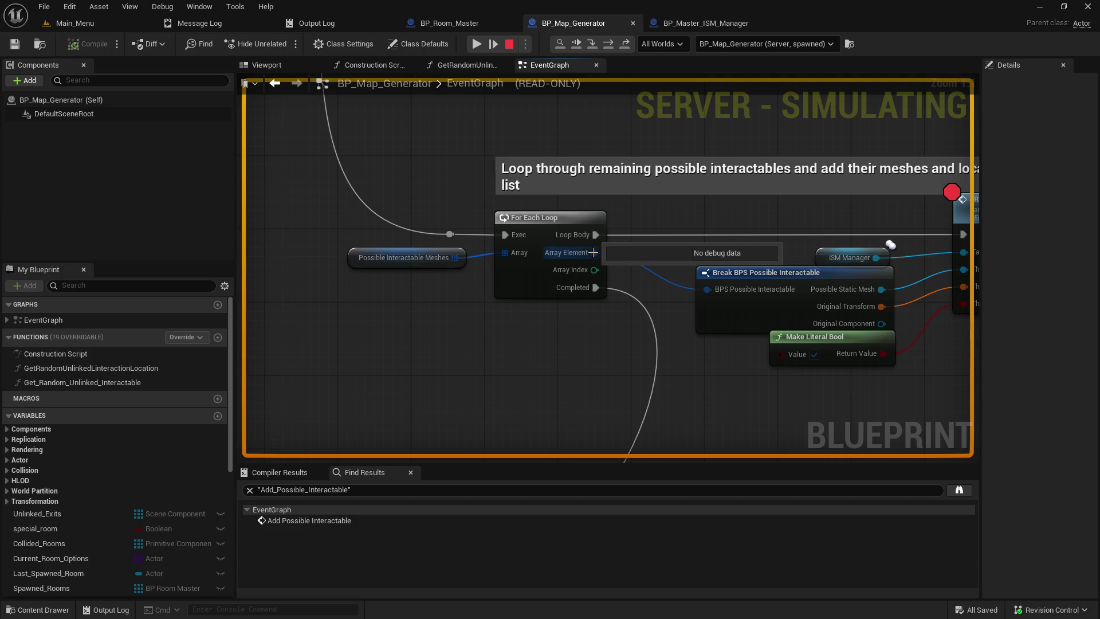
pyautogui.moveTo(510, 253)
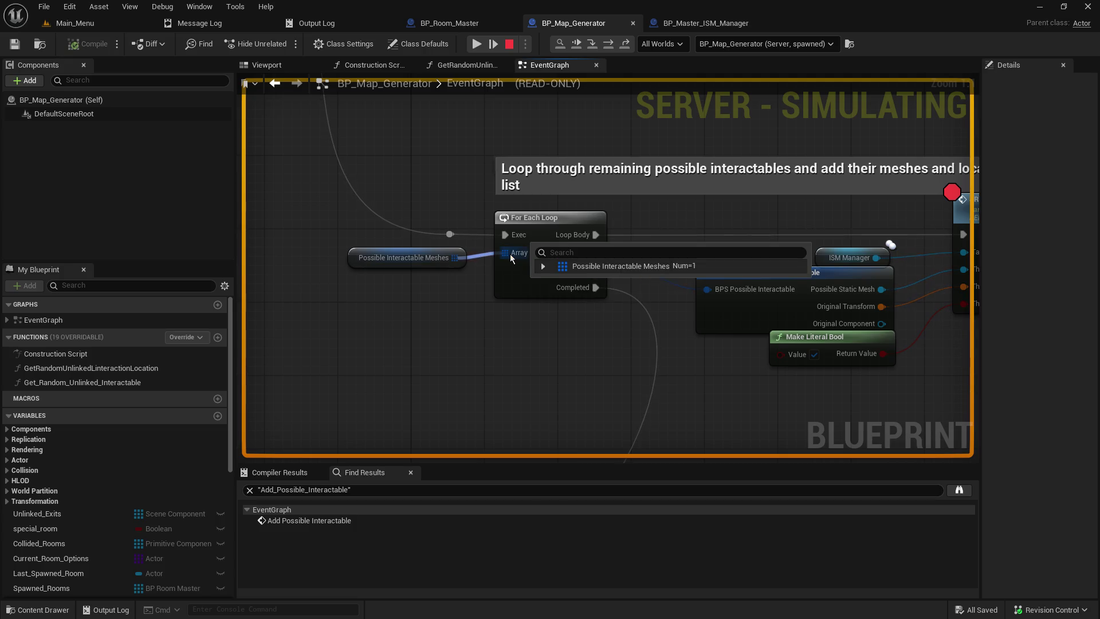
pyautogui.click(543, 266)
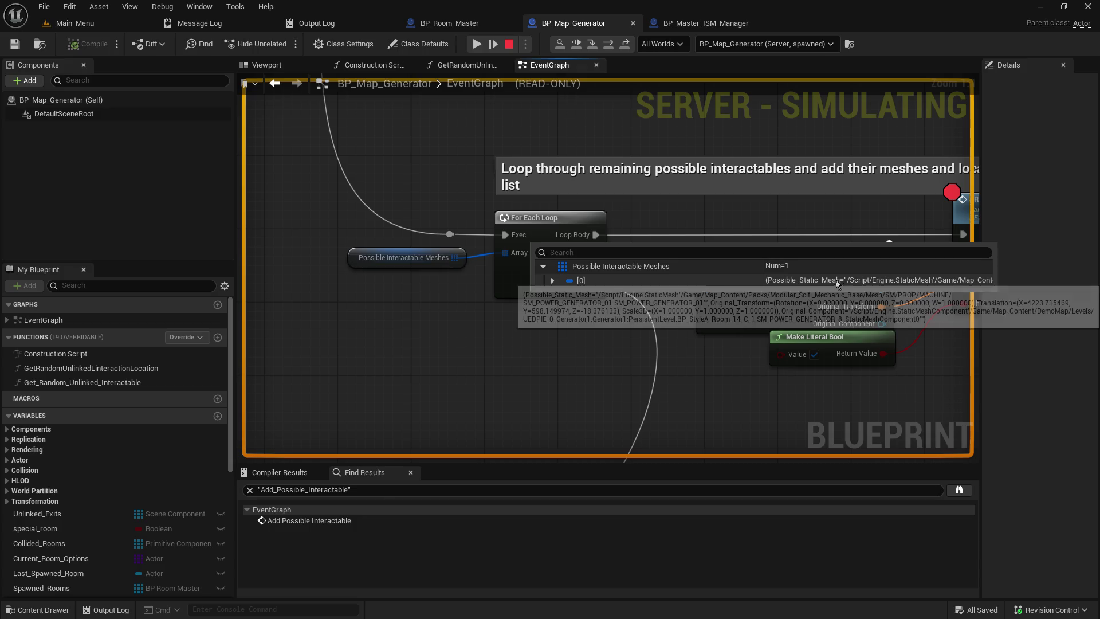
pyautogui.moveTo(591, 254)
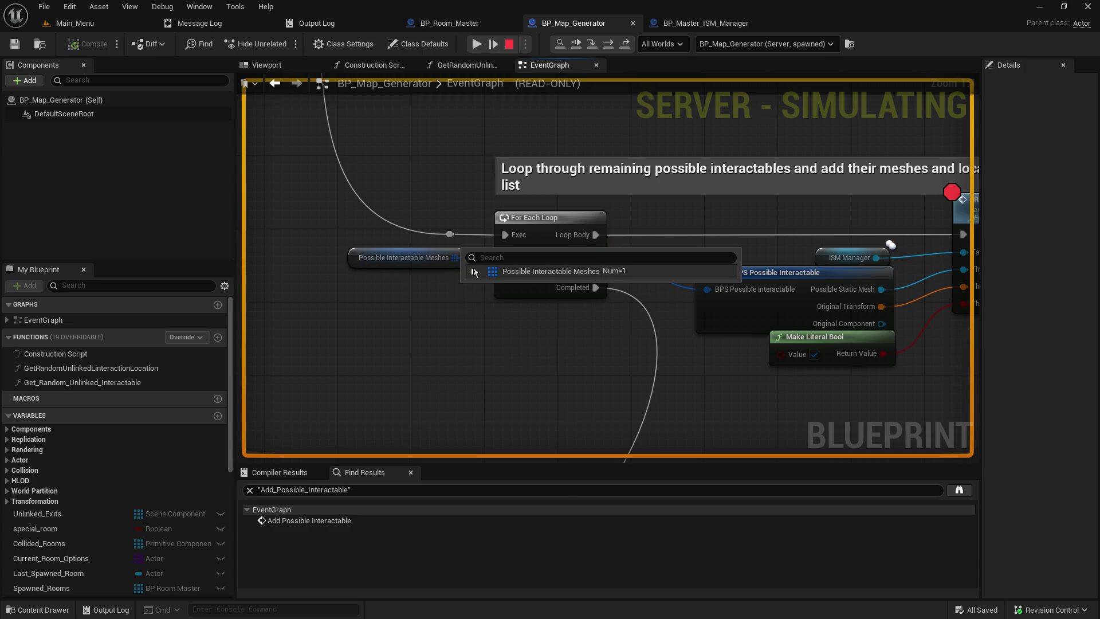
pyautogui.click(474, 272)
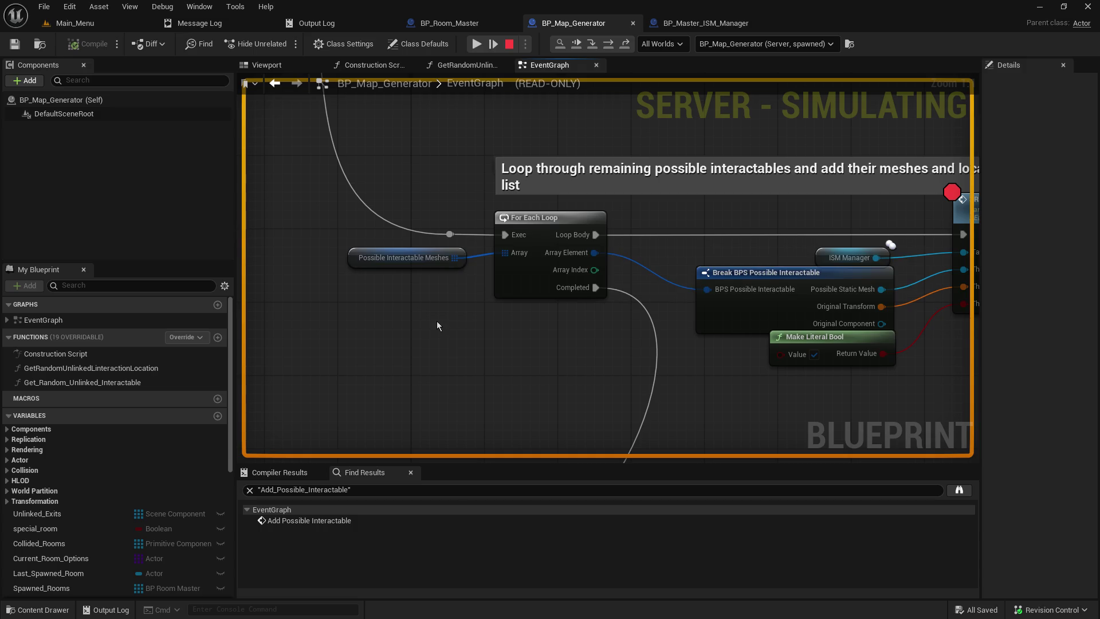
pyautogui.moveTo(436, 313)
pyautogui.mouseDown()
pyautogui.moveTo(285, 326)
pyautogui.moveTo(100, 300)
pyautogui.moveTo(393, 302)
pyautogui.moveTo(386, 308)
pyautogui.mouseUp()
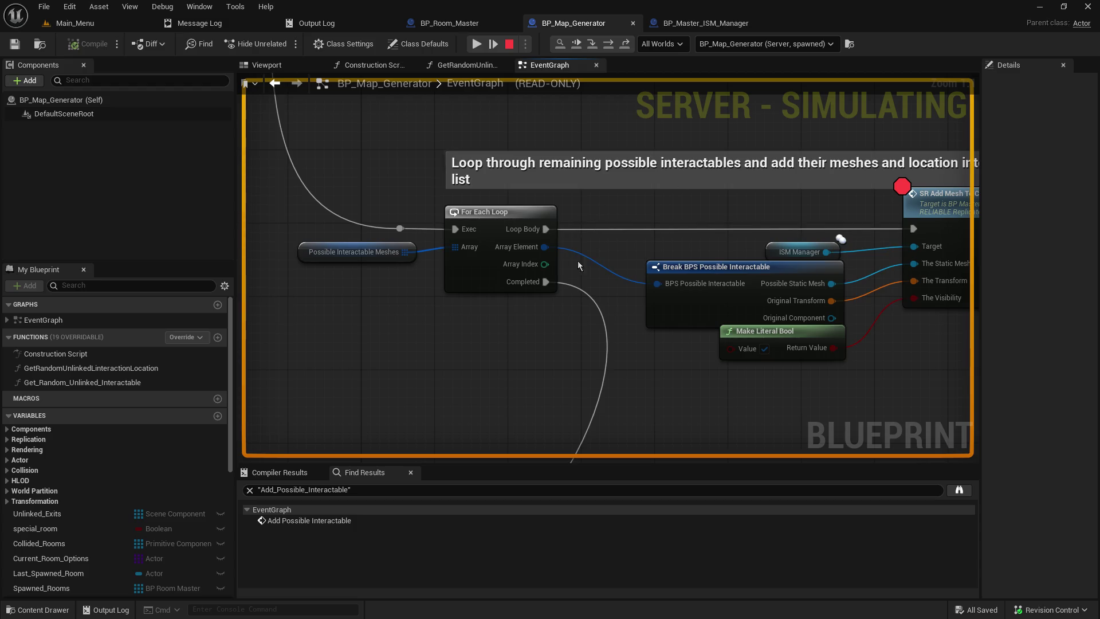
pyautogui.moveTo(406, 251)
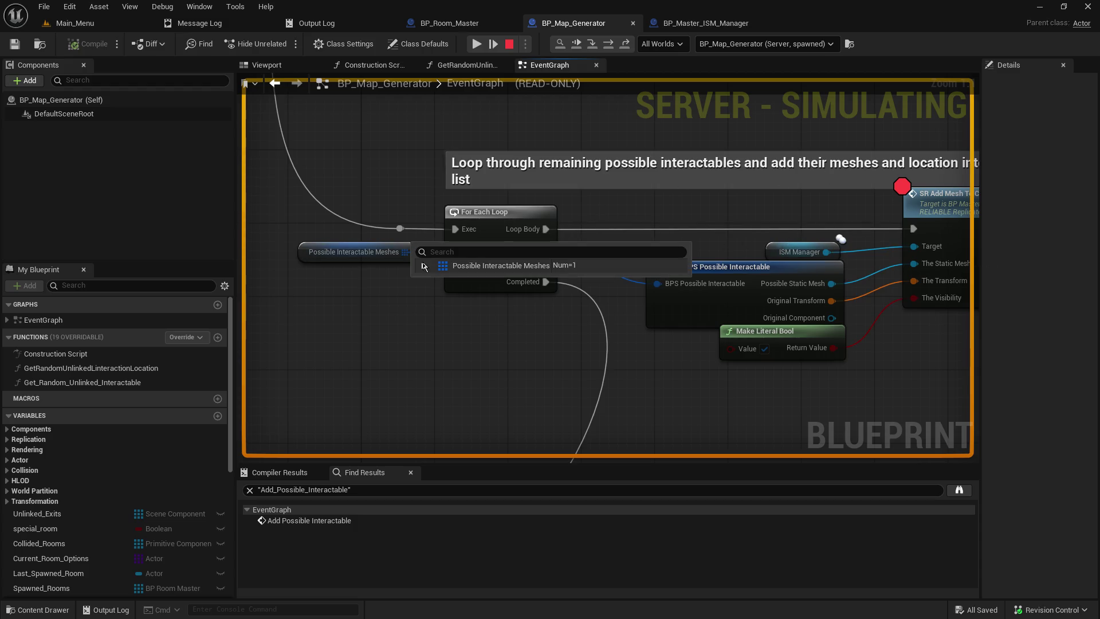
pyautogui.moveTo(544, 264)
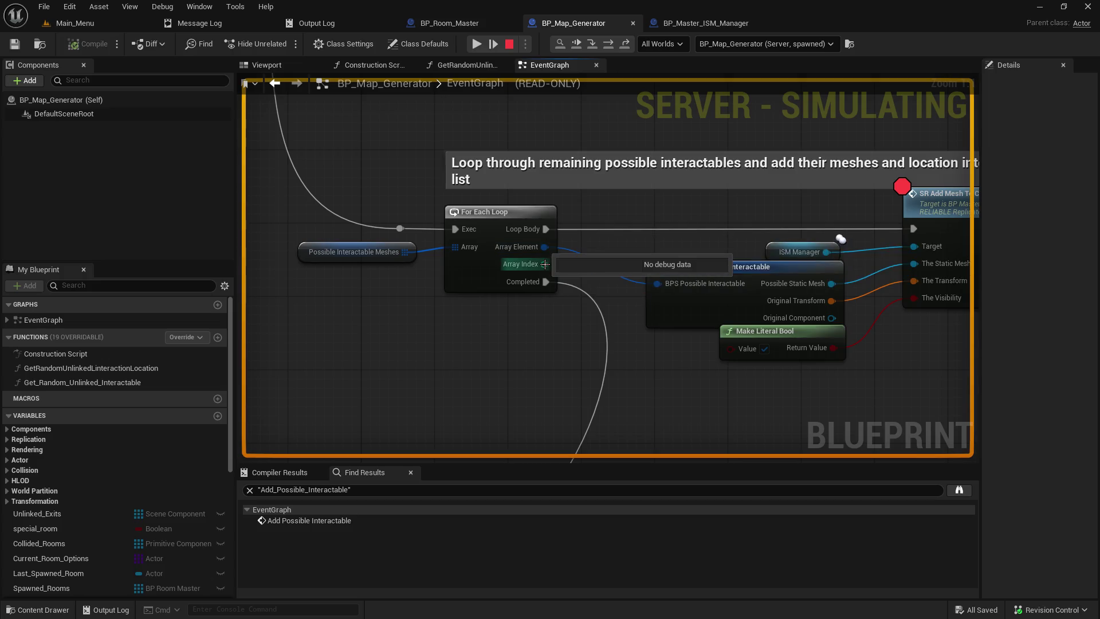
# Resume and stop the simulation, then return to the BP_Map_Generator EventGraph
pyautogui.moveTo(643, 312)
pyautogui.click(510, 46)
pyautogui.click(509, 44)
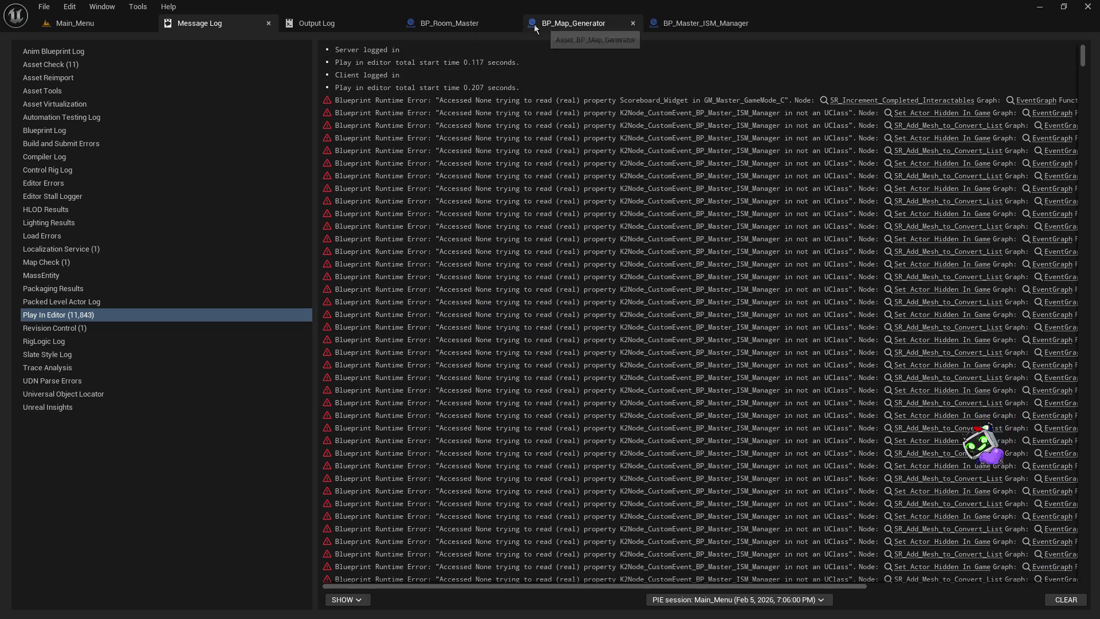
pyautogui.click(573, 23)
pyautogui.scroll(-10, 520, 343)
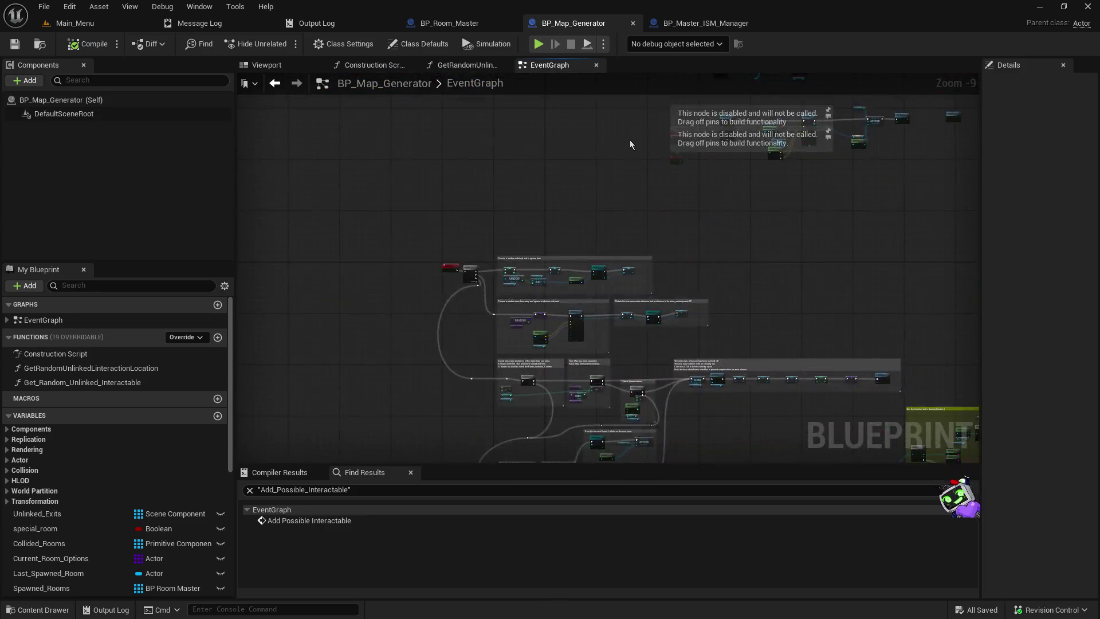
pyautogui.scroll(5, 577, 438)
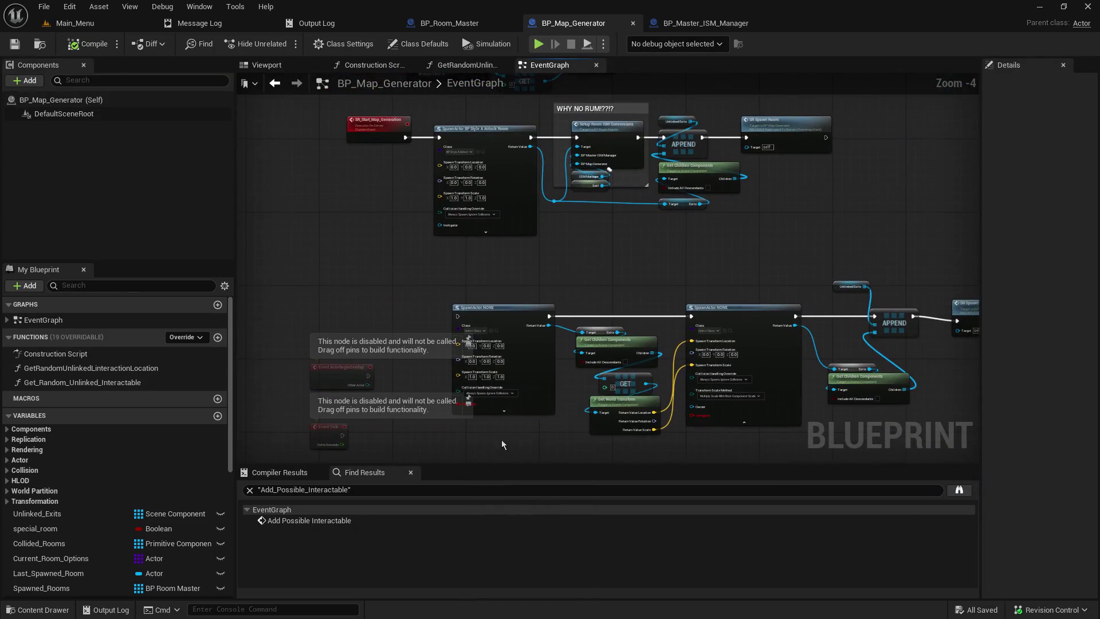
# Navigate to the Event BeginPlay chain and select the Get All Actors Of Class node
pyautogui.scroll(5, 560, 344)
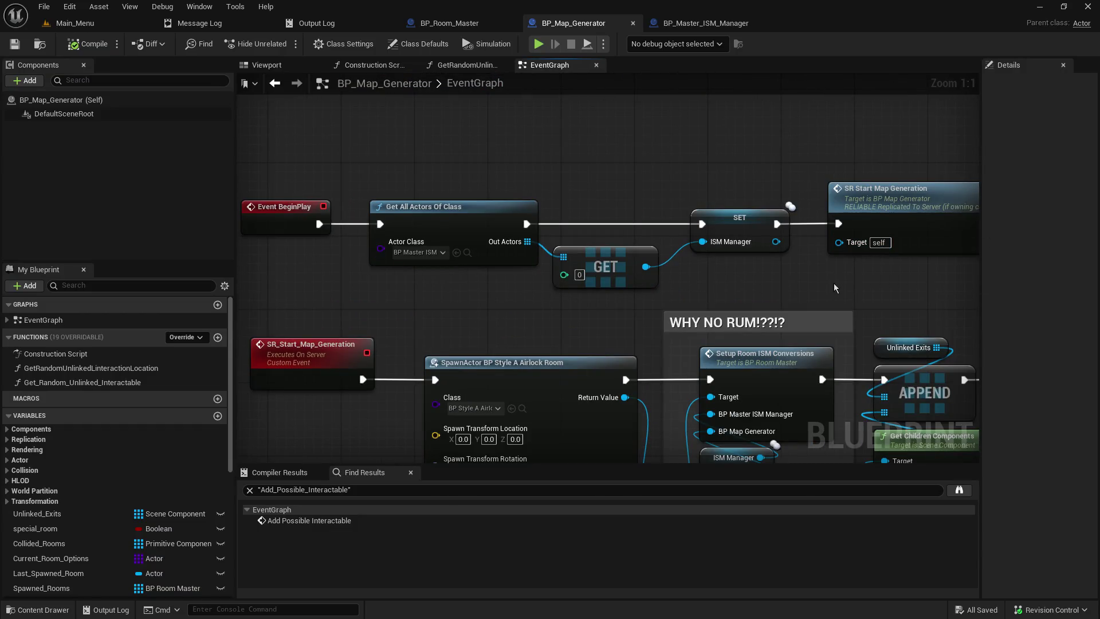
pyautogui.moveTo(717, 285)
pyautogui.mouseDown()
pyautogui.moveTo(809, 250)
pyautogui.moveTo(709, 143)
pyautogui.moveTo(574, 77)
pyautogui.moveTo(595, 226)
pyautogui.moveTo(480, 135)
pyautogui.moveTo(504, 93)
pyautogui.moveTo(607, 75)
pyautogui.moveTo(613, 160)
pyautogui.moveTo(719, 146)
pyautogui.mouseUp()
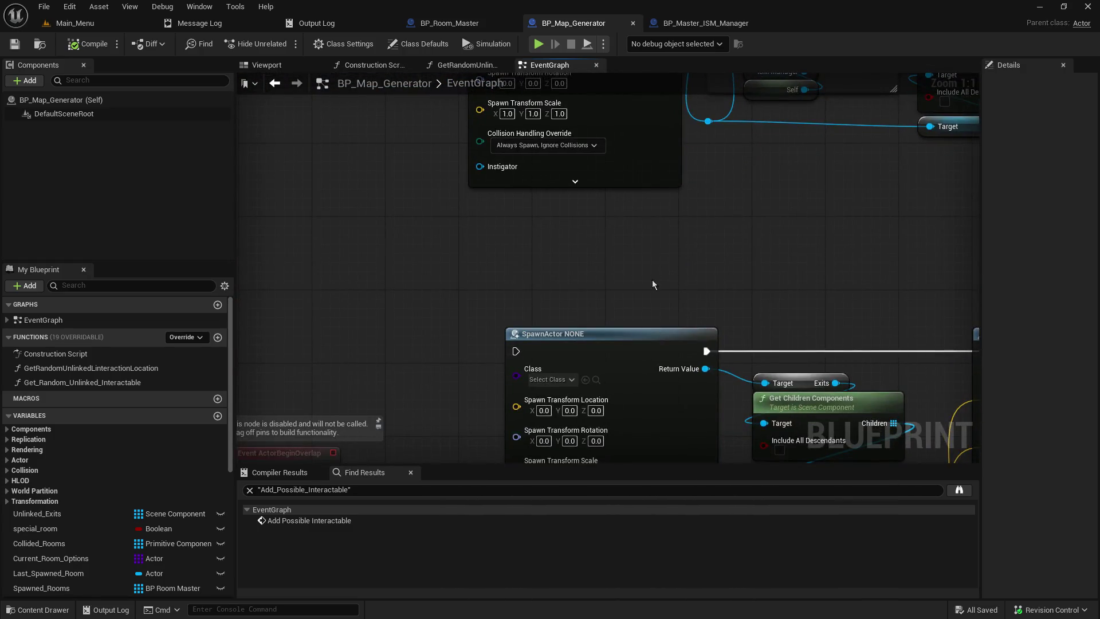
pyautogui.scroll(-3, 652, 284)
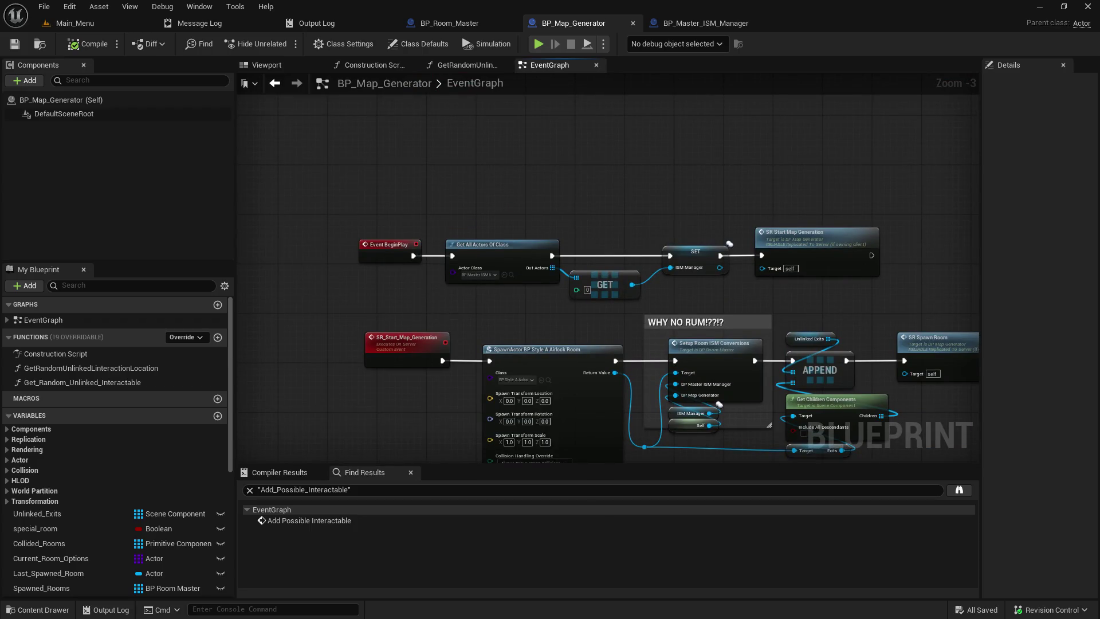
pyautogui.moveTo(652, 284); pyautogui.dragTo(637, 235)
pyautogui.scroll(3, 719, 452)
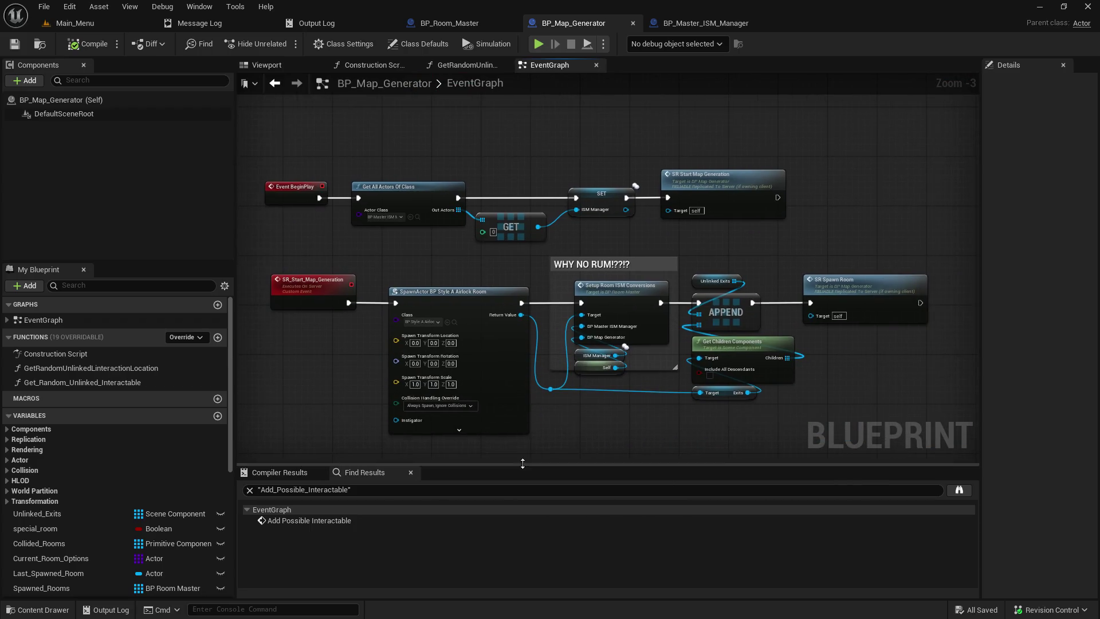
pyautogui.moveTo(676, 390); pyautogui.dragTo(626, 462)
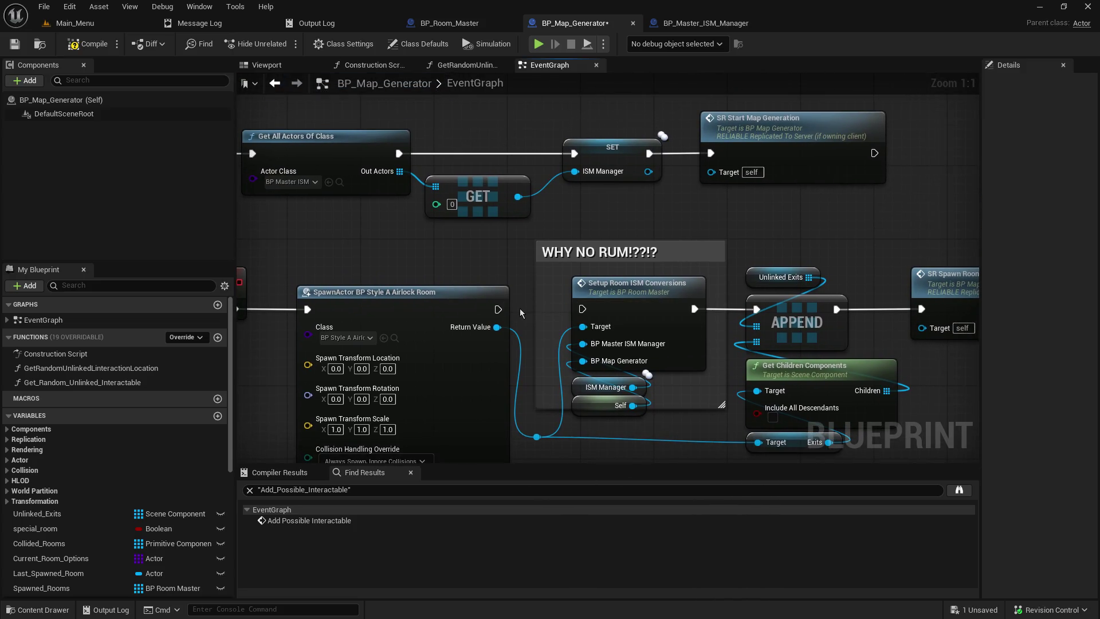
pyautogui.moveTo(498, 309); pyautogui.dragTo(756, 309)
pyautogui.press('Escape')
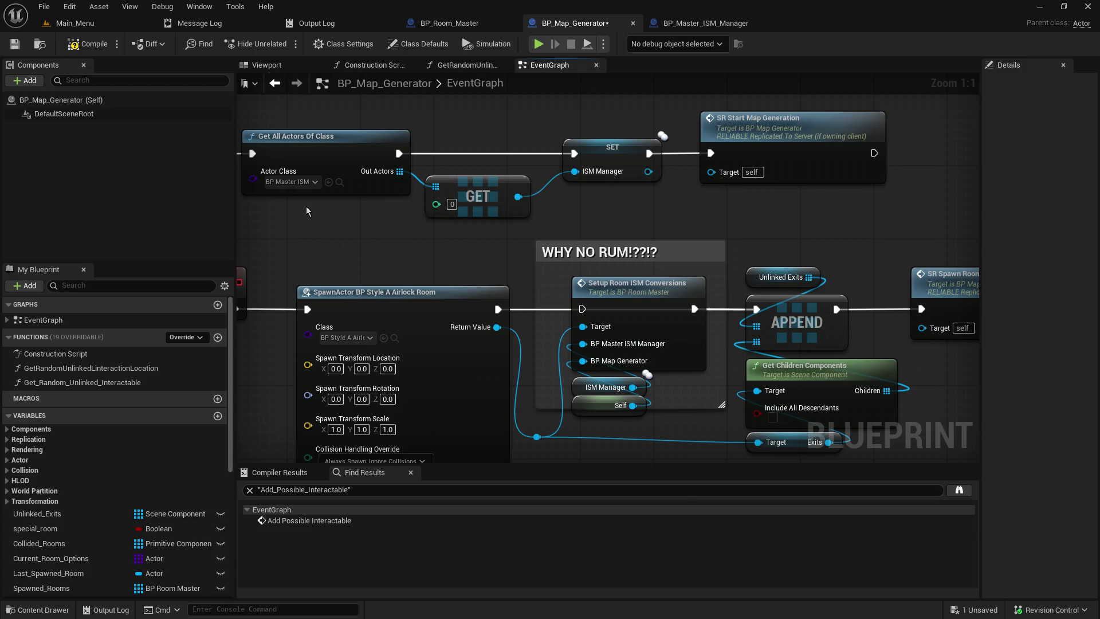
pyautogui.moveTo(306, 202)
pyautogui.mouseDown()
pyautogui.moveTo(616, 251)
pyautogui.moveTo(455, 303)
pyautogui.mouseUp()
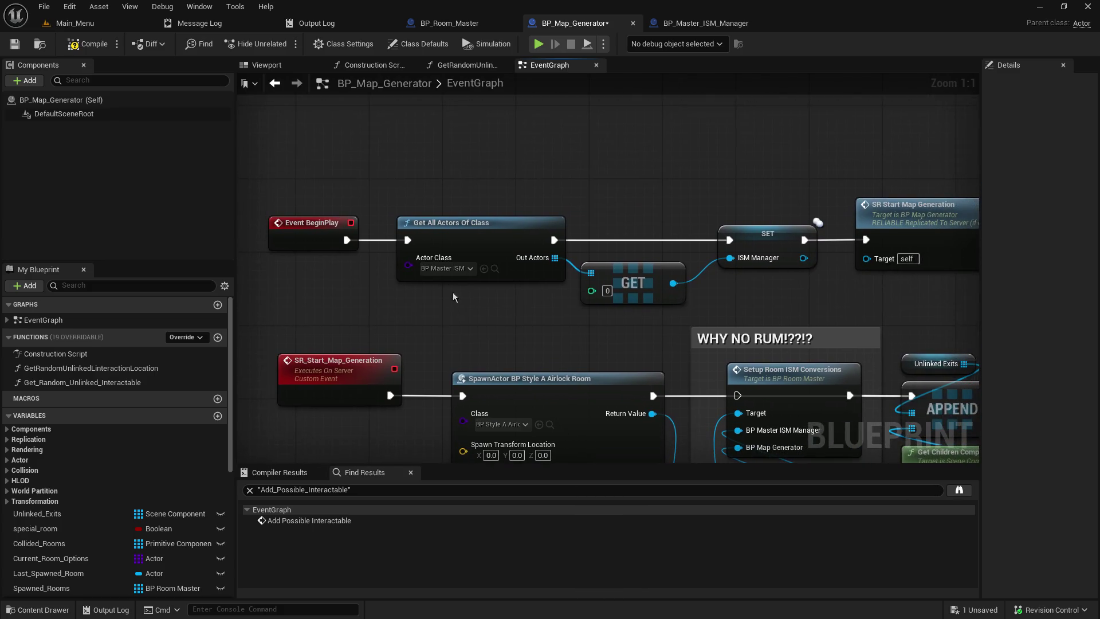
pyautogui.click(522, 224)
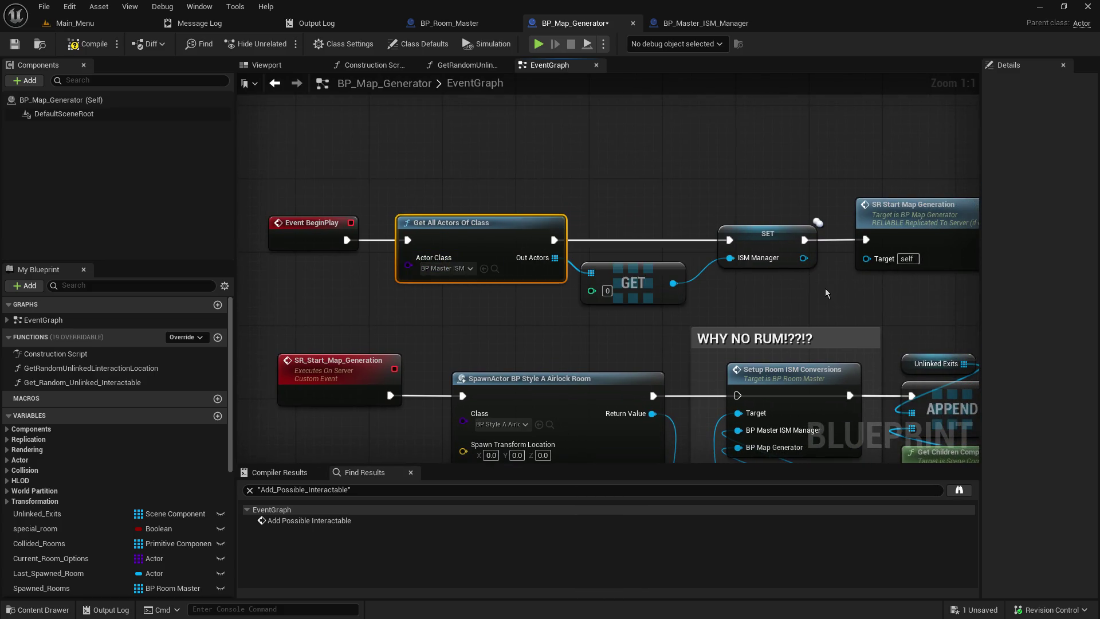
# Set a breakpoint on Get All Actors Of Class, save, and host a play session
pyautogui.press('F9')
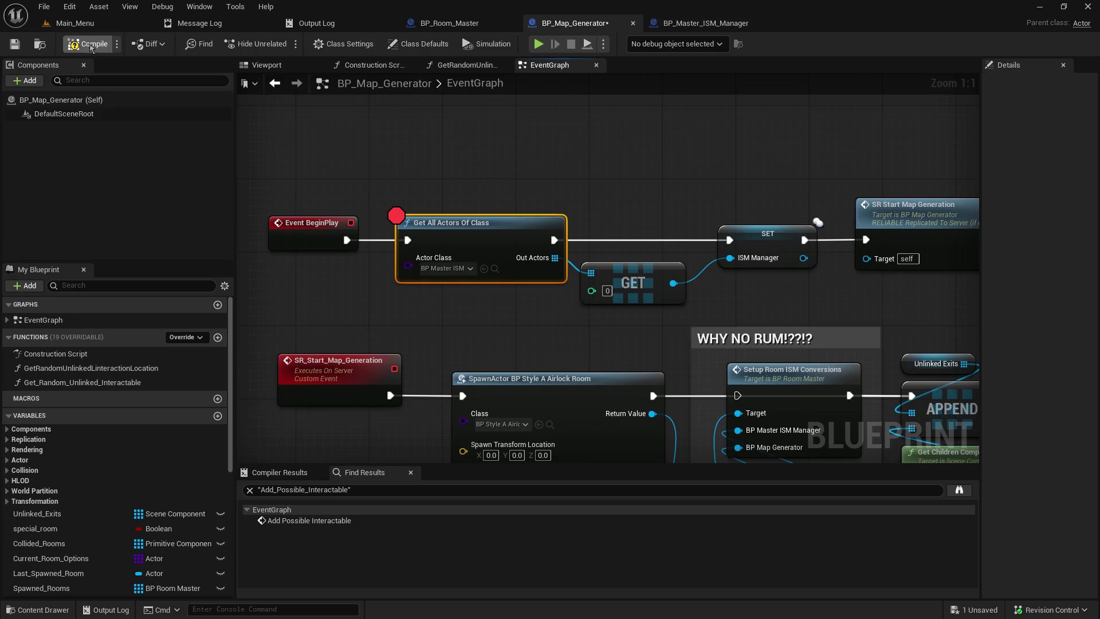
pyautogui.hotkey('ctrl', 's')
pyautogui.click(89, 25)
pyautogui.click(283, 48)
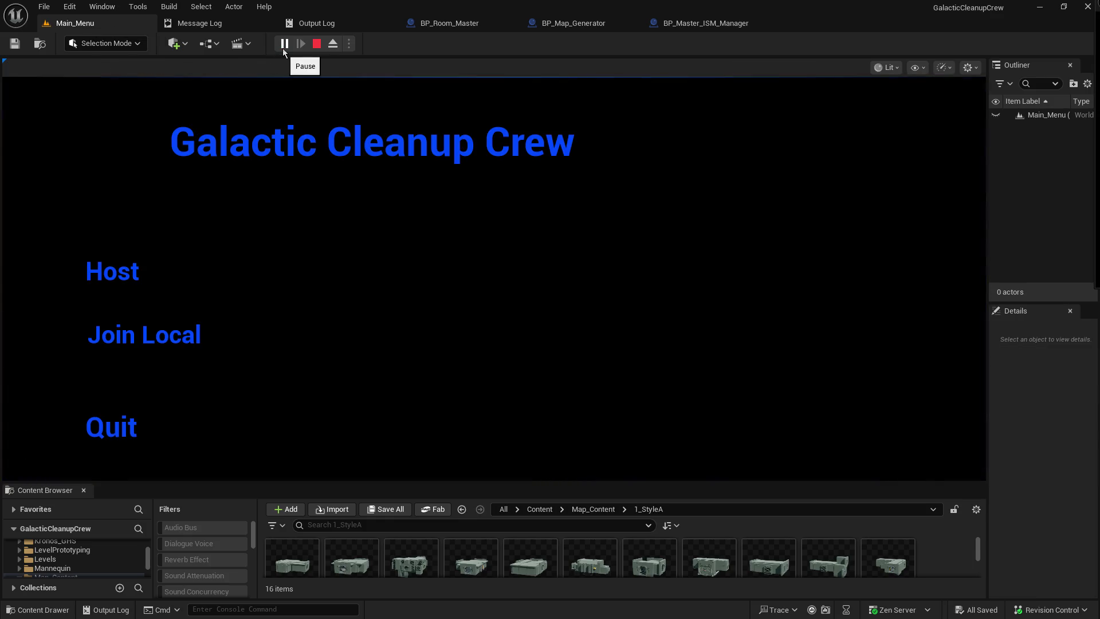
pyautogui.click(117, 268)
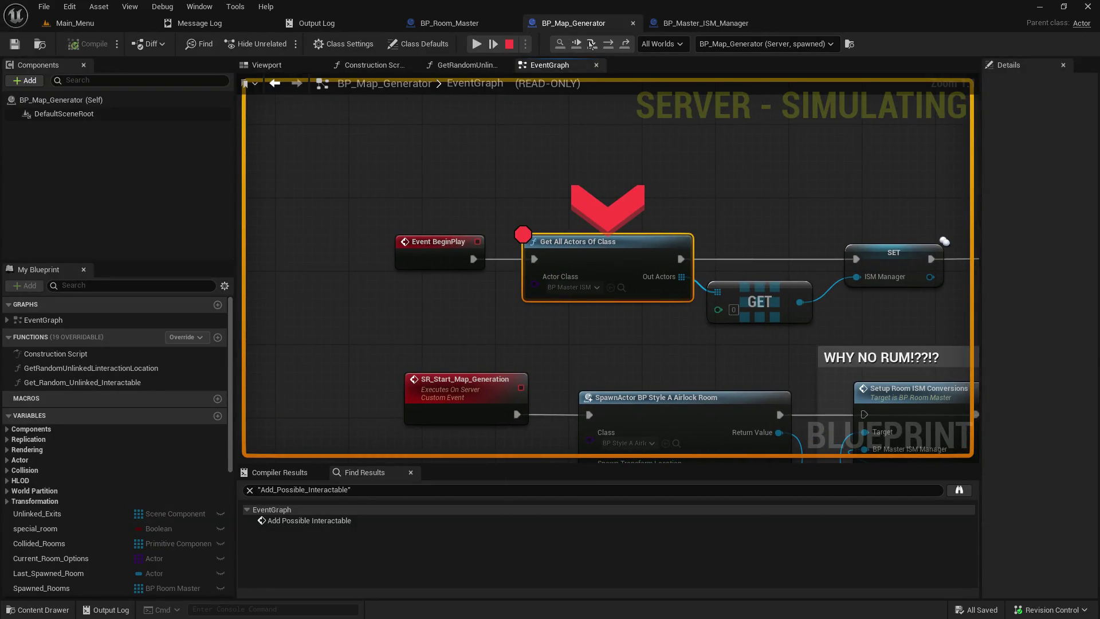
# Step past Get All Actors Of Class and check which actor class it searches for
pyautogui.click(590, 44)
pyautogui.moveTo(434, 294)
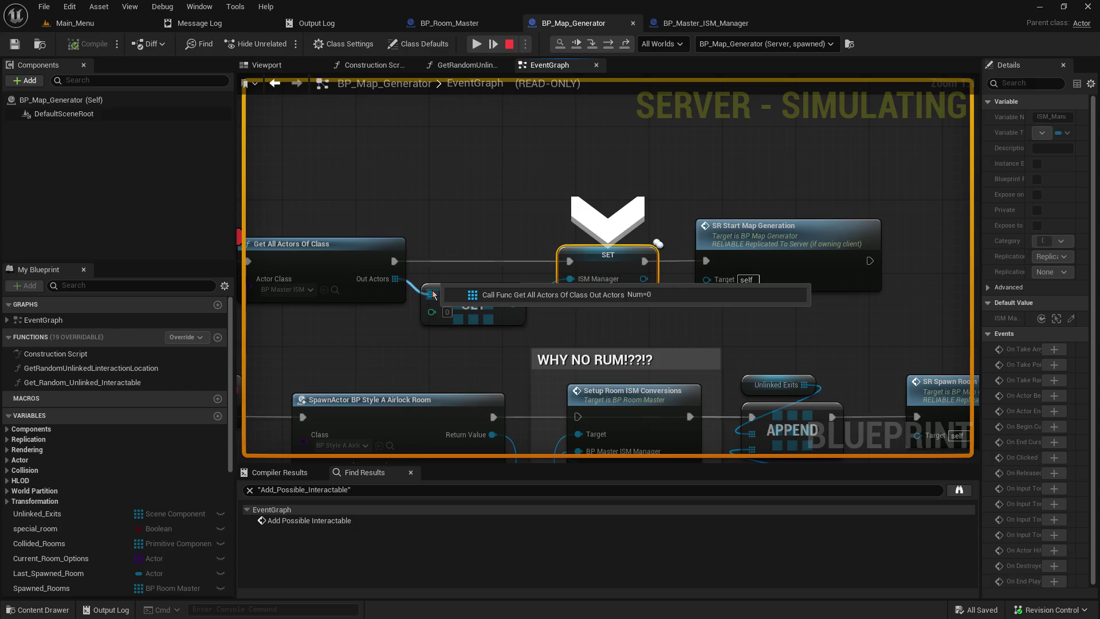
pyautogui.click(291, 292)
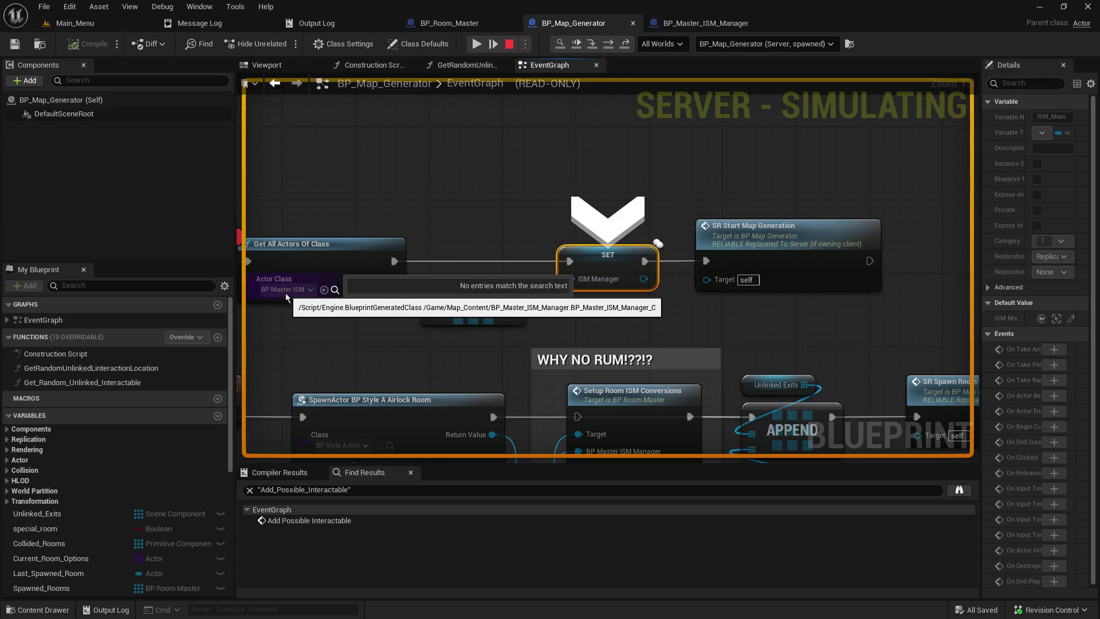
pyautogui.press('Escape')
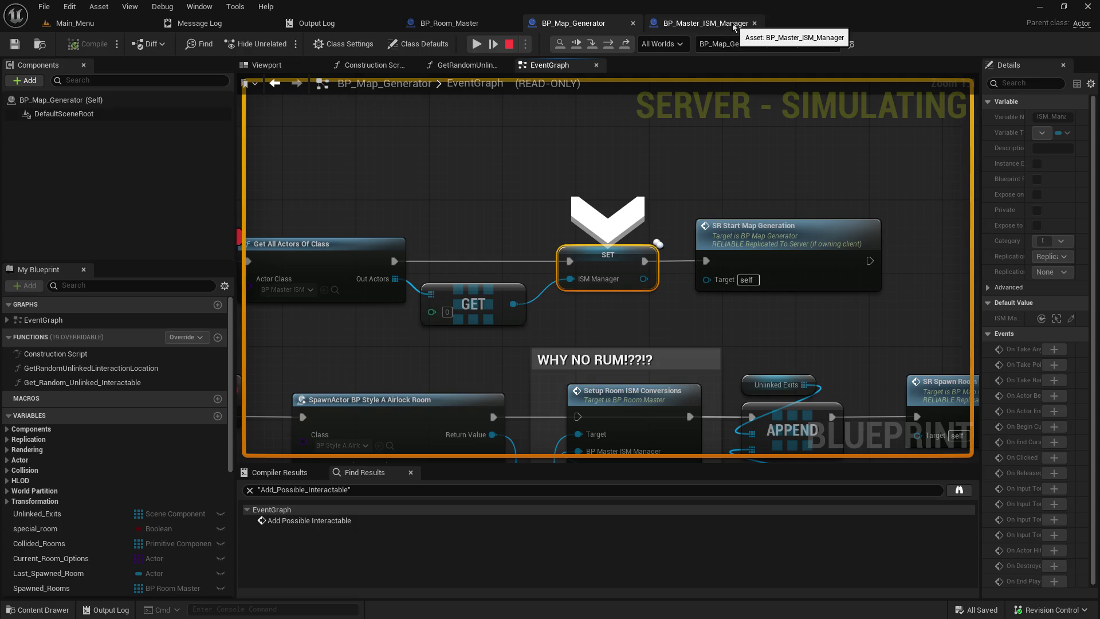
pyautogui.click(455, 285)
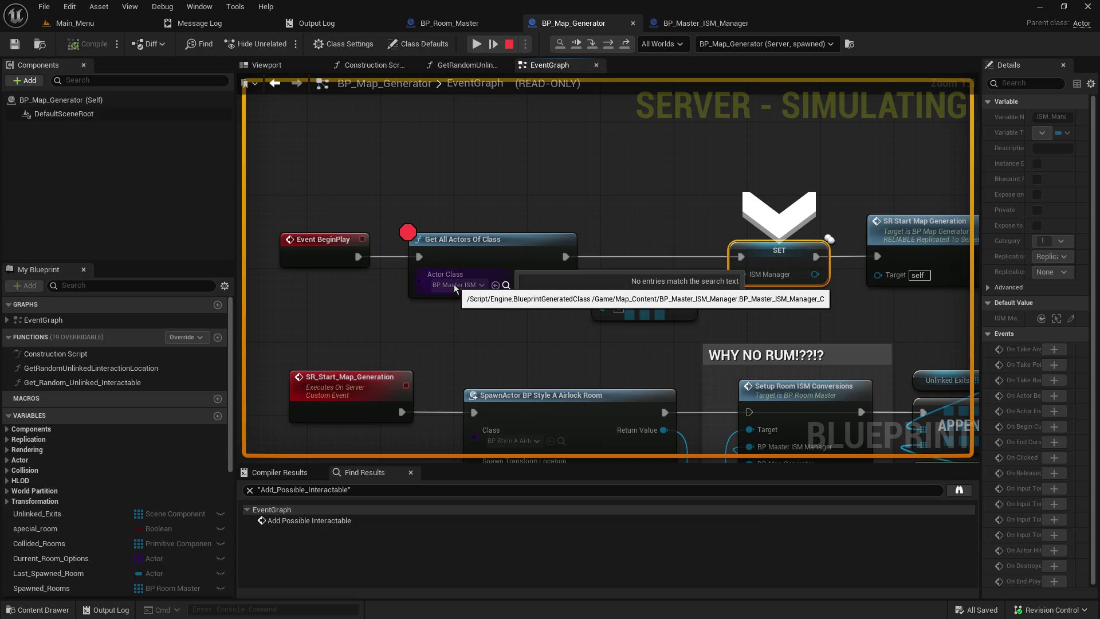
pyautogui.click(551, 195)
pyautogui.moveTo(688, 306)
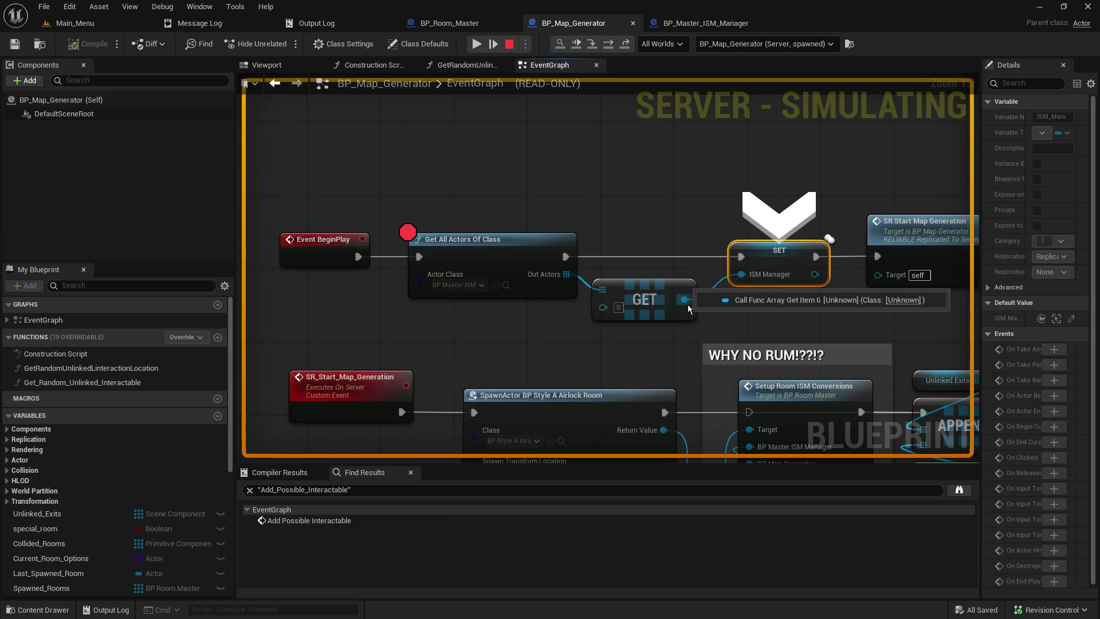
# Step on to SR Start Map Generation, then switch to the running Main_Menu level
pyautogui.click(592, 45)
pyautogui.moveTo(396, 295); pyautogui.dragTo(573, 263)
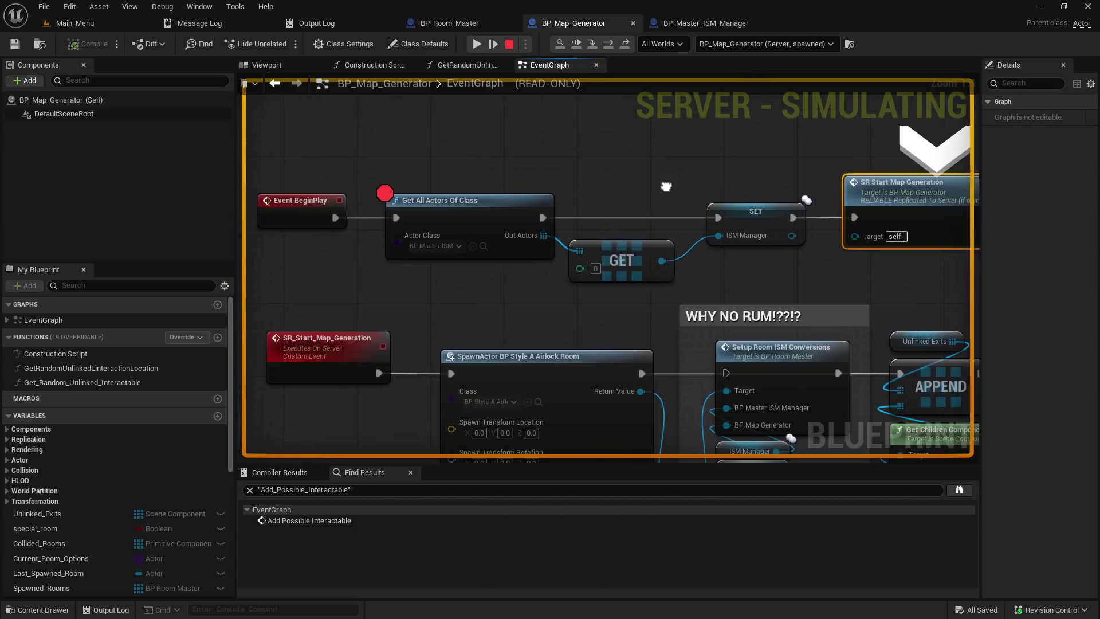
pyautogui.moveTo(576, 260)
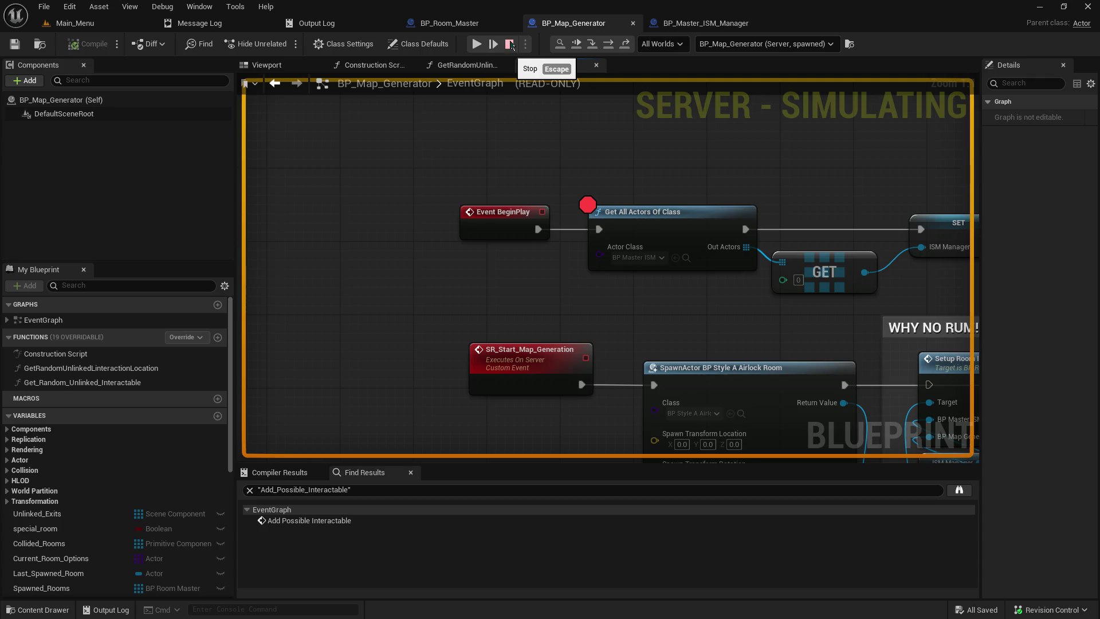
pyautogui.click(95, 26)
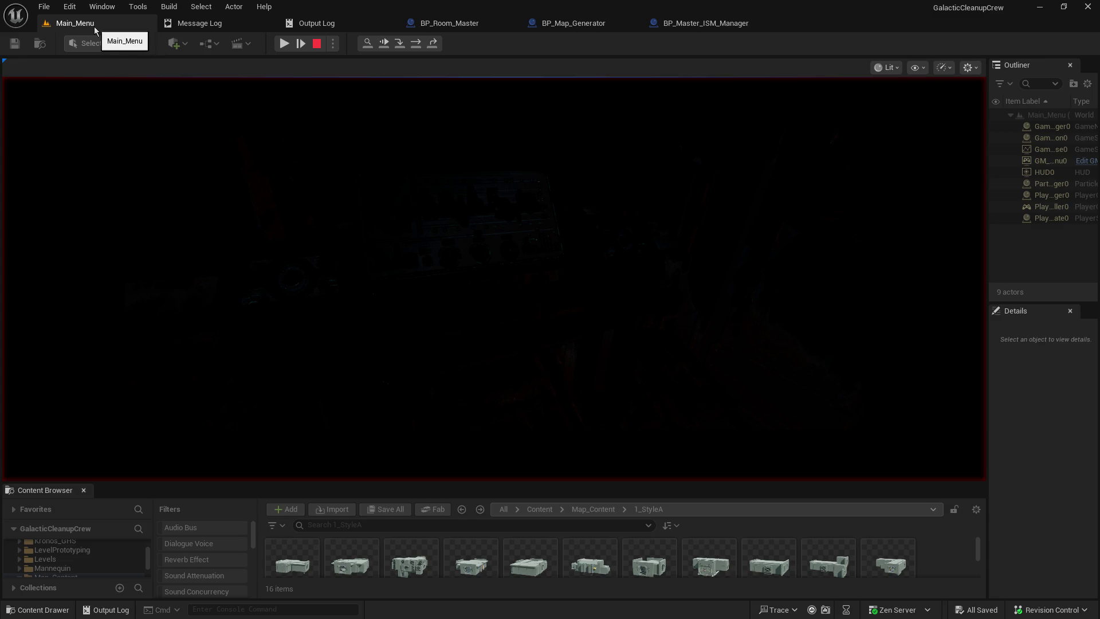
# Review the runtime actors in the Outliner, then stop the play session from BP_Map_Generator
pyautogui.moveTo(985, 172); pyautogui.dragTo(678, 180)
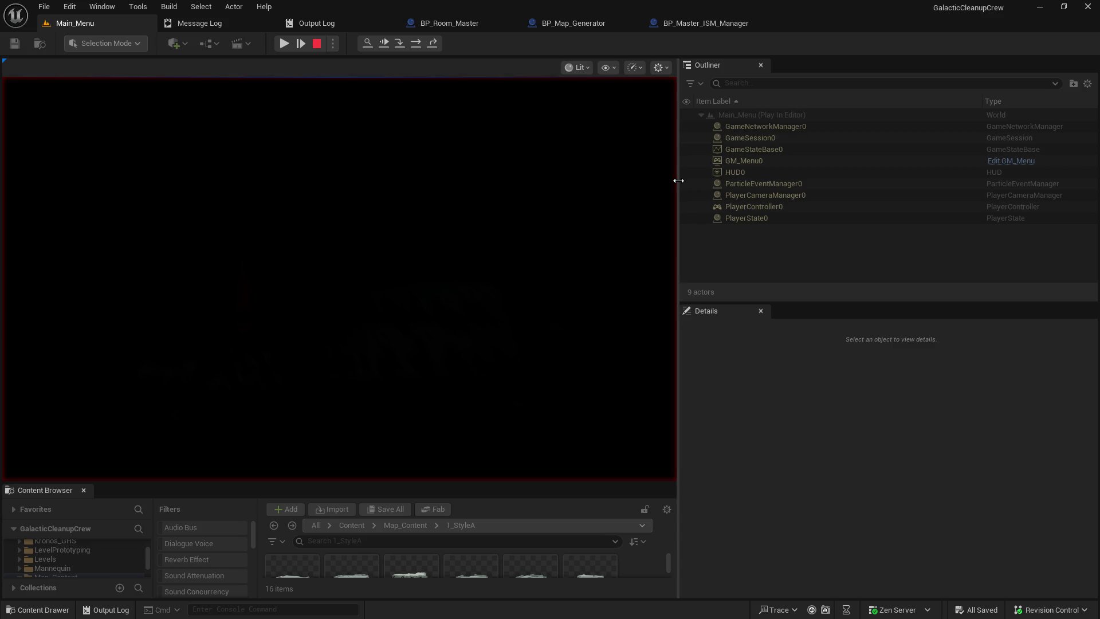
pyautogui.moveTo(678, 180); pyautogui.dragTo(909, 192)
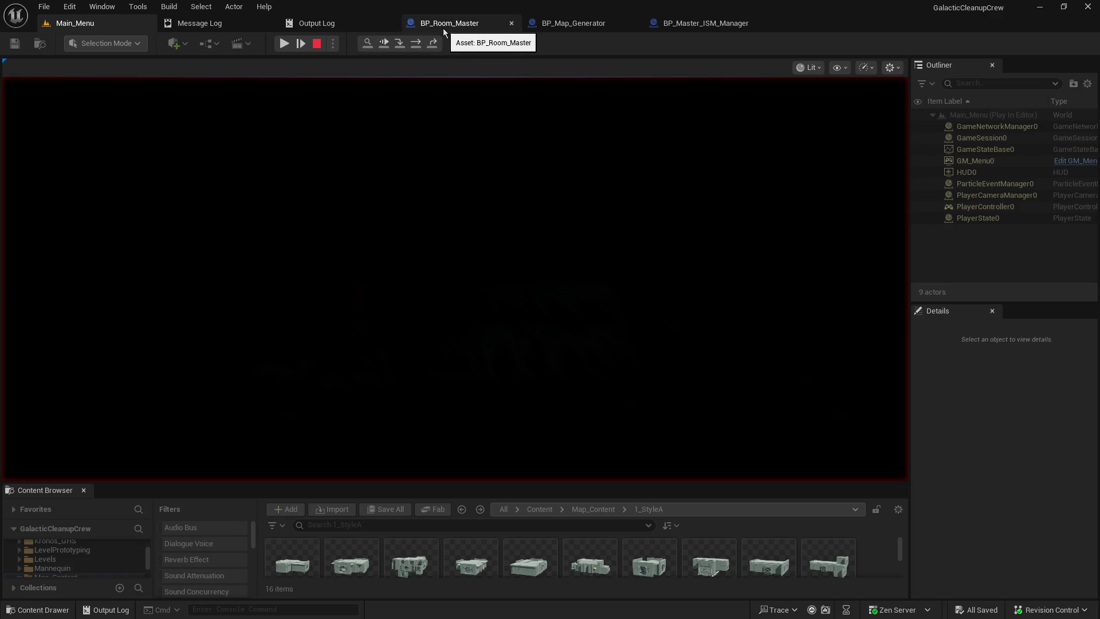
pyautogui.click(550, 23)
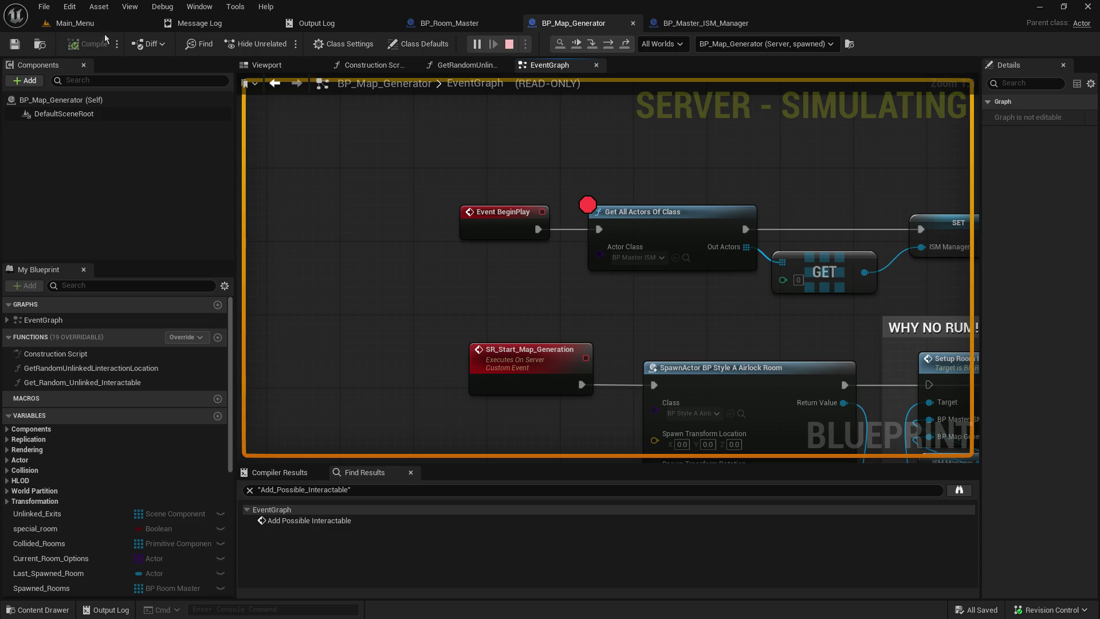
pyautogui.click(509, 43)
pyautogui.click(92, 24)
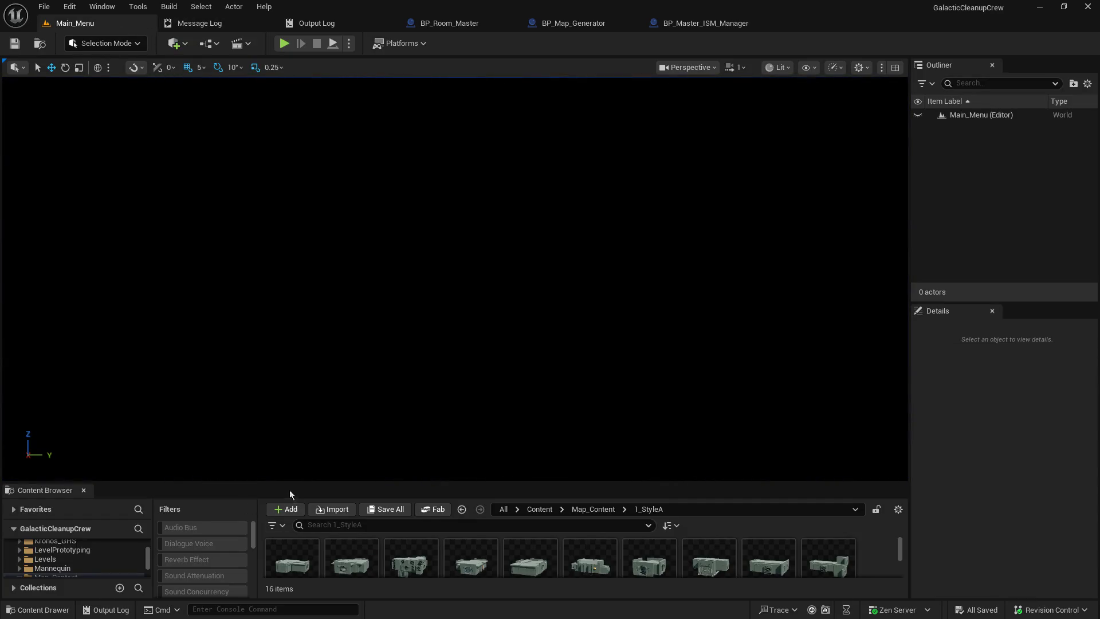
pyautogui.moveTo(283, 481); pyautogui.dragTo(338, 328)
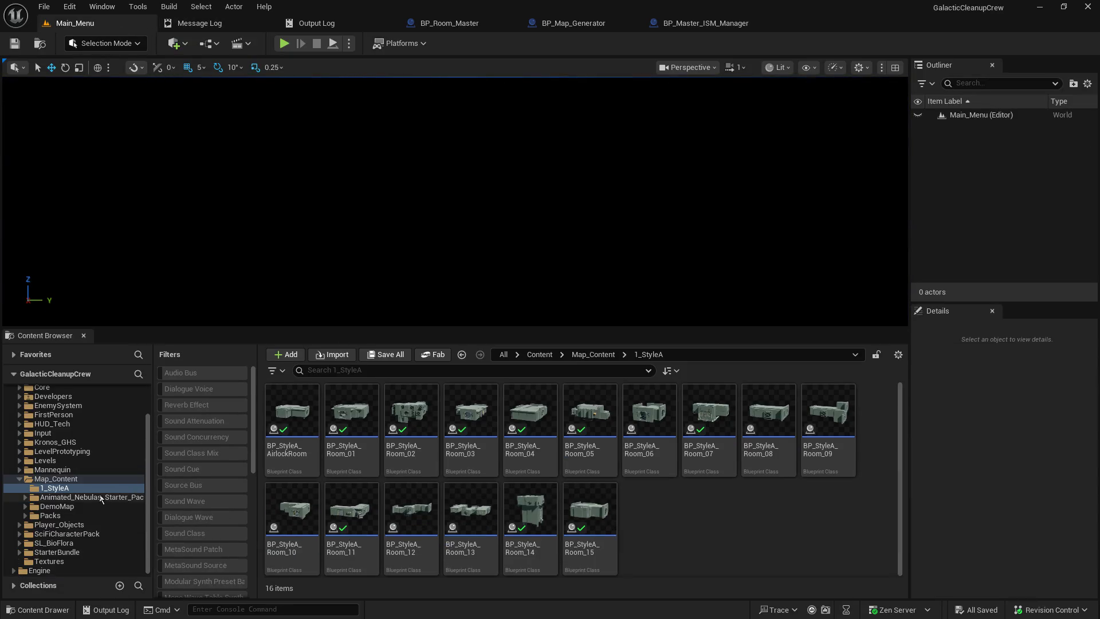
# Load the Generator1 level from the DemoMap > Levels folder
pyautogui.click(57, 505)
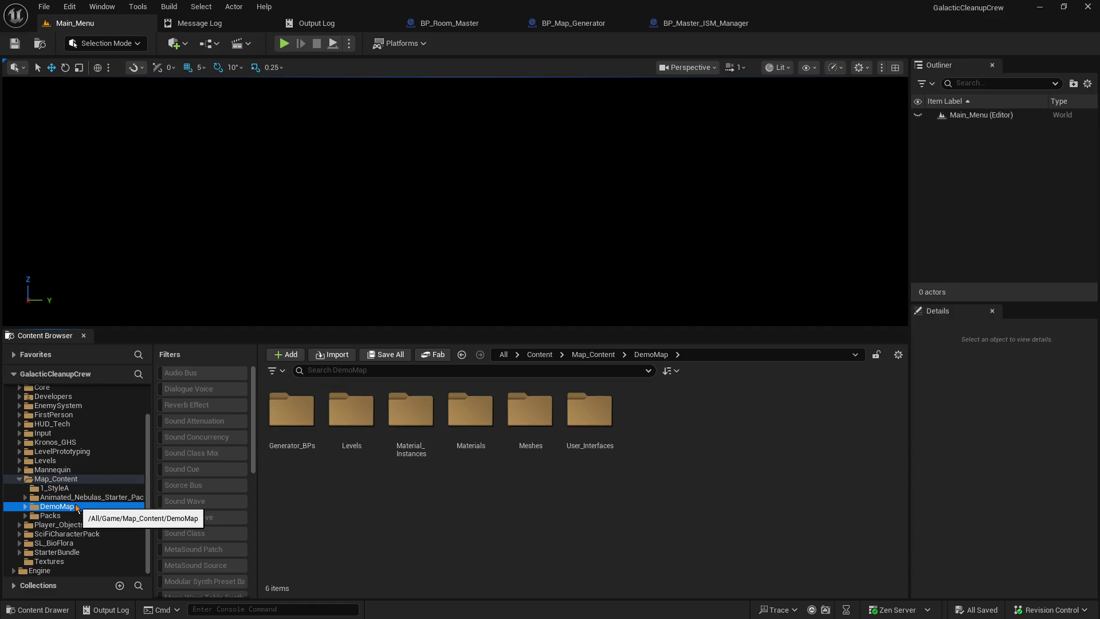
pyautogui.doubleClick(349, 418)
pyautogui.doubleClick(291, 418)
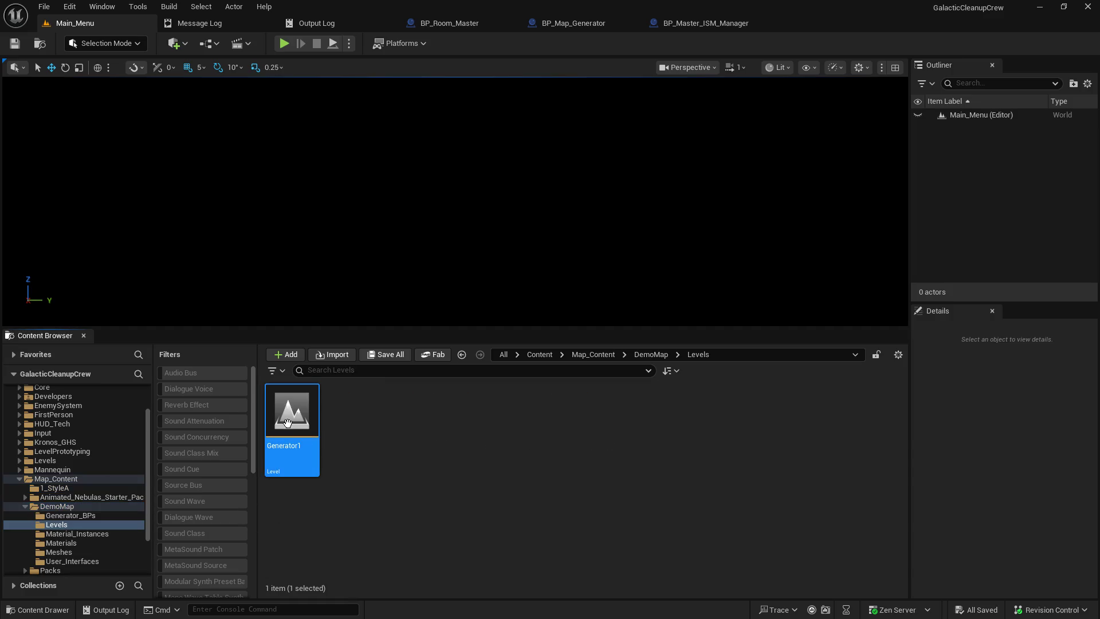
# Resize the level view and asset folder area, show Map_Content, and review the Message Log errors
pyautogui.moveTo(461, 325); pyautogui.dragTo(472, 440)
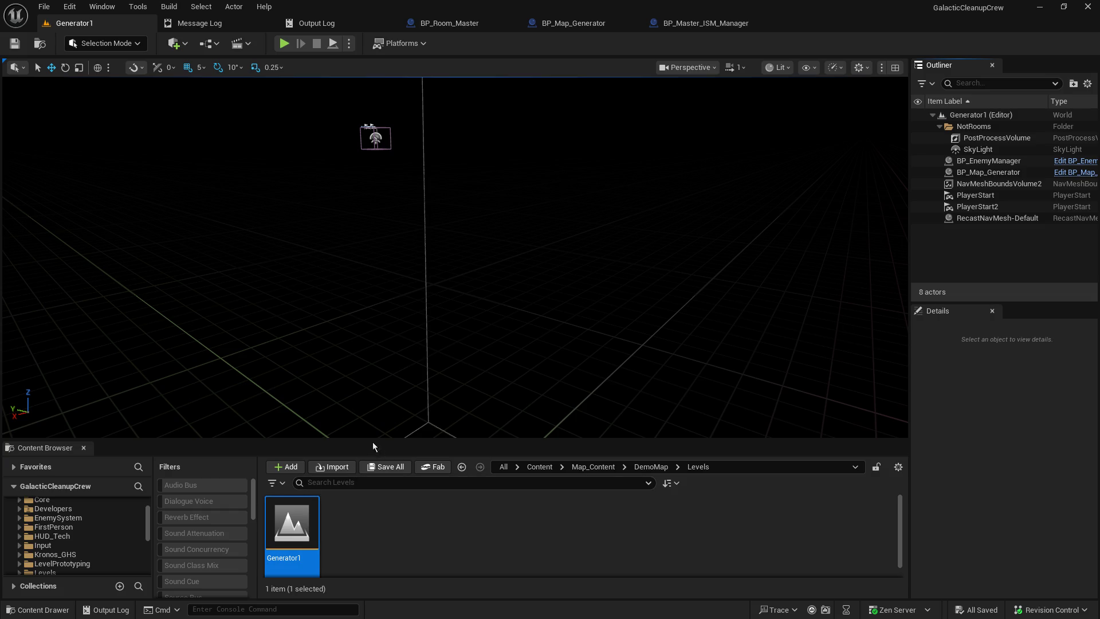
pyautogui.moveTo(378, 440); pyautogui.dragTo(332, 373)
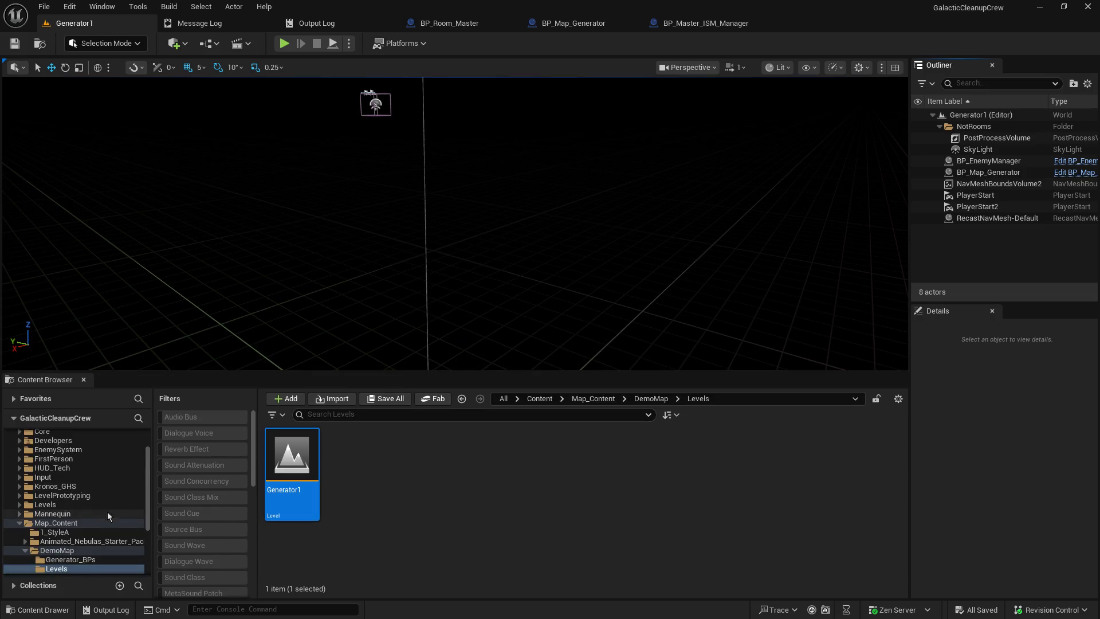
pyautogui.click(75, 523)
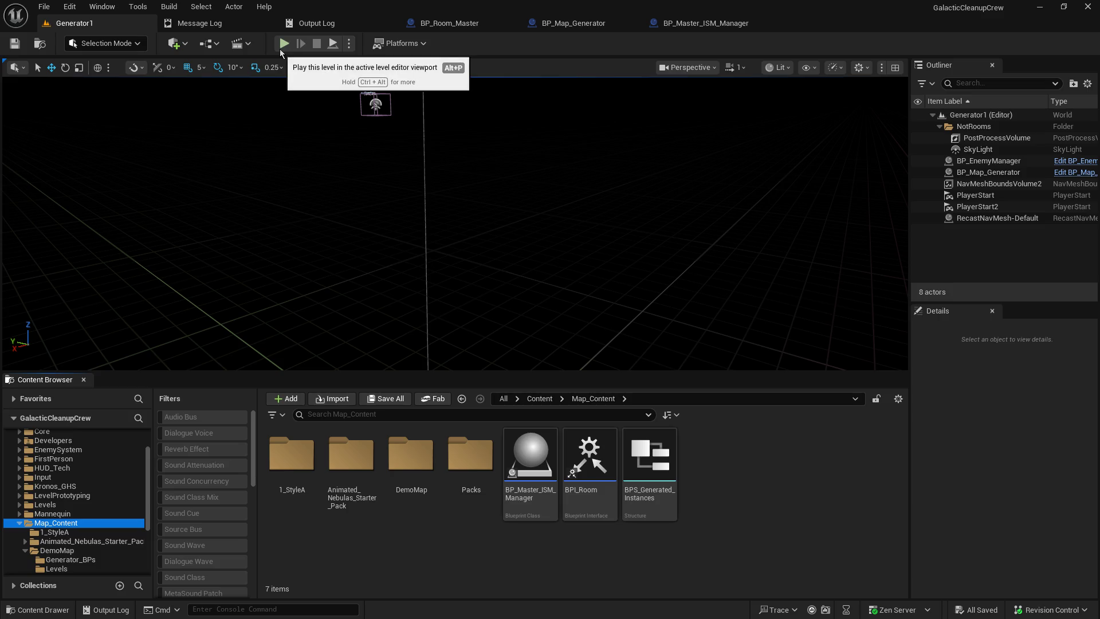
pyautogui.click(235, 20)
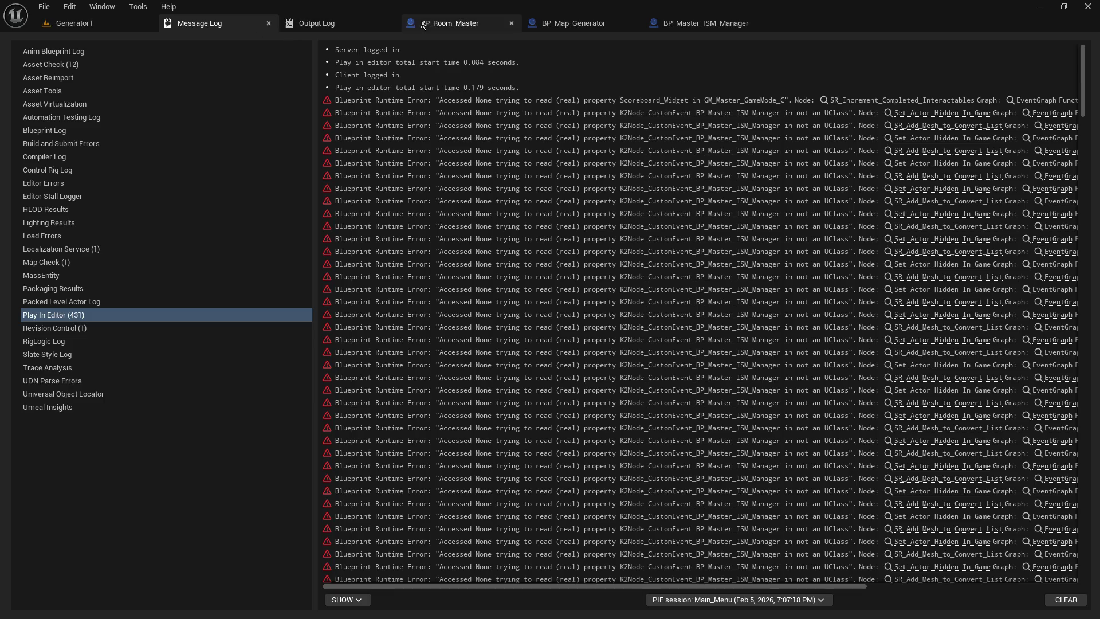
# Play Generator1 from the BP_Room_Master graph, resume past the BP_Map_Generator breakpoint, and return to the Generator1 tab
pyautogui.click(449, 23)
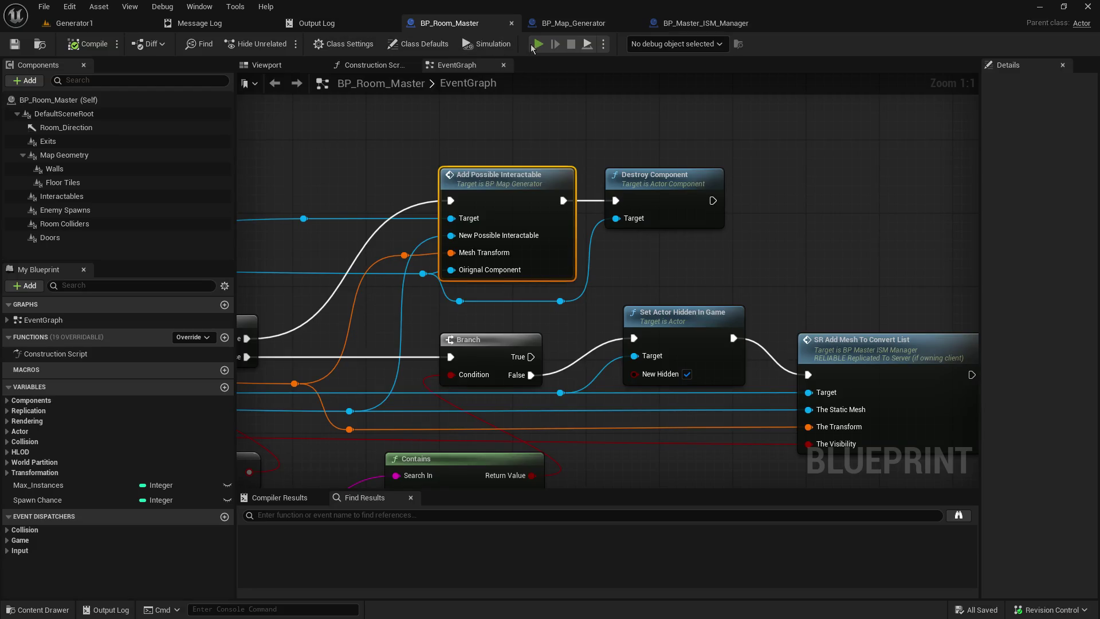
pyautogui.click(535, 45)
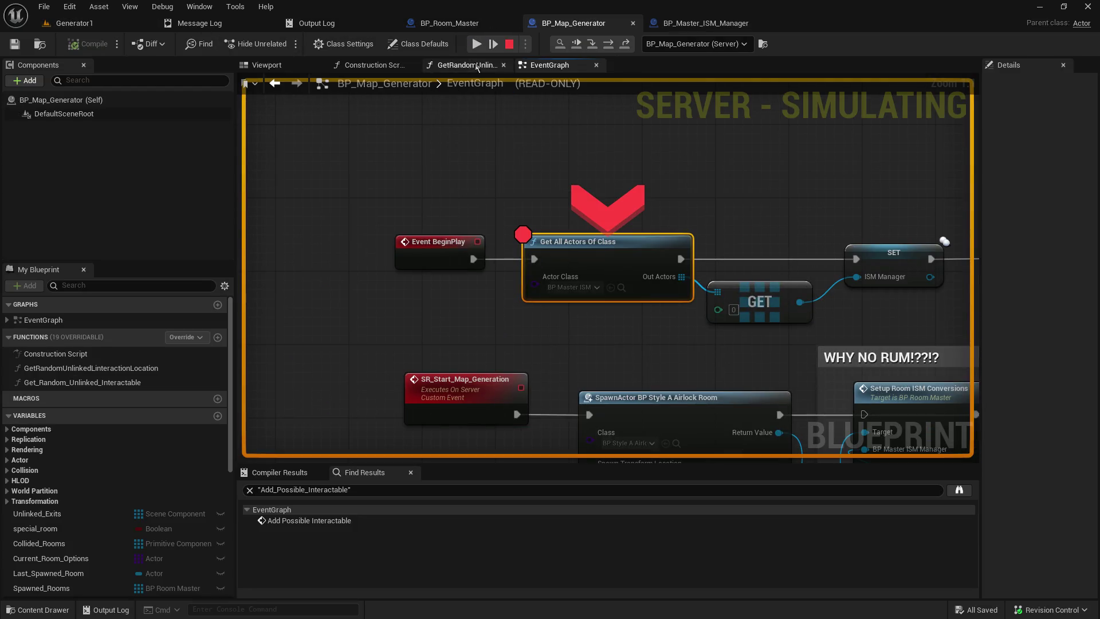
pyautogui.click(468, 49)
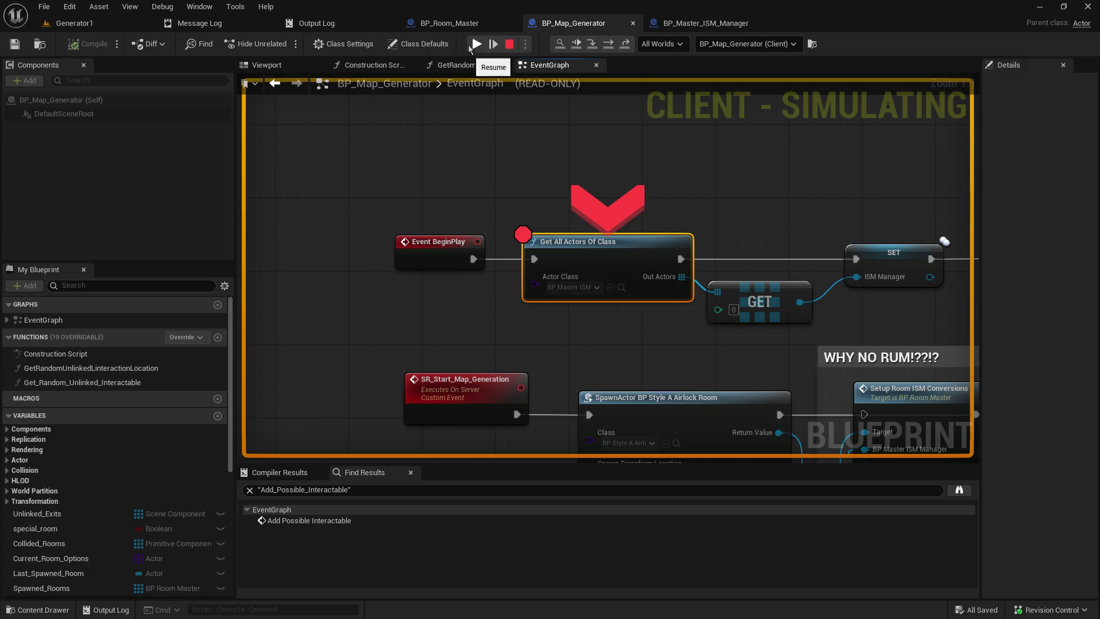
pyautogui.click(99, 23)
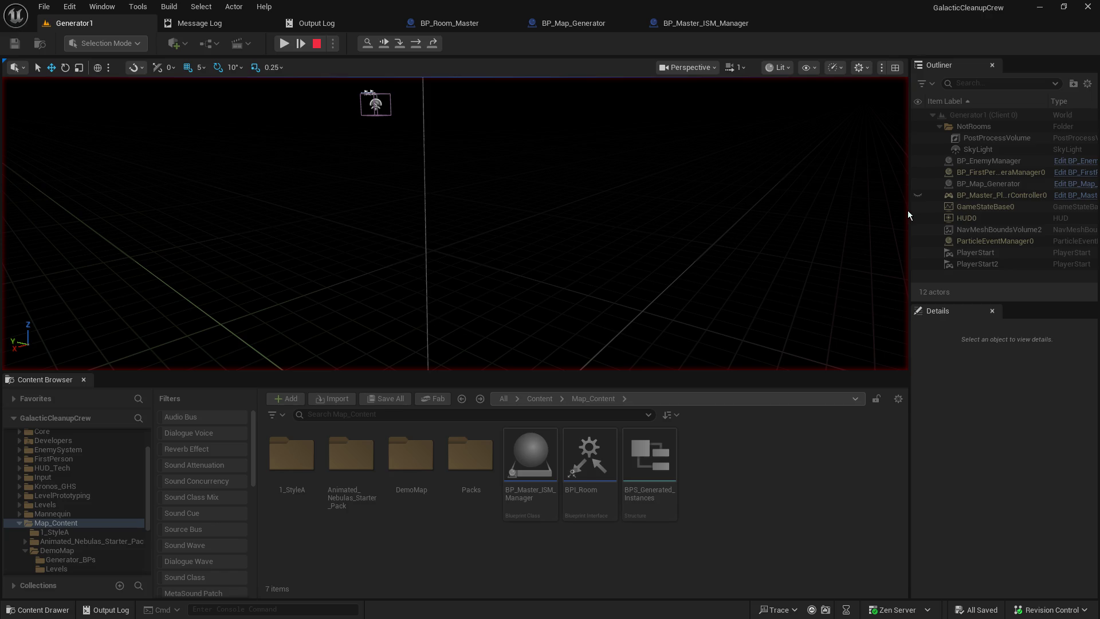
# Widen the Outliner and Details panels, give the Outliner more height, then shrink the editor window
pyautogui.moveTo(909, 214); pyautogui.dragTo(848, 214)
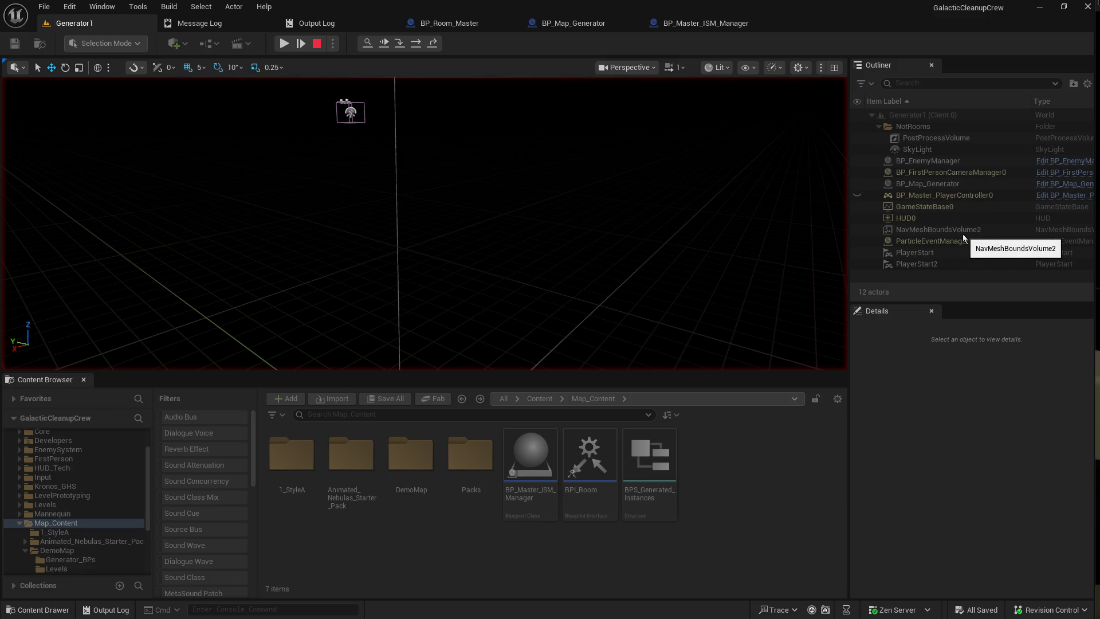
pyautogui.click(477, 25)
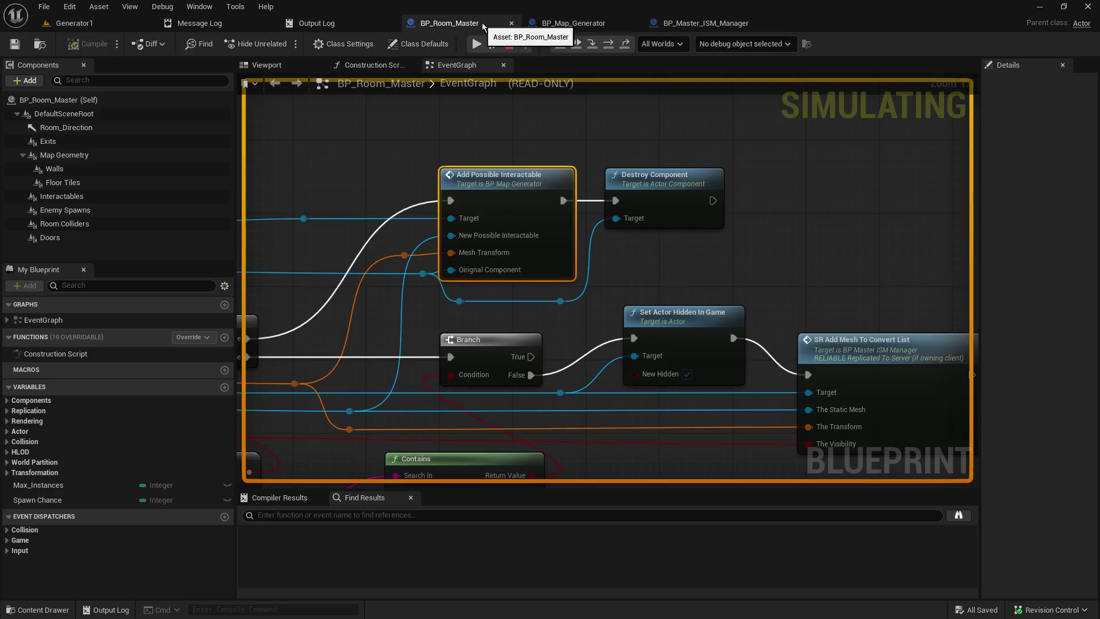
pyautogui.click(69, 23)
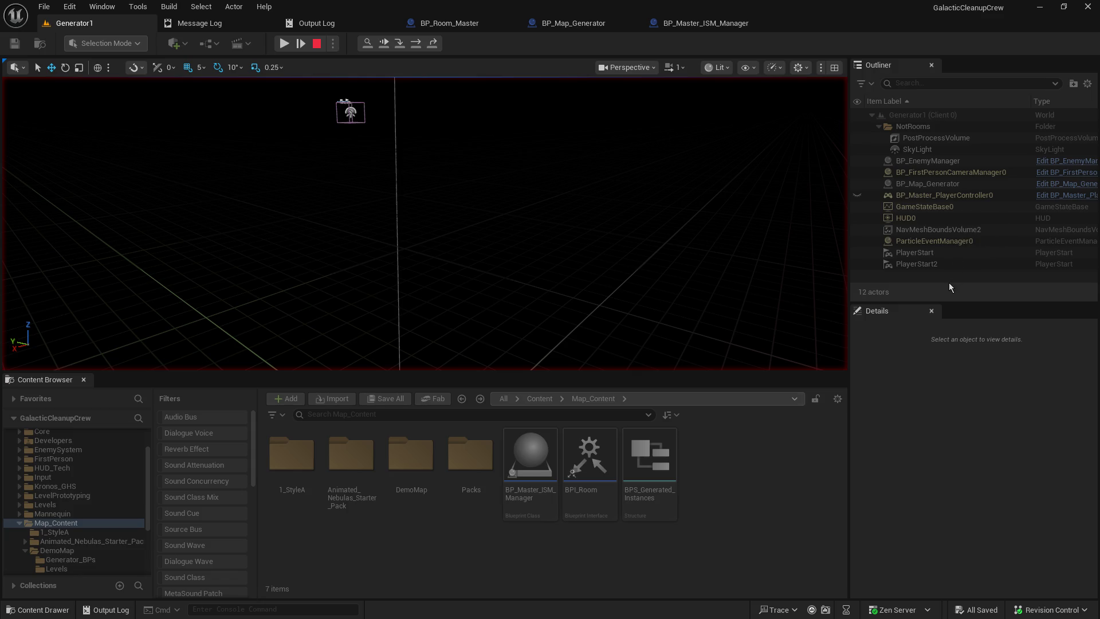
pyautogui.moveTo(950, 301); pyautogui.dragTo(953, 351)
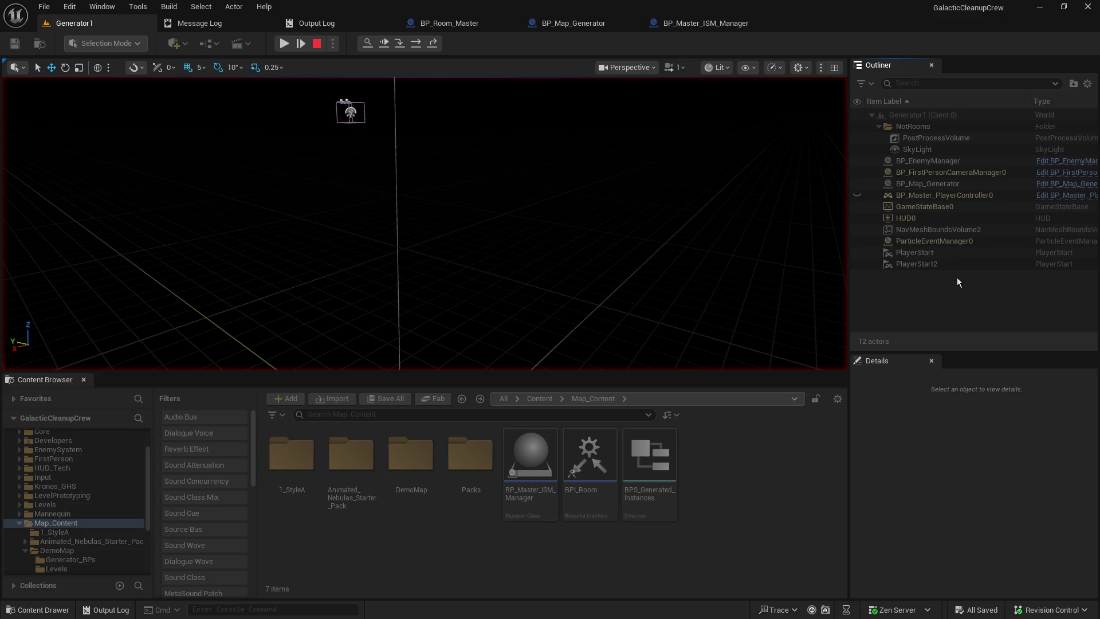
pyautogui.moveTo(880, 8)
pyautogui.mouseDown()
pyautogui.moveTo(898, 123)
pyautogui.moveTo(927, 110)
pyautogui.mouseUp()
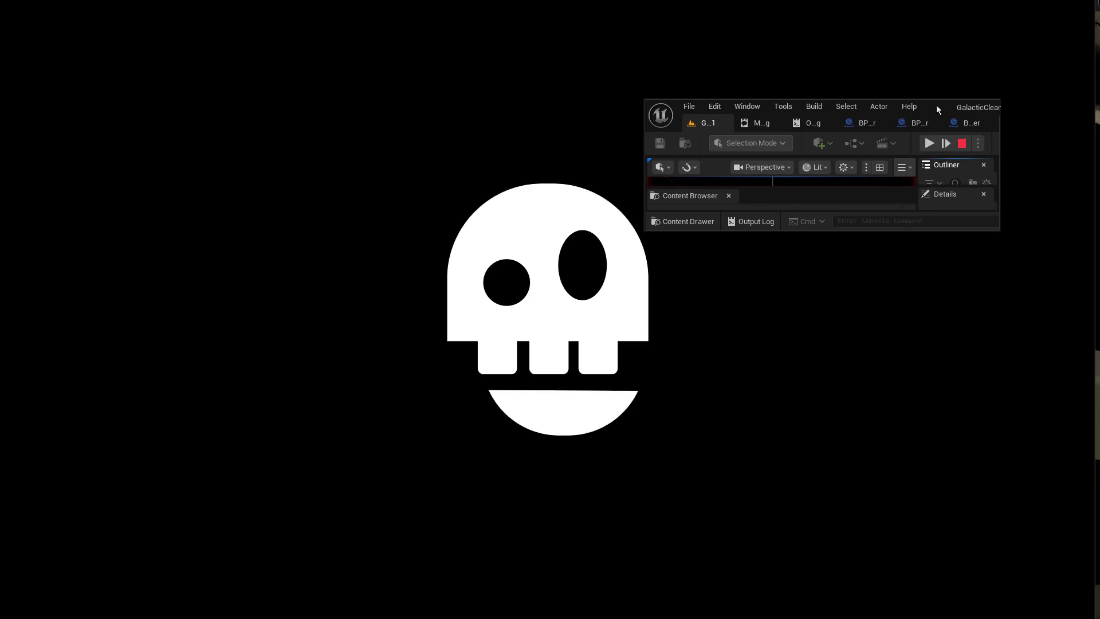
# Maximize the editor window and widen the Outliner and Details panels a bit more
pyautogui.doubleClick(936, 105)
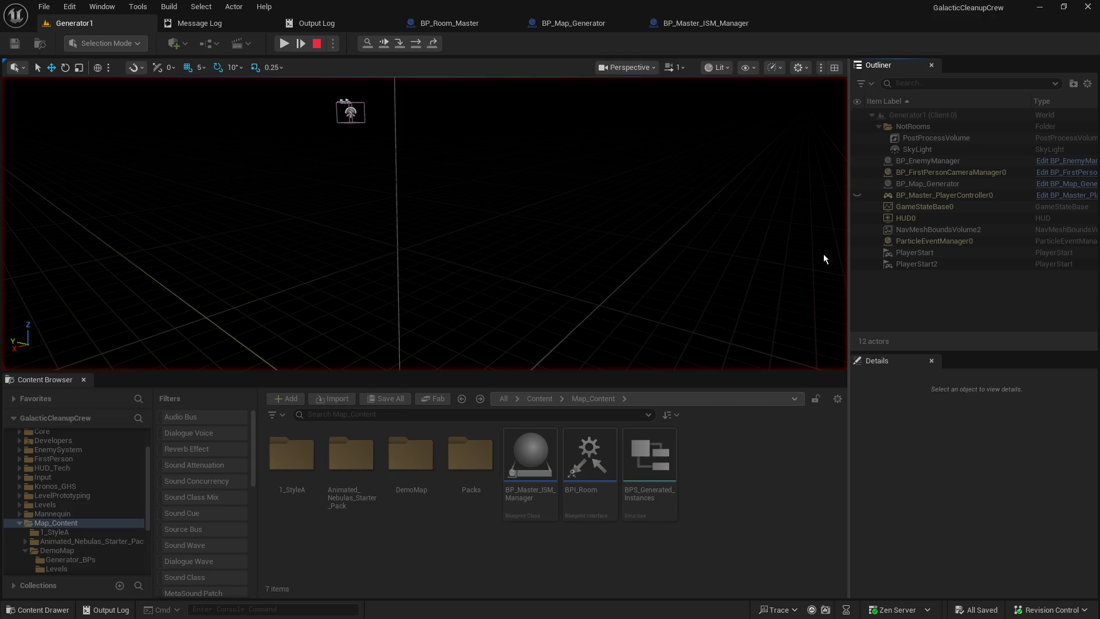
pyautogui.moveTo(846, 263); pyautogui.dragTo(822, 263)
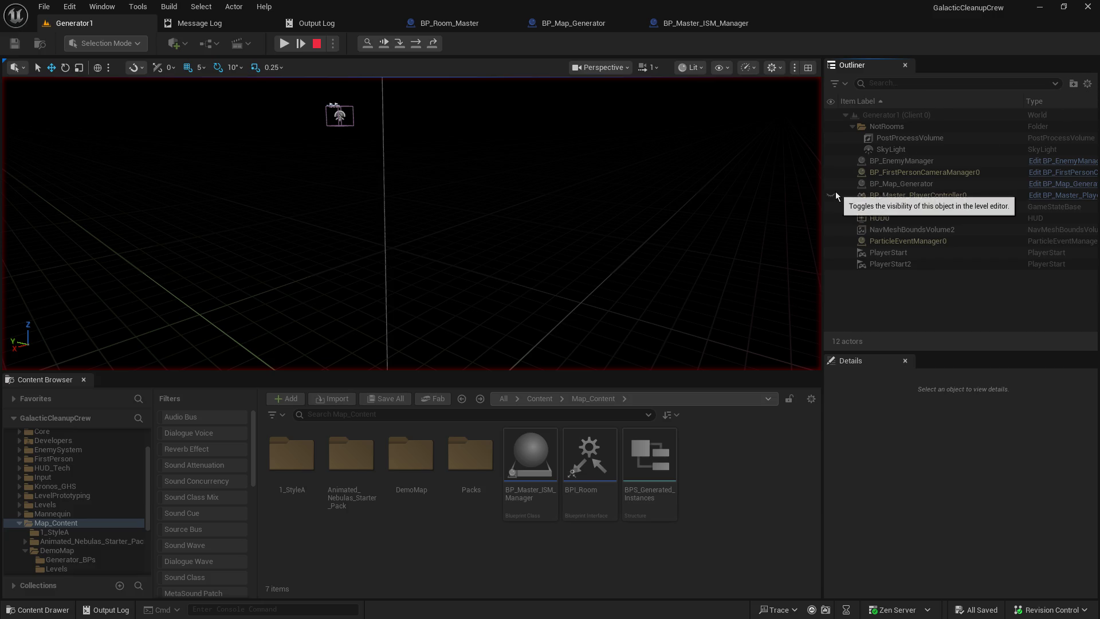
# Stop the Generator1 play session with the toolbar Stop button
pyautogui.click(318, 43)
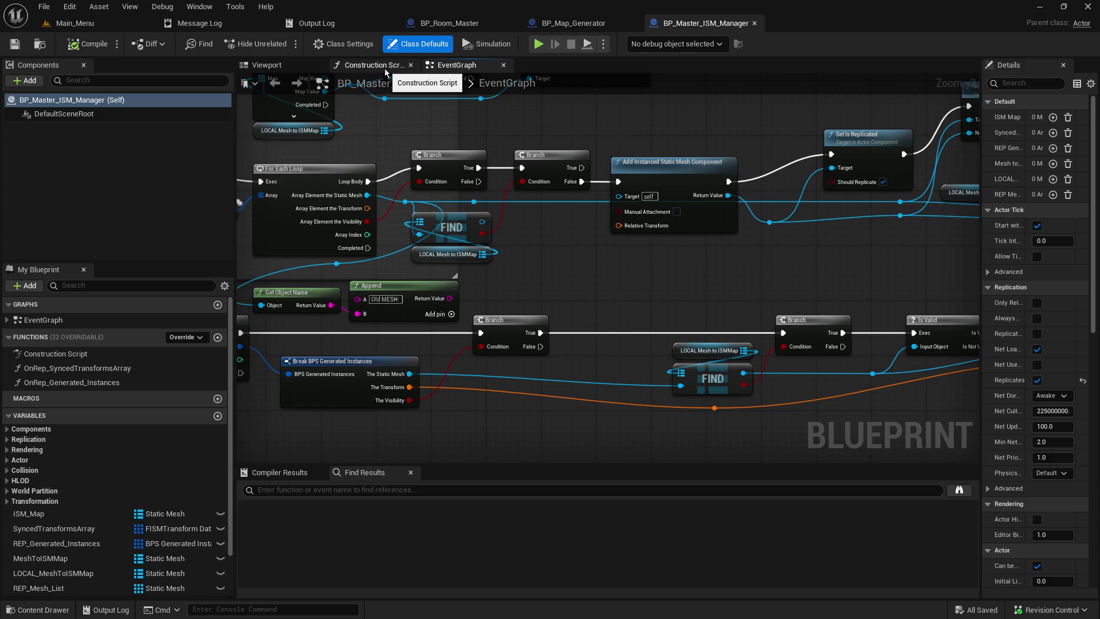
# From Main_Menu, check the Output Log and Message Log, then return to the BP_Map_Generator graph
pyautogui.click(70, 24)
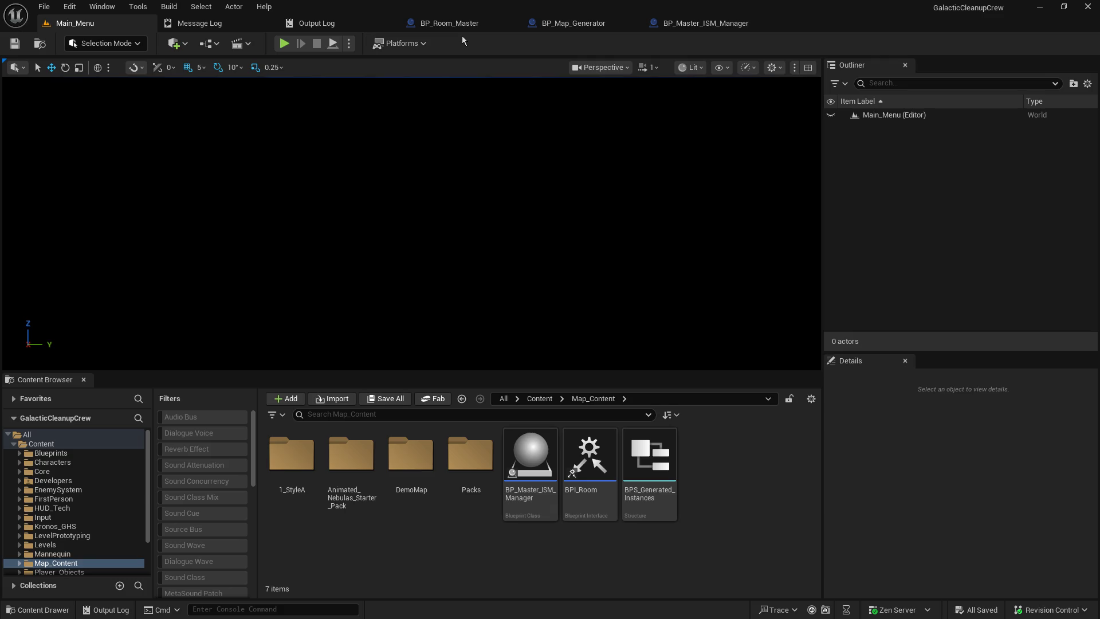
pyautogui.click(311, 26)
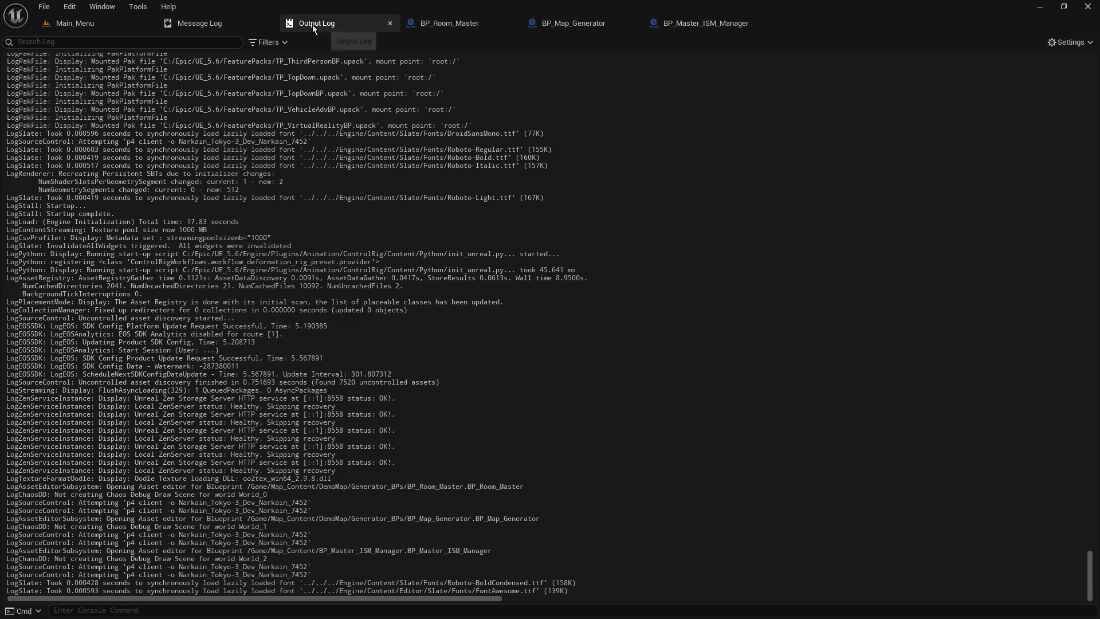
pyautogui.click(257, 24)
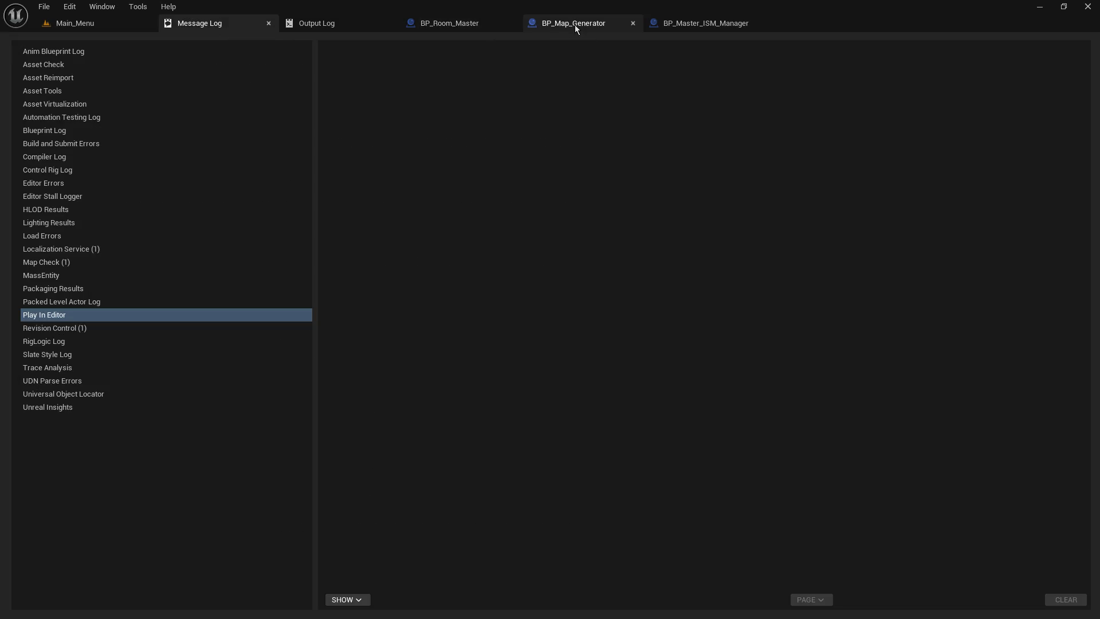
pyautogui.click(575, 26)
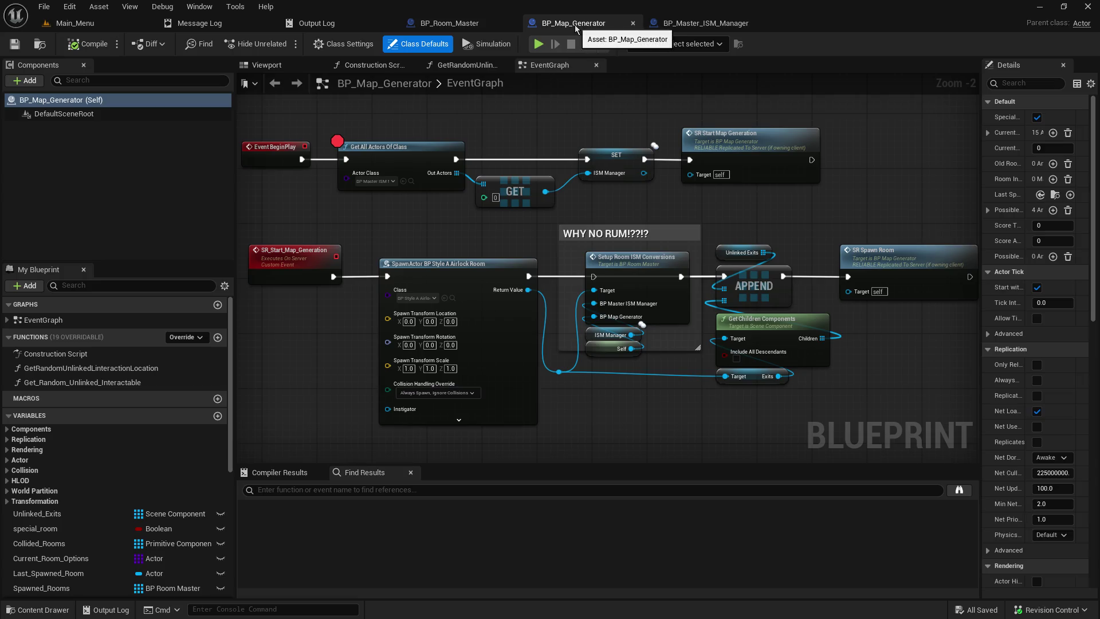
# Play from Main_Menu, enlarge the game viewport, host a game, and resume past the breakpoint
pyautogui.click(93, 28)
pyautogui.click(291, 44)
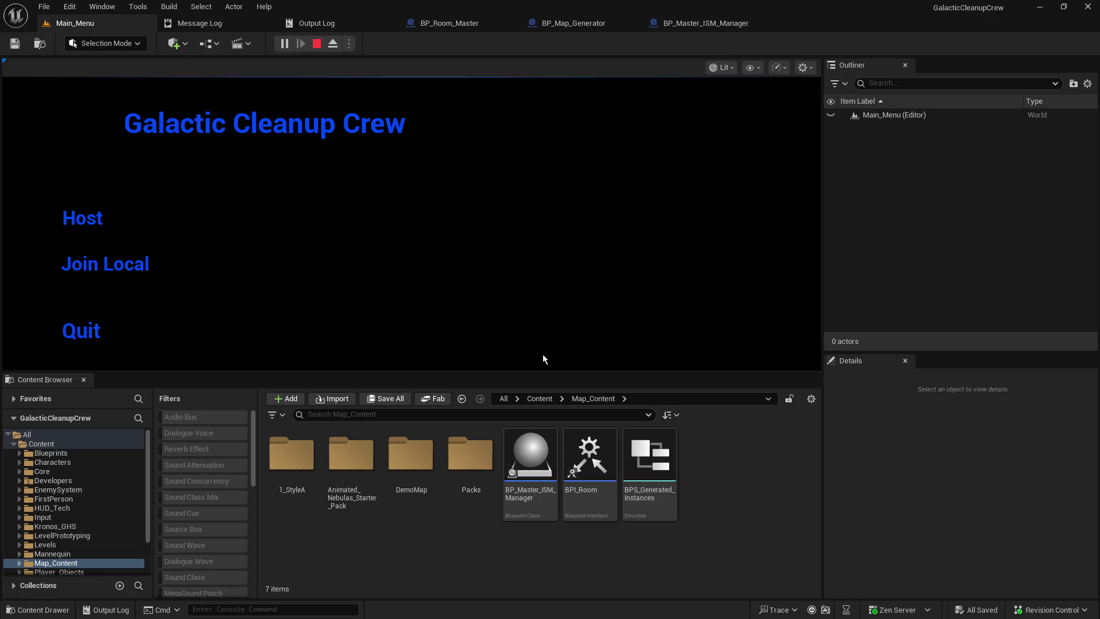
pyautogui.moveTo(519, 371); pyautogui.dragTo(519, 416)
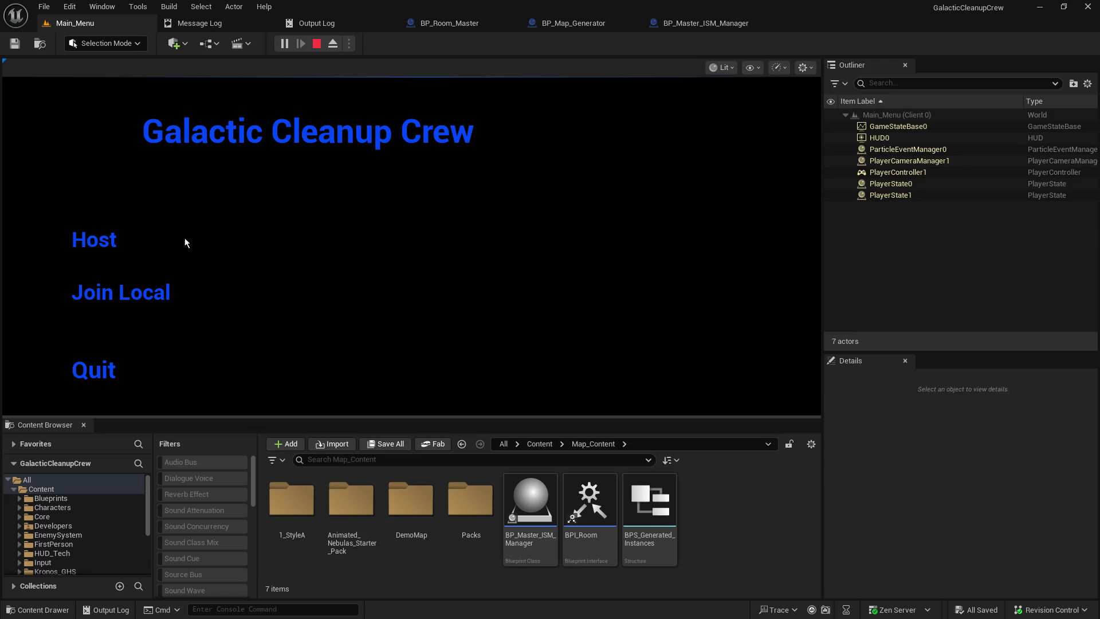
pyautogui.click(102, 239)
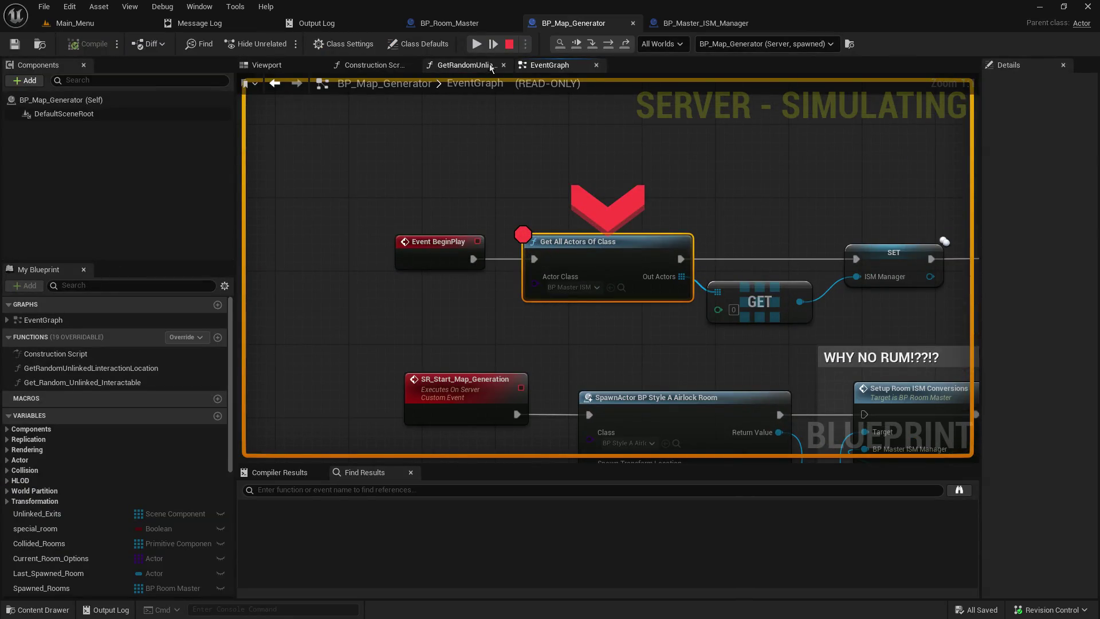
pyautogui.click(479, 49)
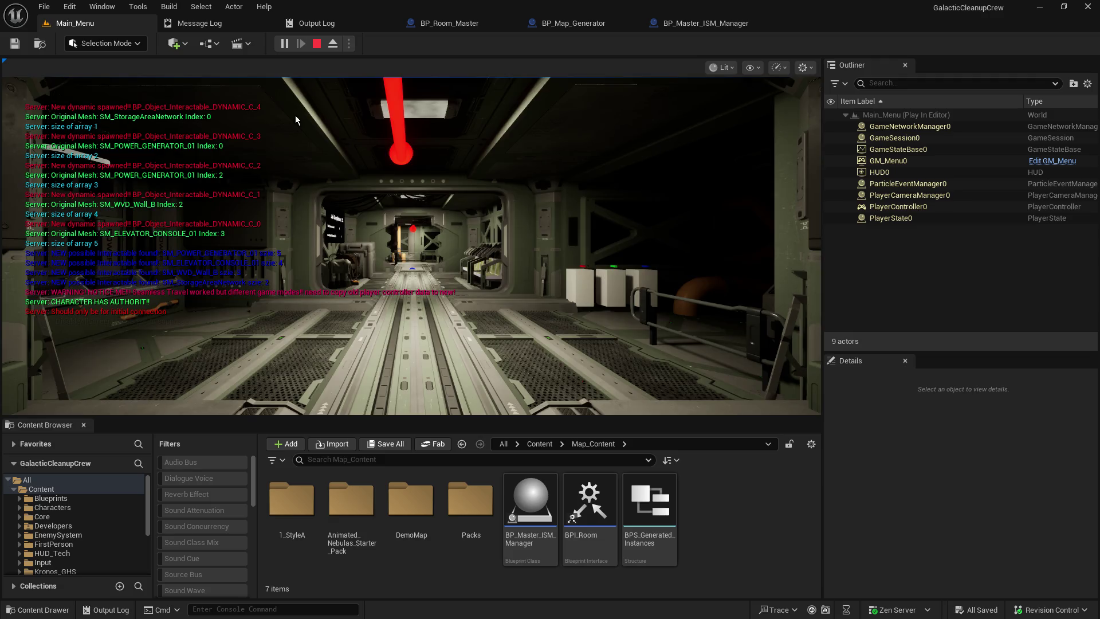
# Walk the player down the corridors past the power generator room, then eject with F8
pyautogui.press('w')
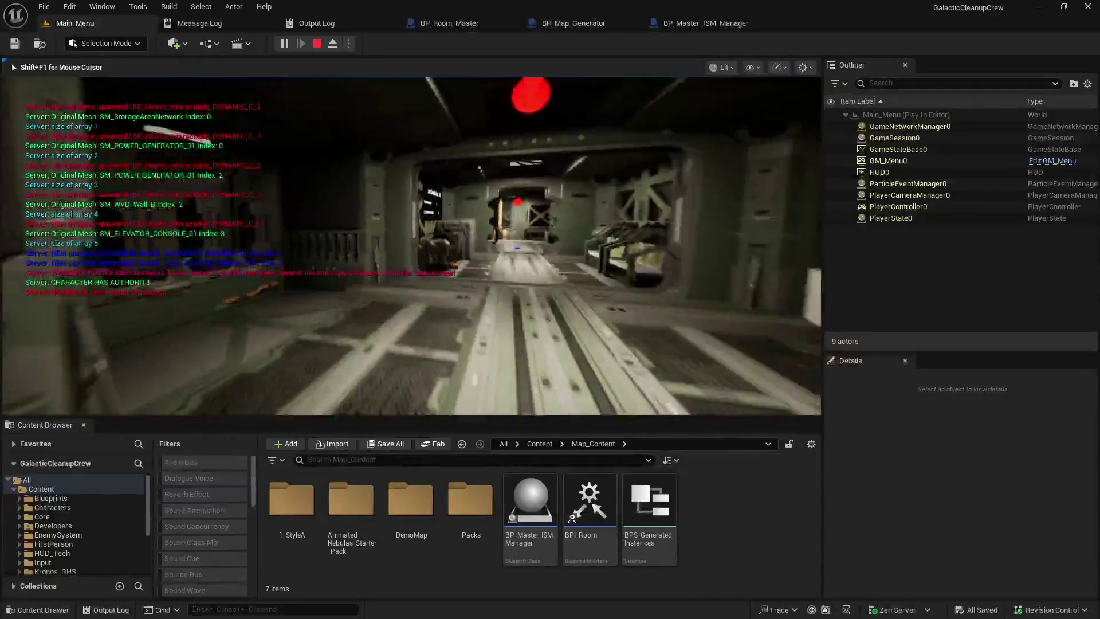
pyautogui.press('w')
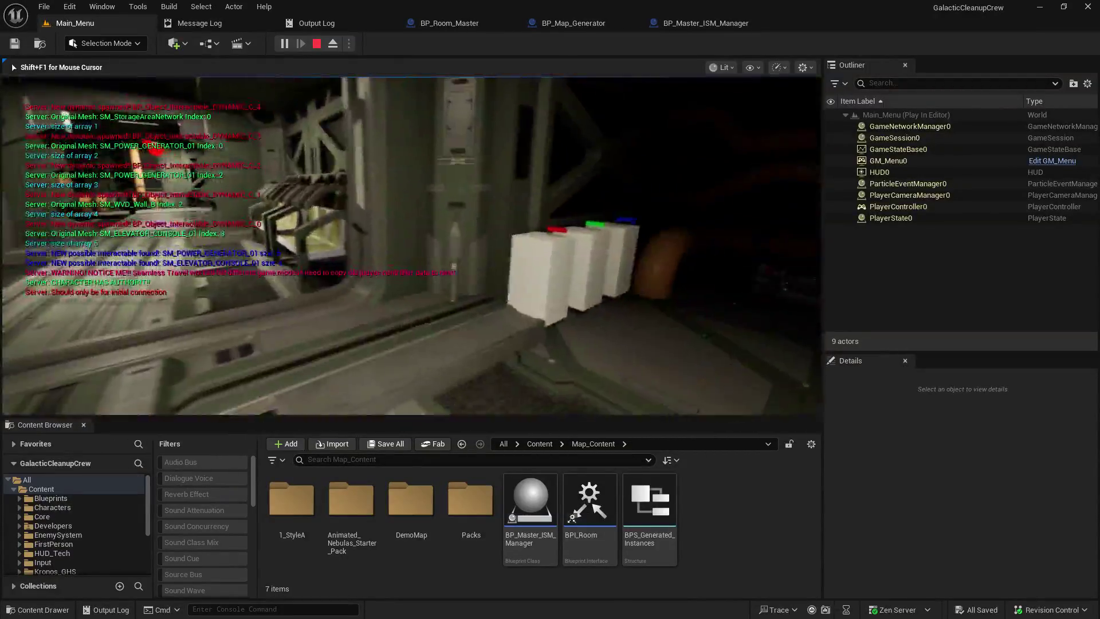
pyautogui.press('w')
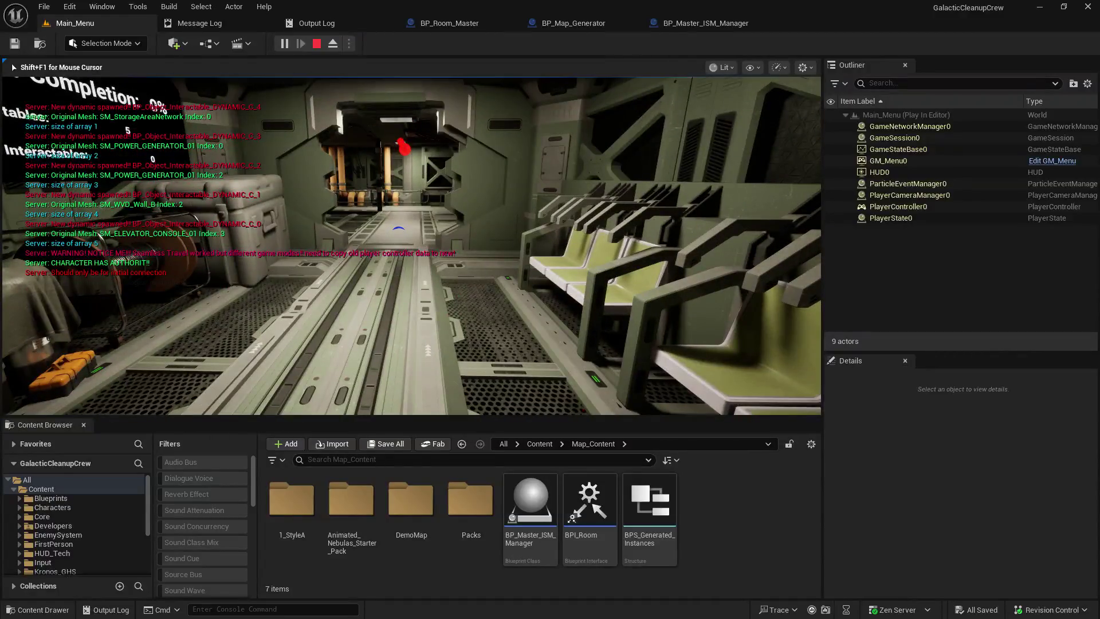
pyautogui.press('F8')
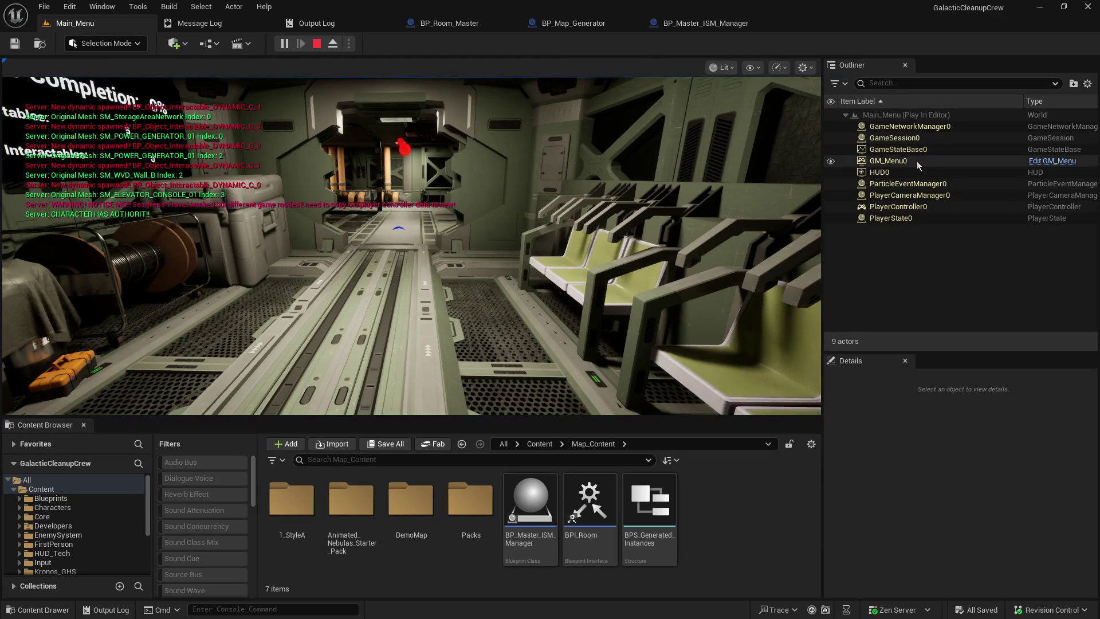
# Recapture the game camera, release the mouse, dismiss a context menu, and eject again with F8
pyautogui.click(716, 229)
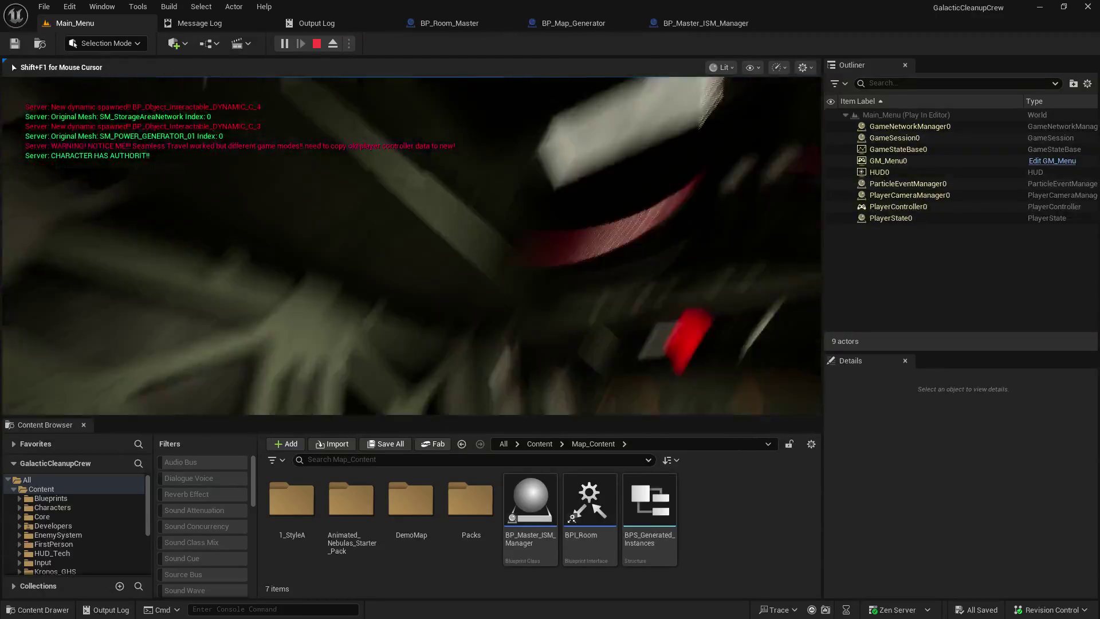
pyautogui.hotkey('shift', 'F1')
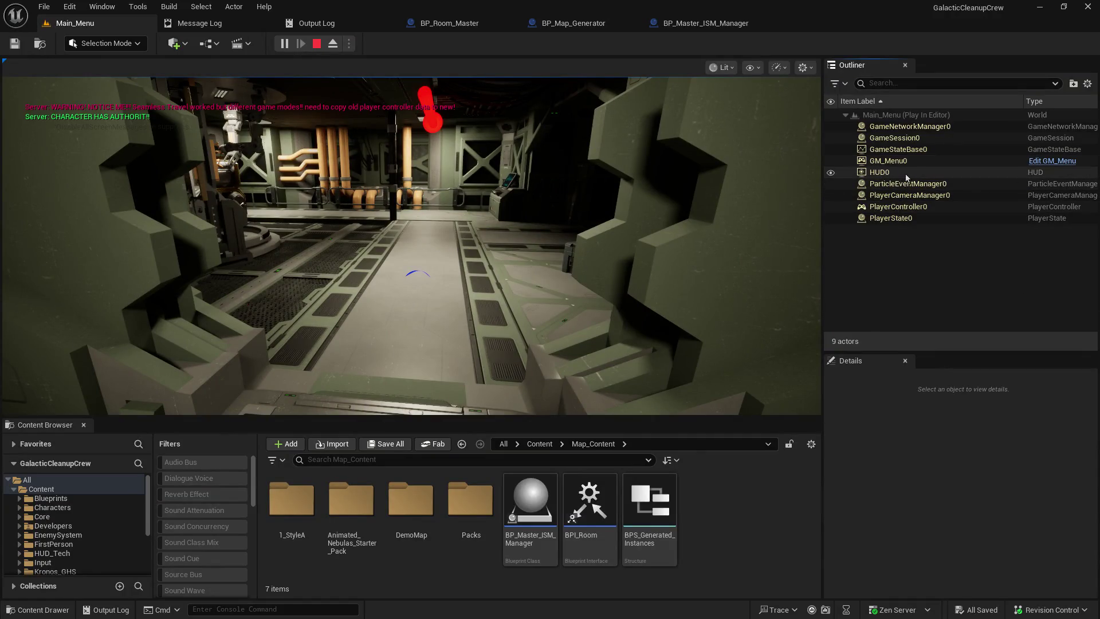
pyautogui.rightClick(906, 232)
pyautogui.click(874, 248)
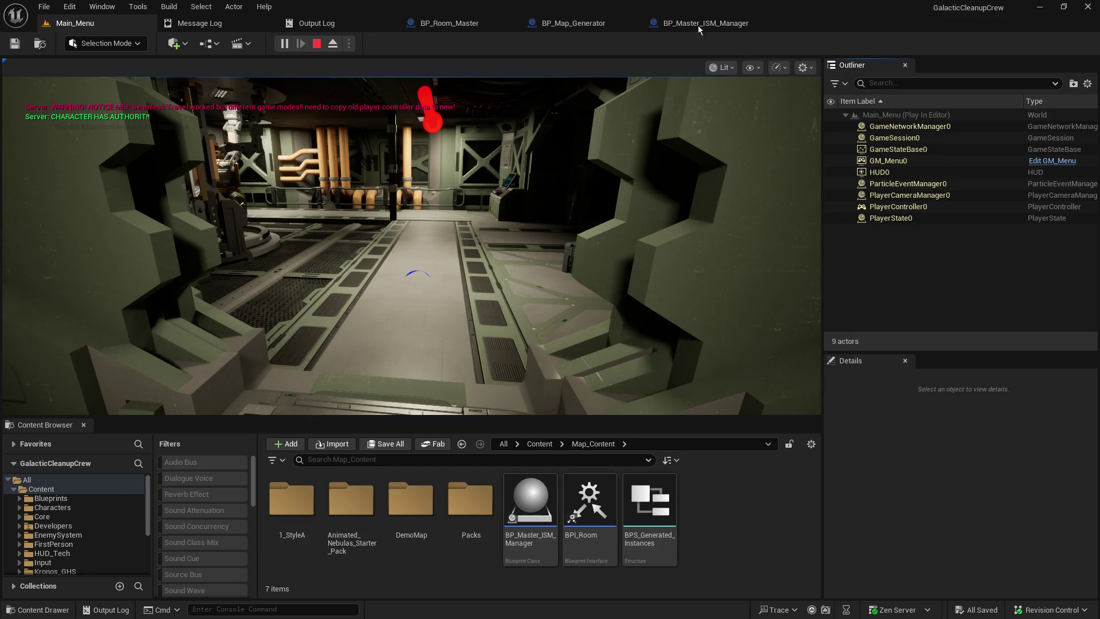
pyautogui.click(525, 168)
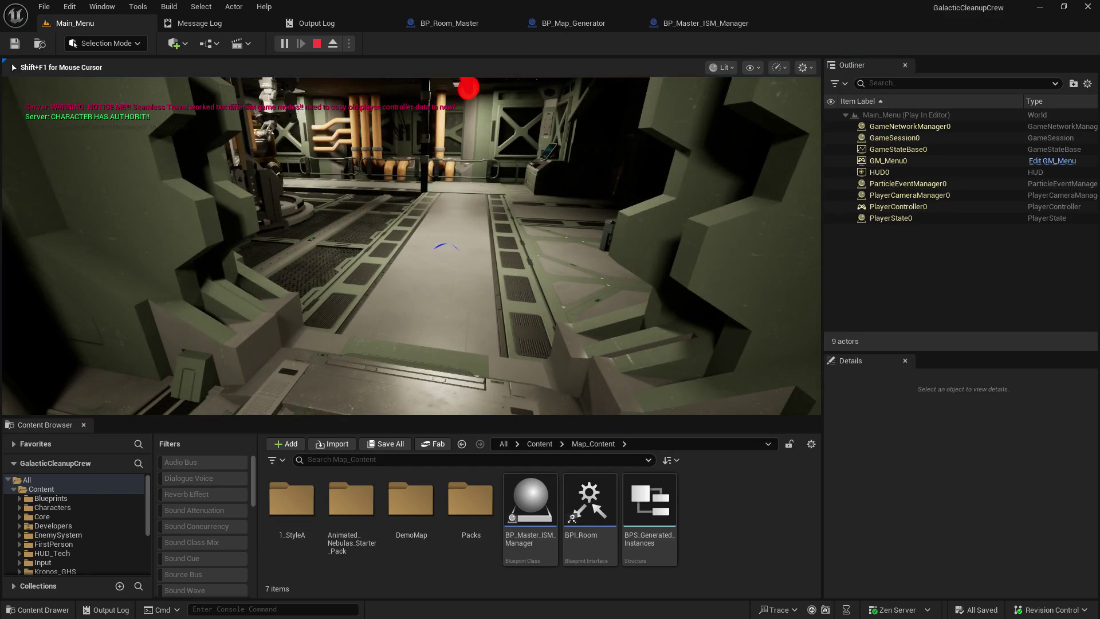
pyautogui.press('F8')
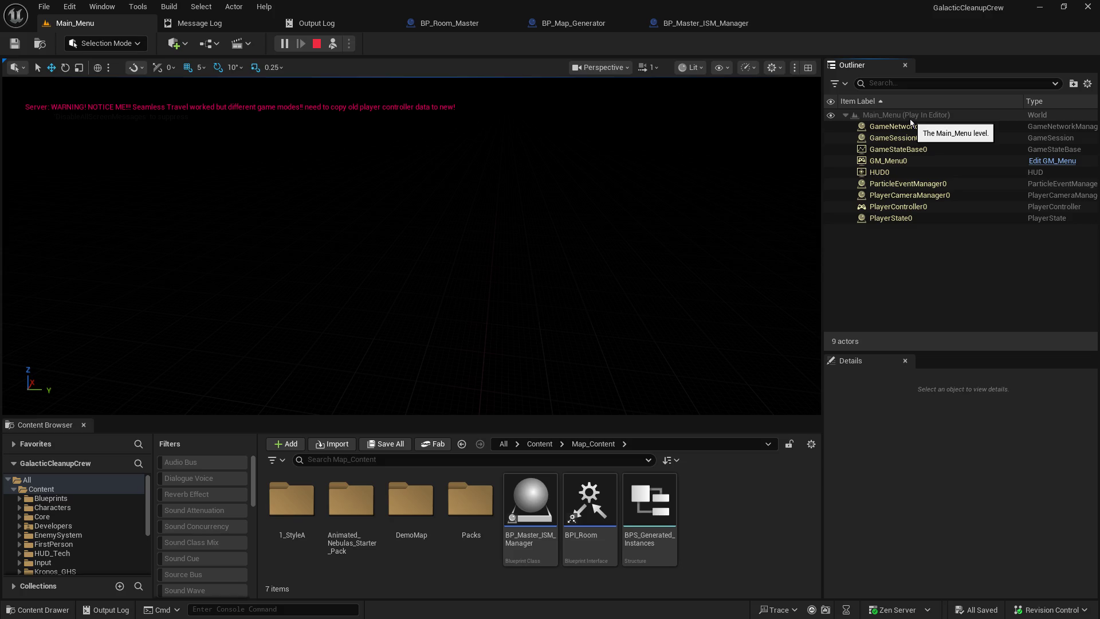
# Dismiss the Outliner context and panel menus, then click back into the game's first-person view
pyautogui.rightClick(923, 264)
pyautogui.click(896, 280)
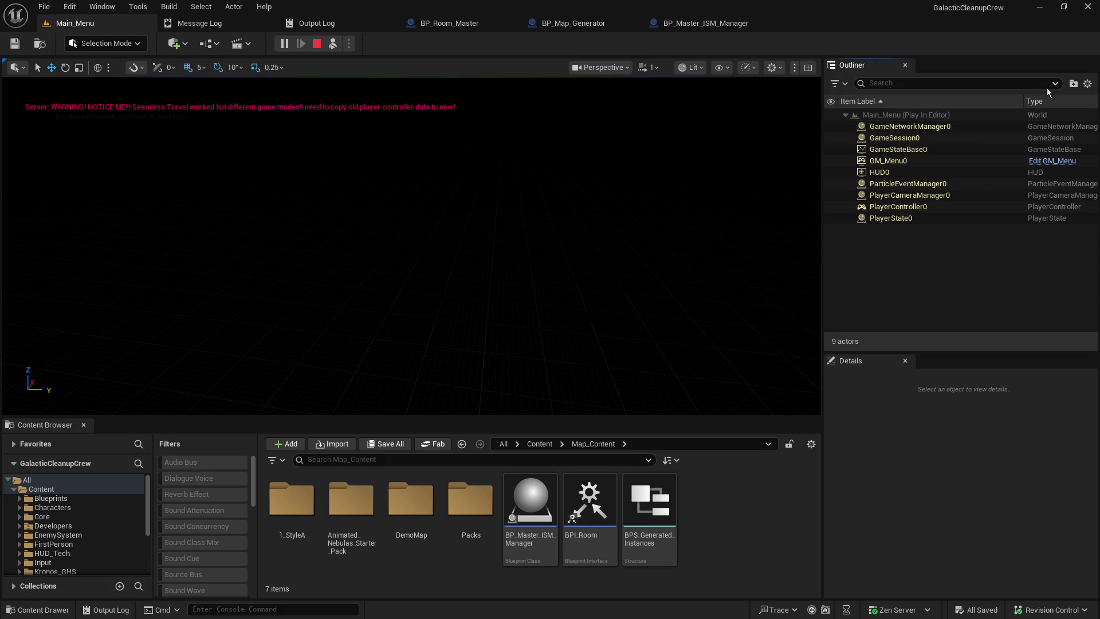
pyautogui.rightClick(878, 66)
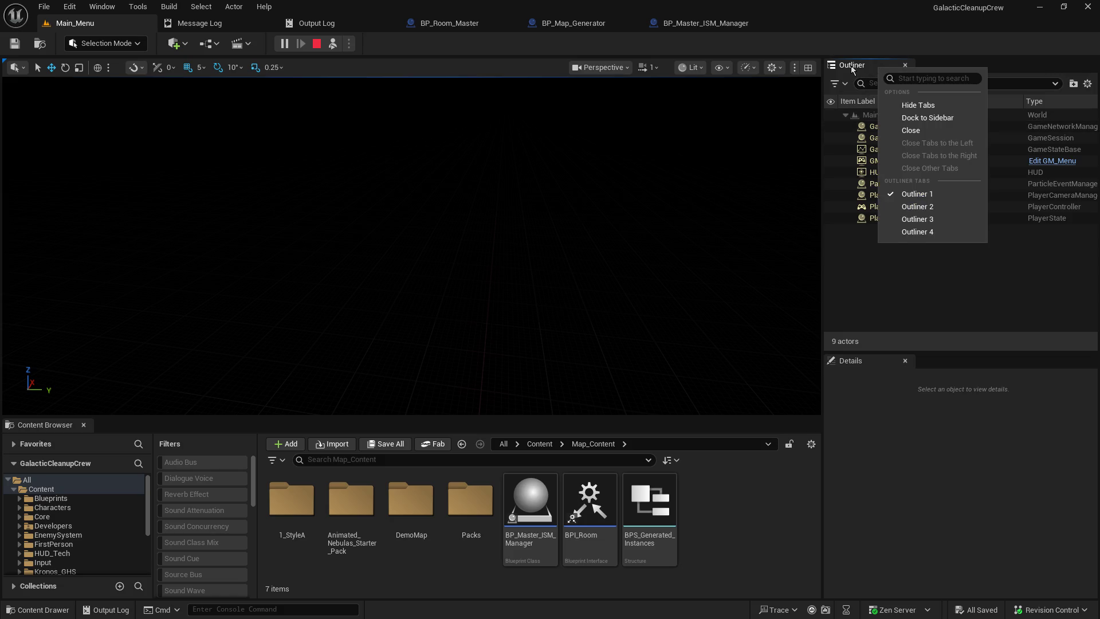
pyautogui.click(1098, 92)
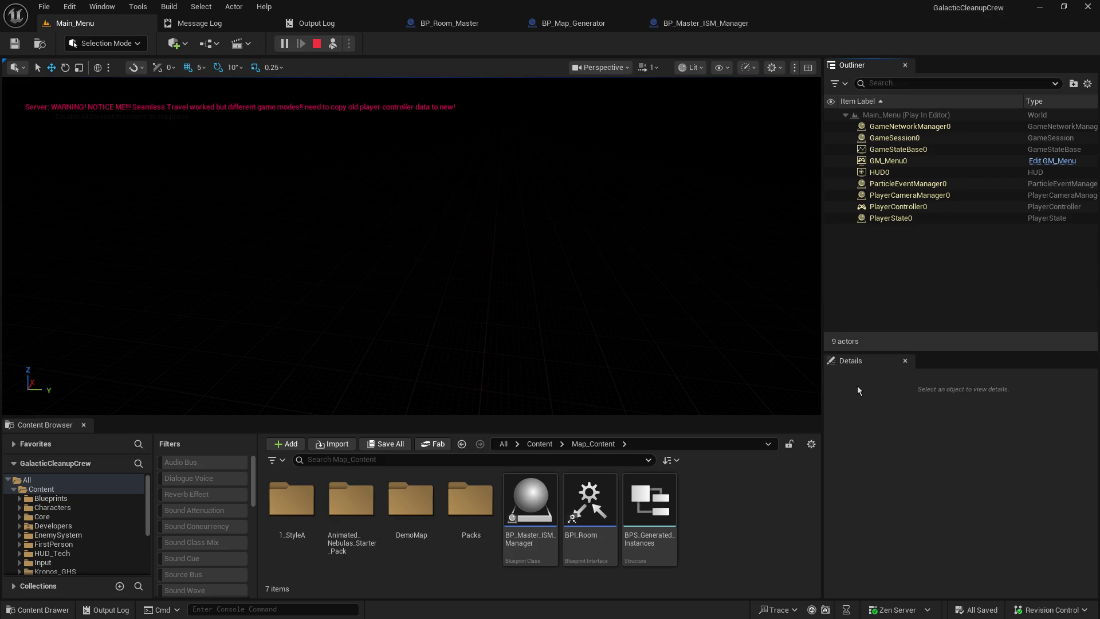
pyautogui.click(601, 302)
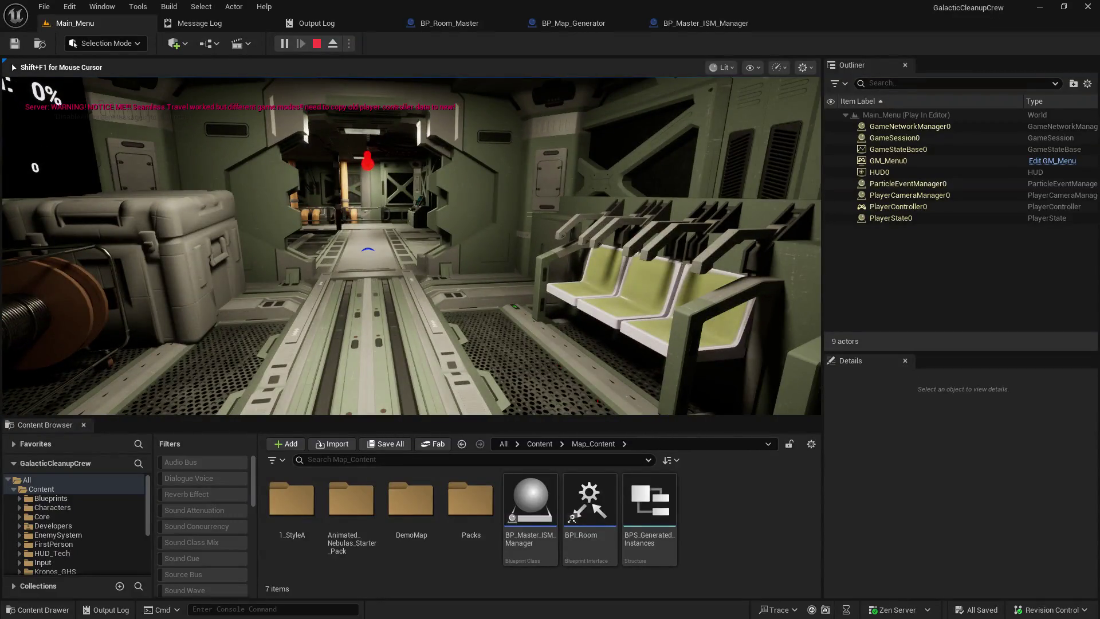
# End PIE with Esc, replay from the Main_Menu tab, and host a game
pyautogui.press('Escape')
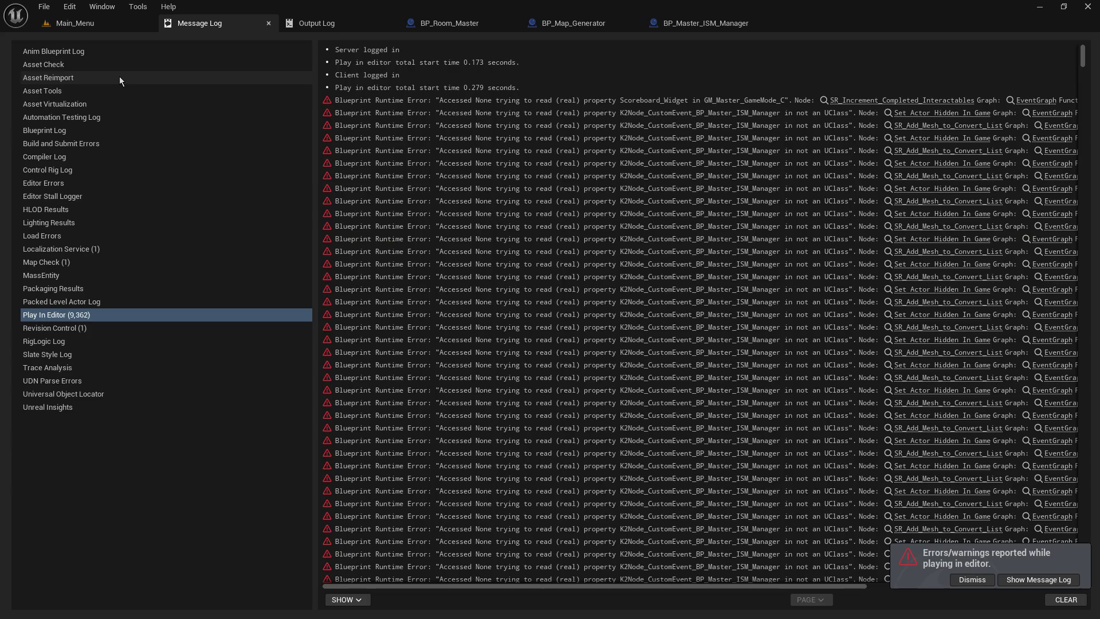
pyautogui.click(74, 26)
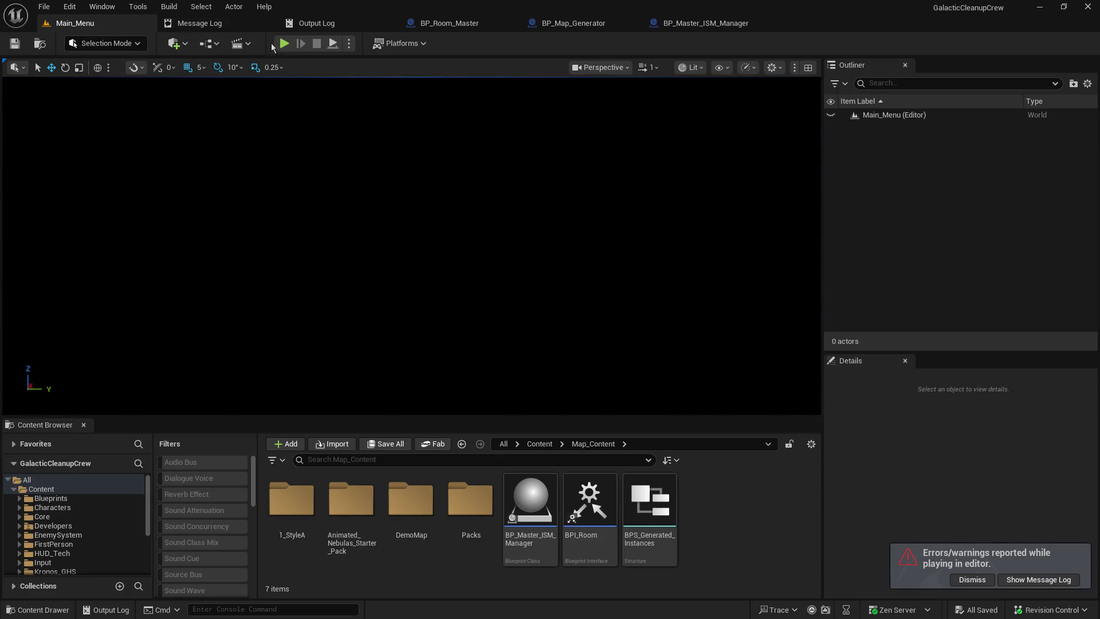
pyautogui.click(284, 44)
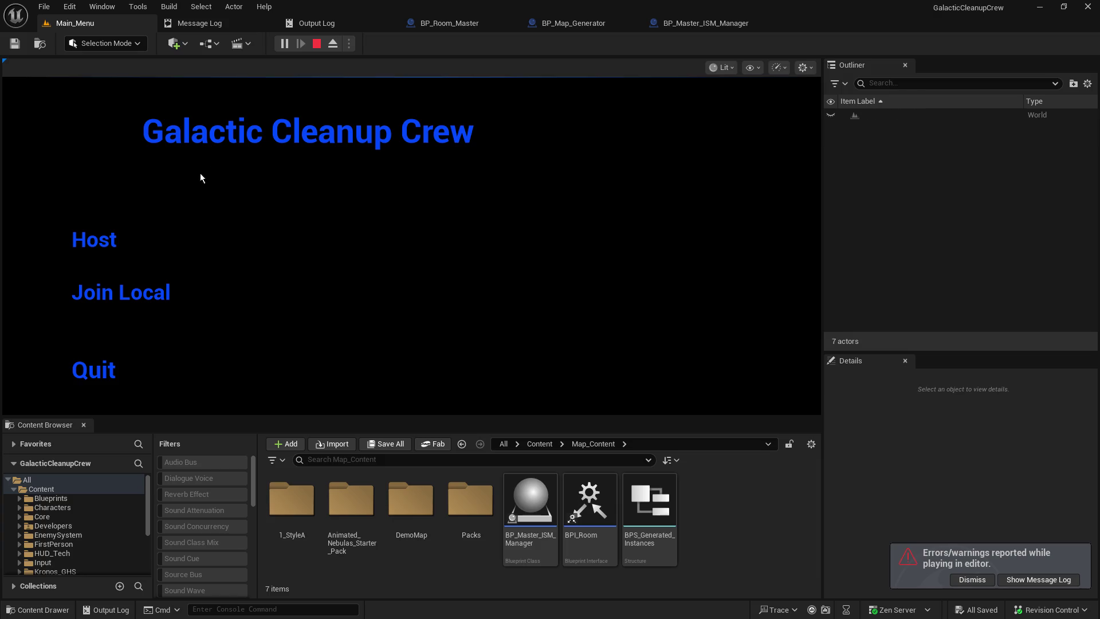
pyautogui.click(100, 238)
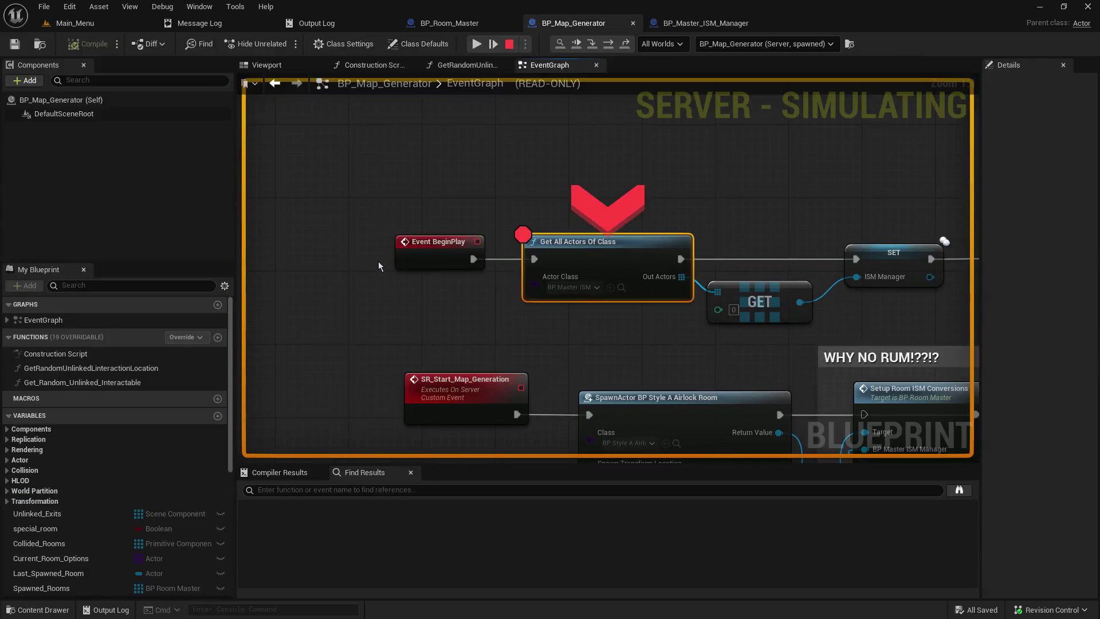
# Resume past both BP_Map_Generator breakpoints so generation finishes and the arrays grow to 10
pyautogui.click(480, 44)
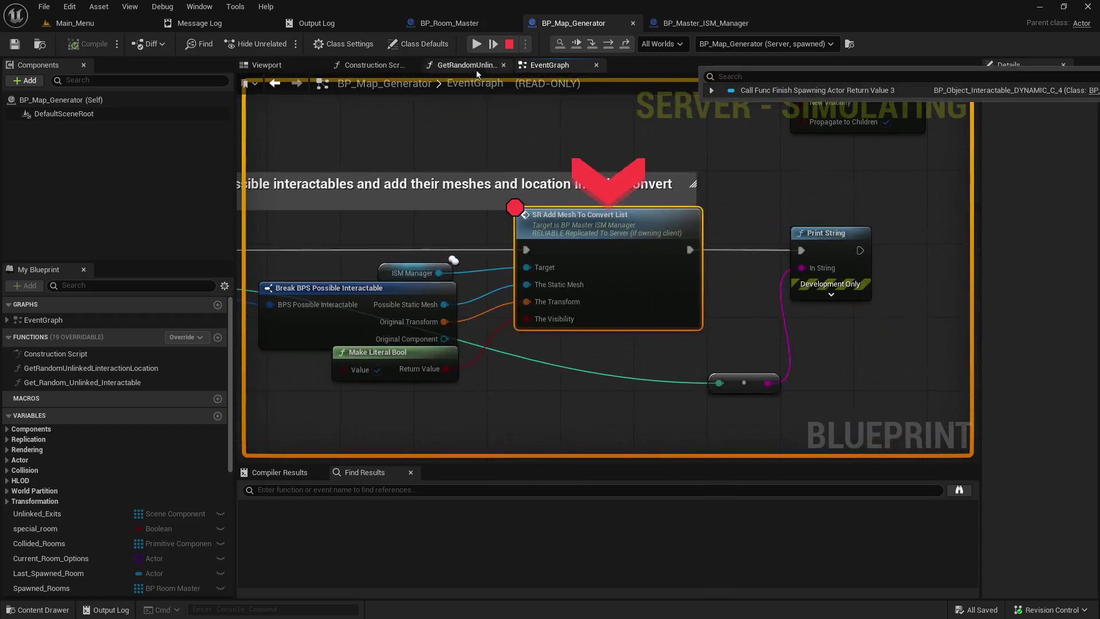
pyautogui.click(482, 42)
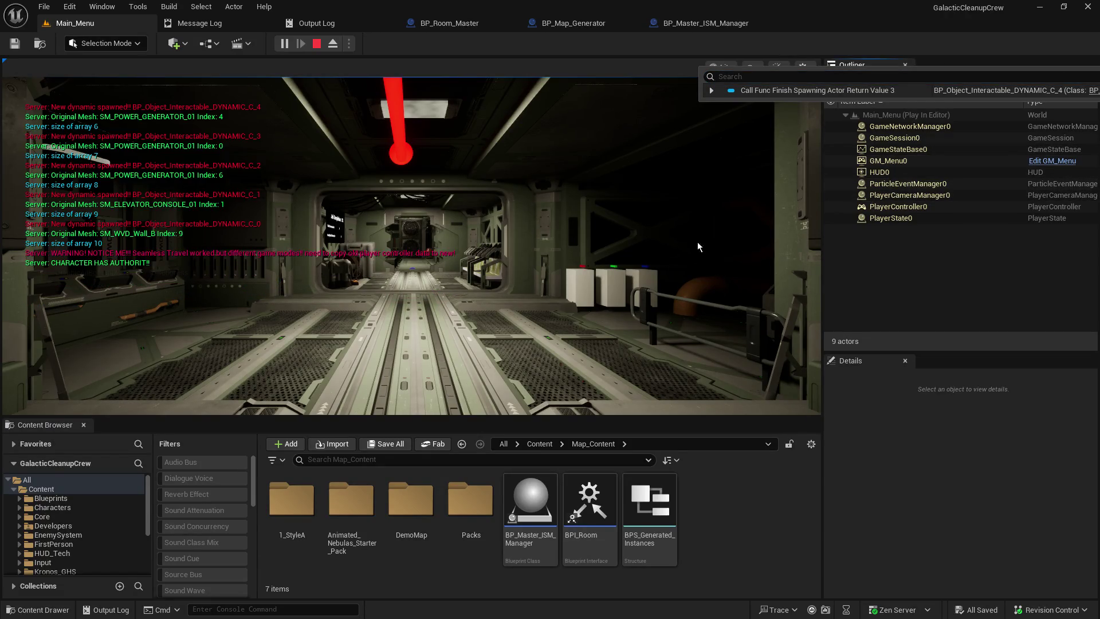
# Walk the player forward through the corridor doorway, then eject with F8 and orbit the editor camera
pyautogui.click(717, 247)
pyautogui.press('w')
pyautogui.press('w')
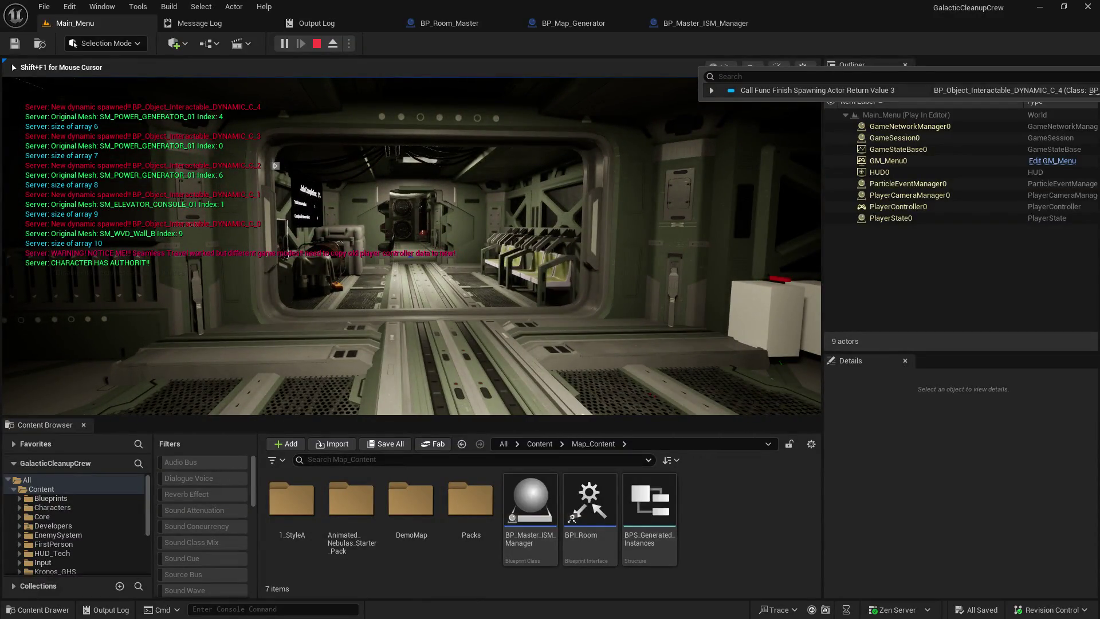
pyautogui.press('w')
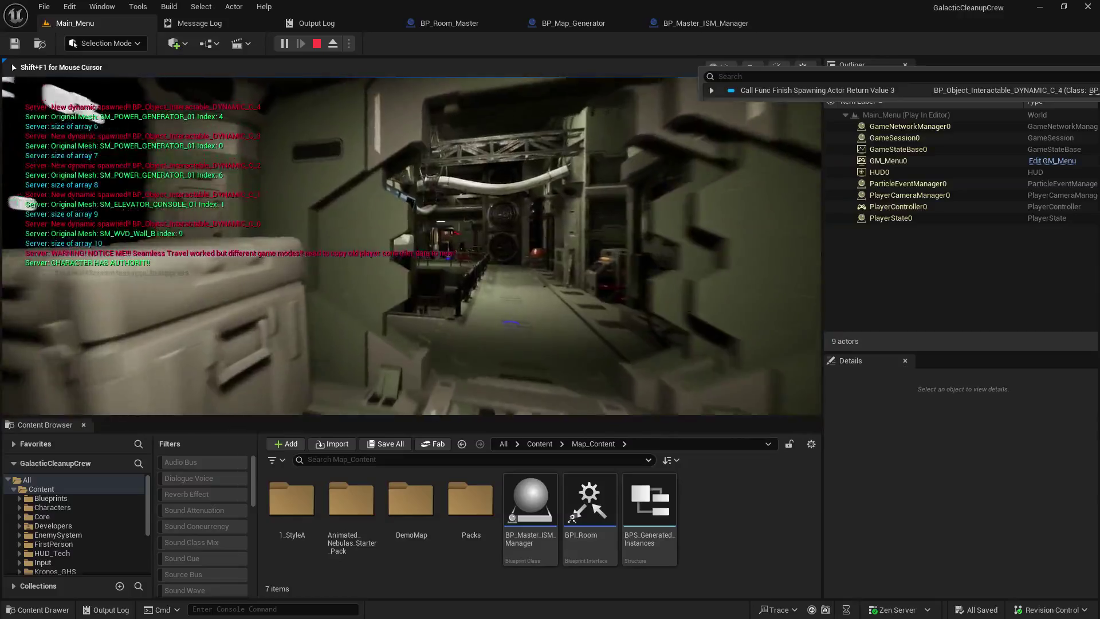
pyautogui.press('F8')
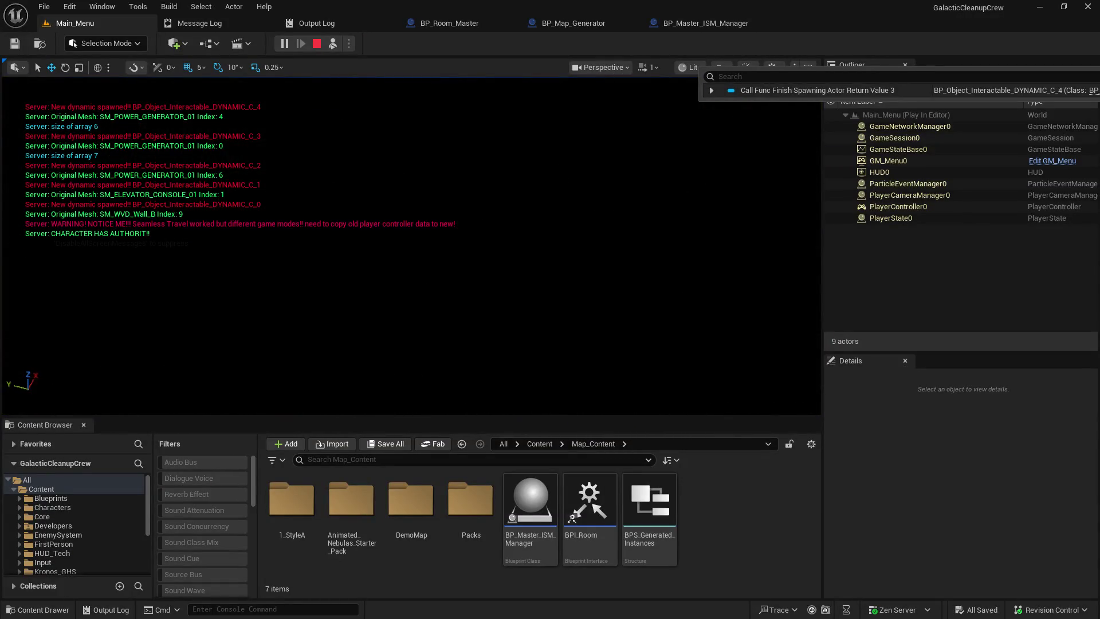
pyautogui.moveTo(548, 214); pyautogui.dragTo(548, 214)
# Inspect PlayerCameraManager0, then PlayerState0 in the Outliner, and frame PlayerState0 in the viewport
pyautogui.click(896, 195)
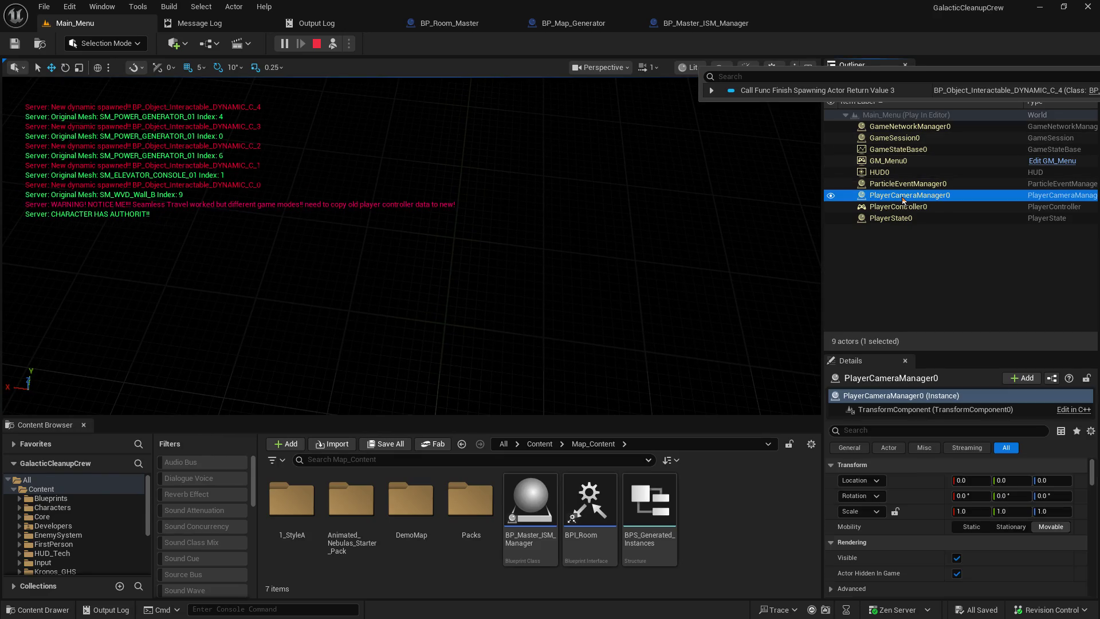
pyautogui.click(880, 219)
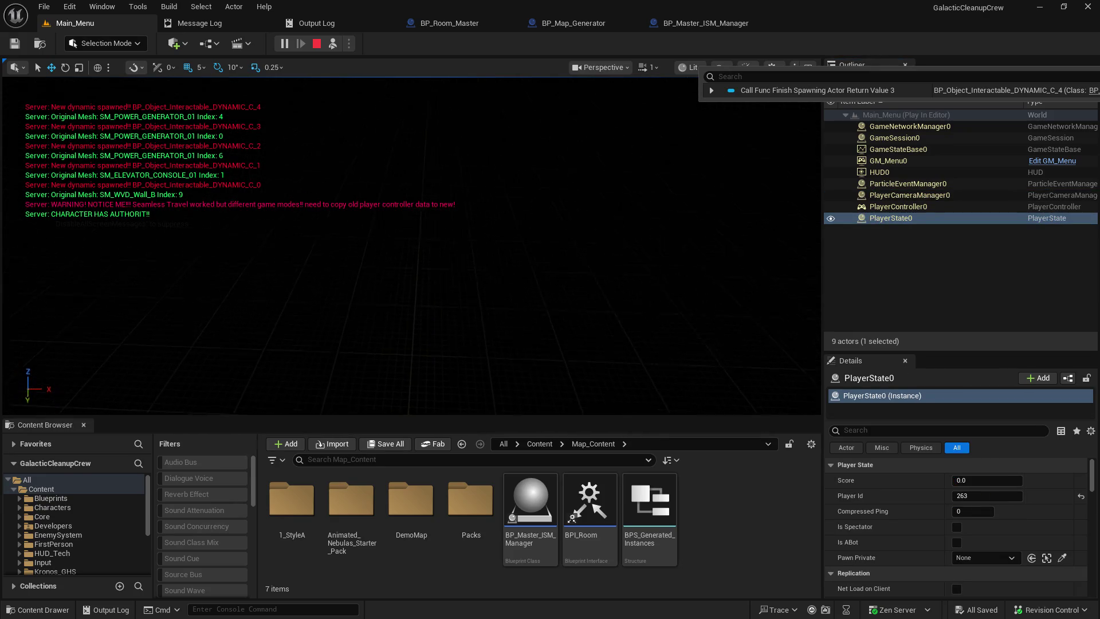
pyautogui.press('f')
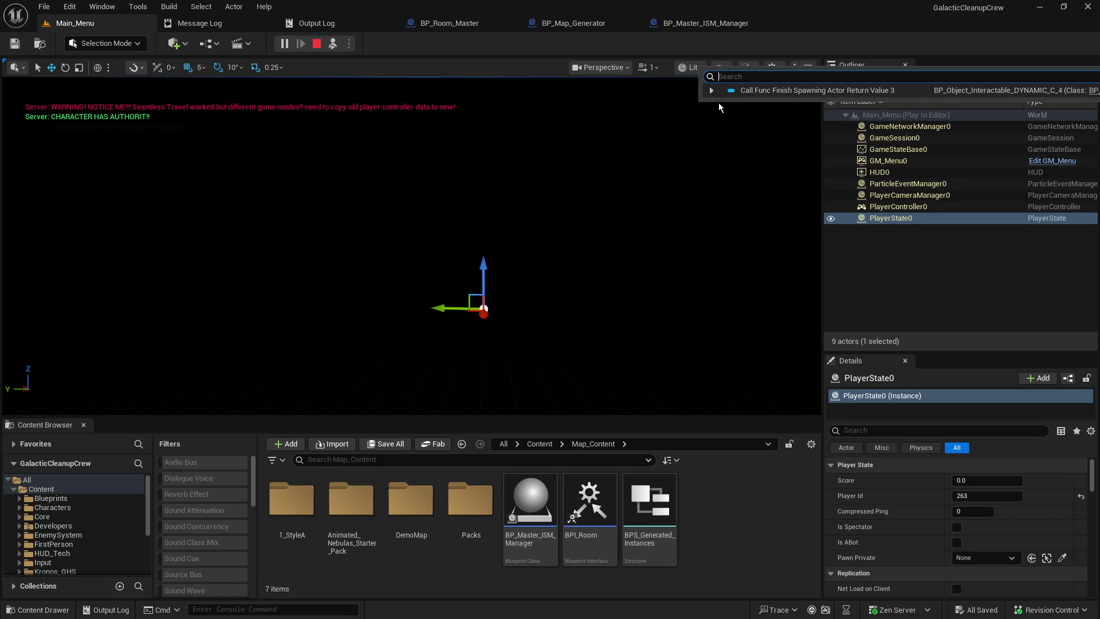
# Check the watched actor's properties and the Server log entry, then restore the editor to a smaller window
pyautogui.click(710, 92)
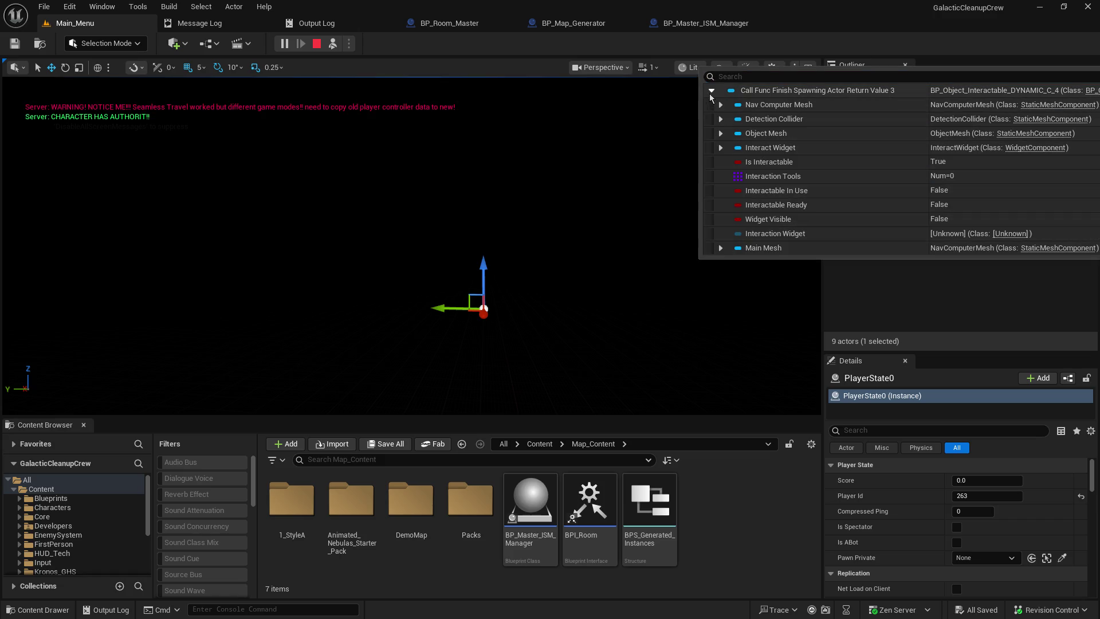
pyautogui.click(710, 93)
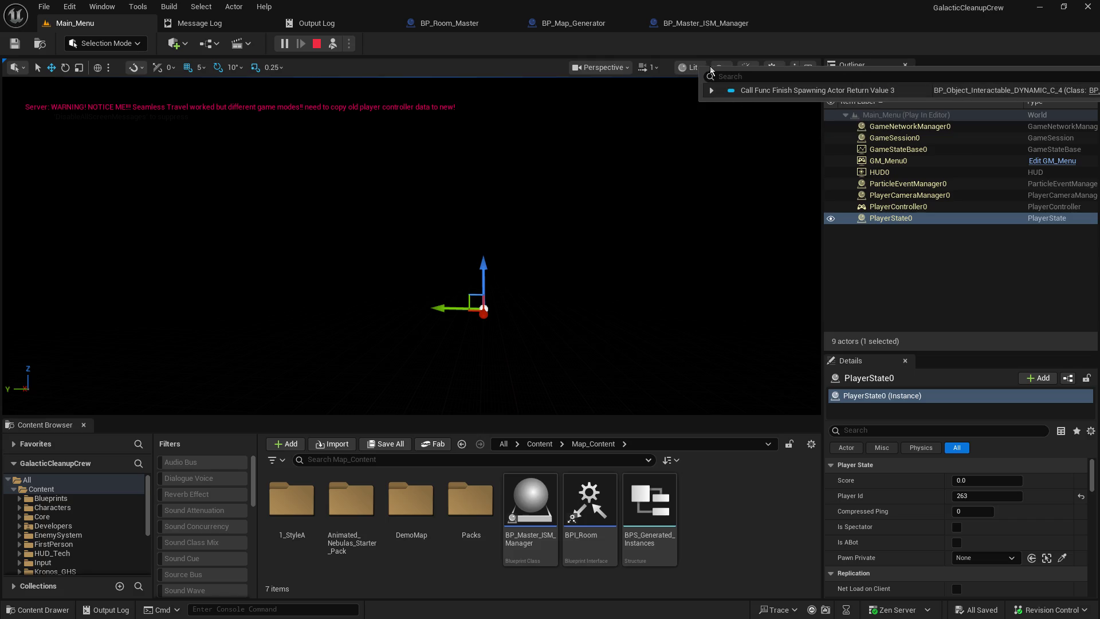
pyautogui.click(712, 69)
pyautogui.press('Escape')
pyautogui.press('Escape')
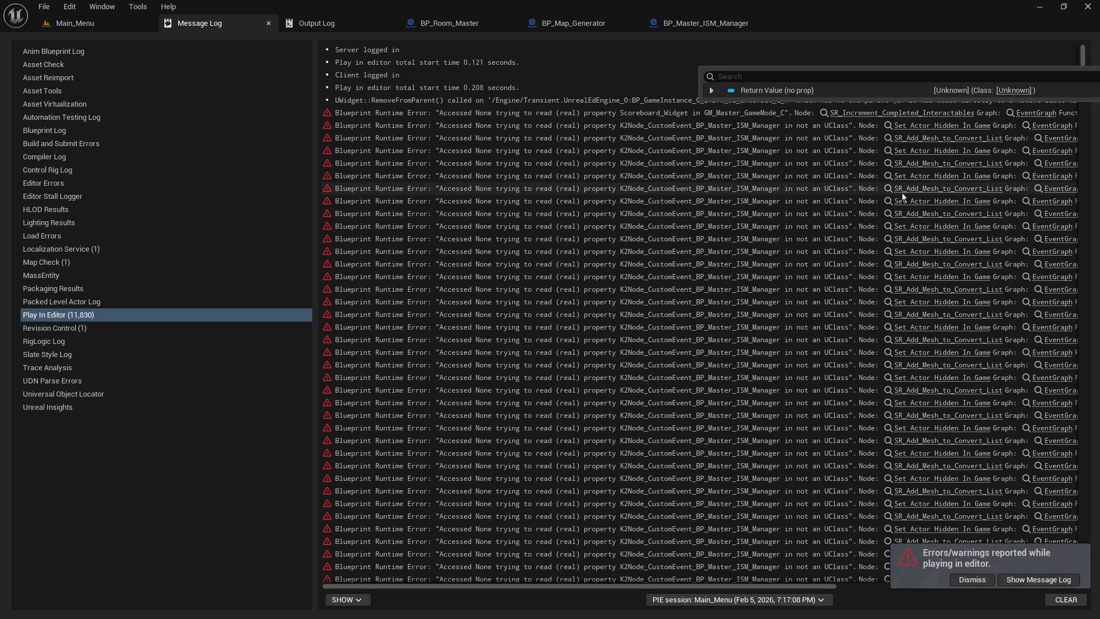
pyautogui.click(802, 49)
pyautogui.press('super+Down')
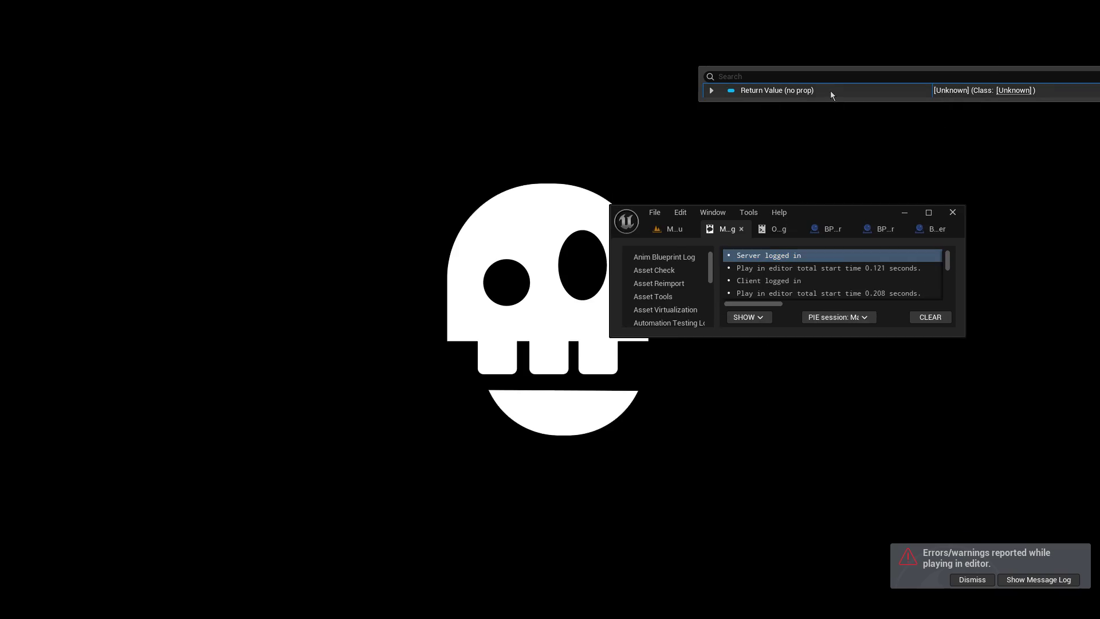